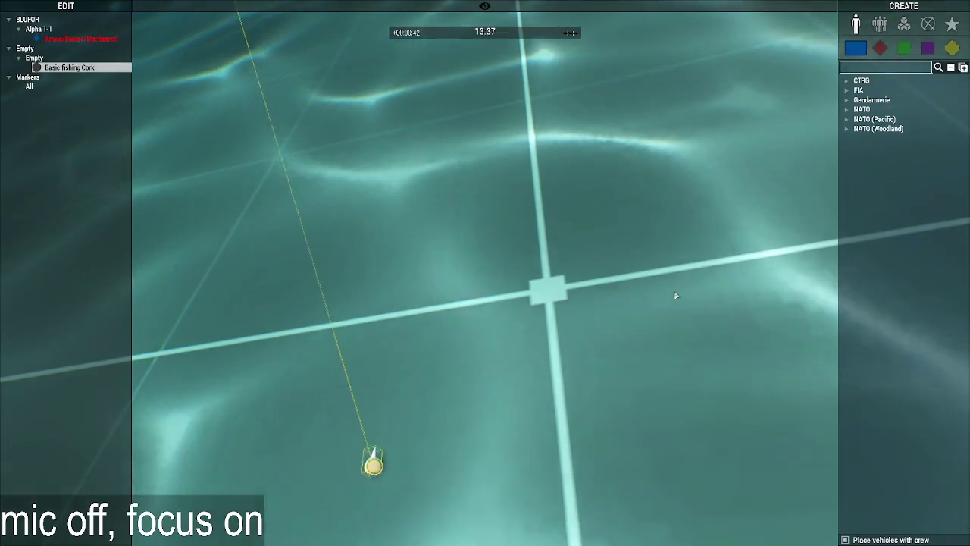
Search assets for 'crate' and place an ACE ammo supply crate and a wooden crate in the water.
{"action": "right_click_drag", "start_coordinate": [677, 296], "coordinate": [445, 344]}
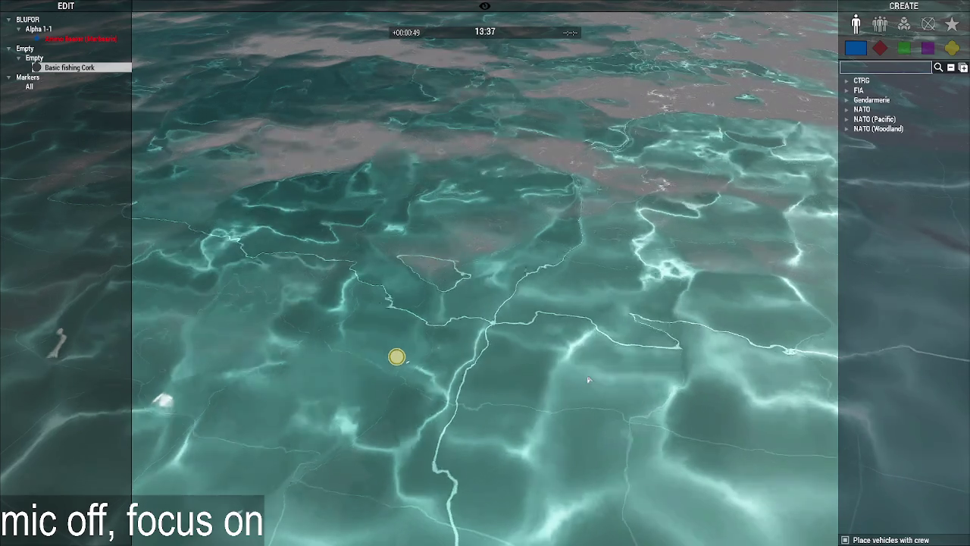
{"action": "scroll", "coordinate": [588, 379], "scroll_direction": "up", "scroll_amount": 5}
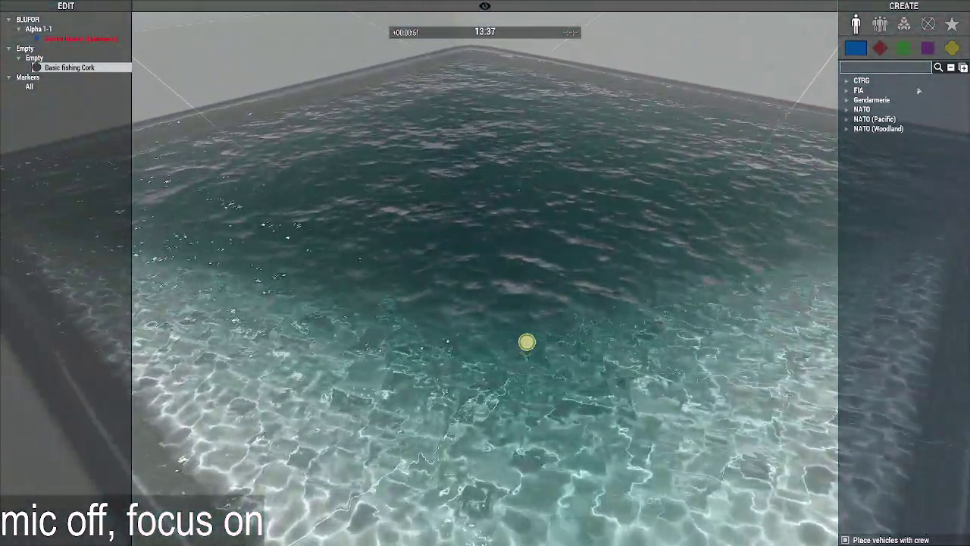
{"action": "left_click", "coordinate": [887, 67]}
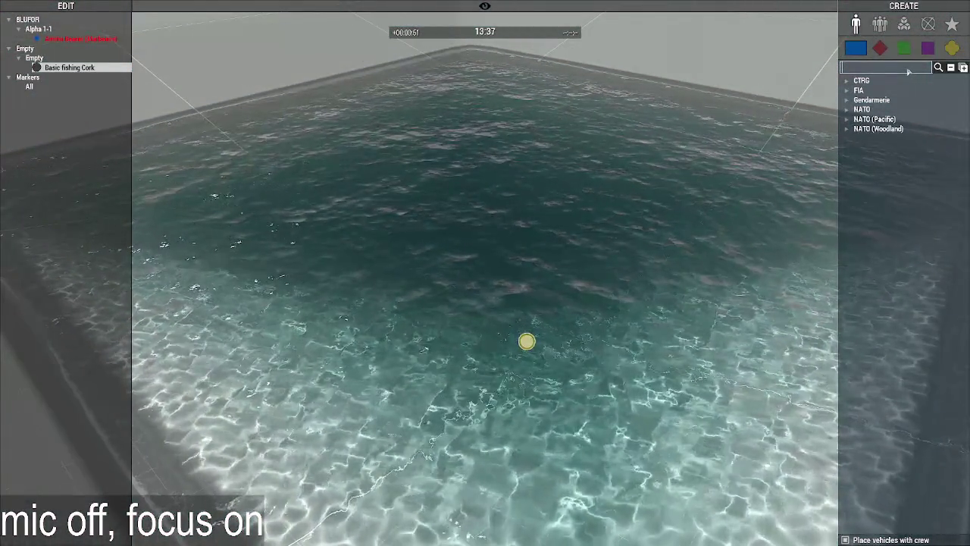
{"action": "type", "text": "crate"}
{"action": "left_click", "coordinate": [951, 48]}
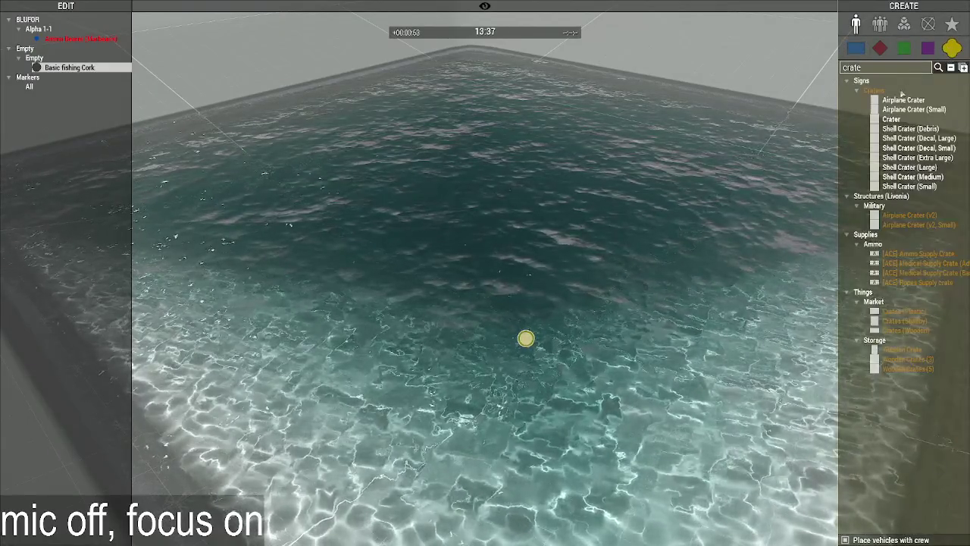
{"action": "key", "text": "d"}
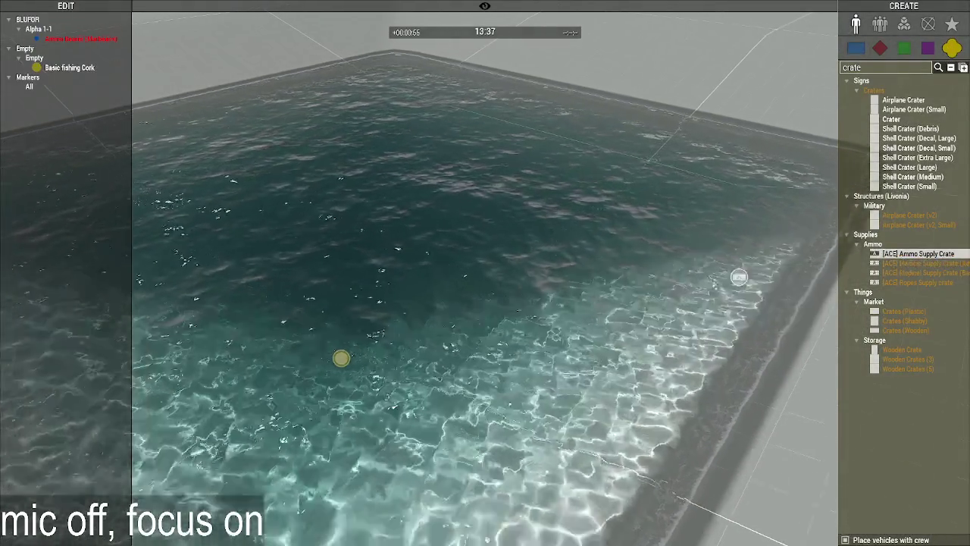
{"action": "left_click_drag", "start_coordinate": [904, 260], "coordinate": [478, 320]}
{"action": "scroll", "coordinate": [807, 282], "scroll_direction": "down", "scroll_amount": 2}
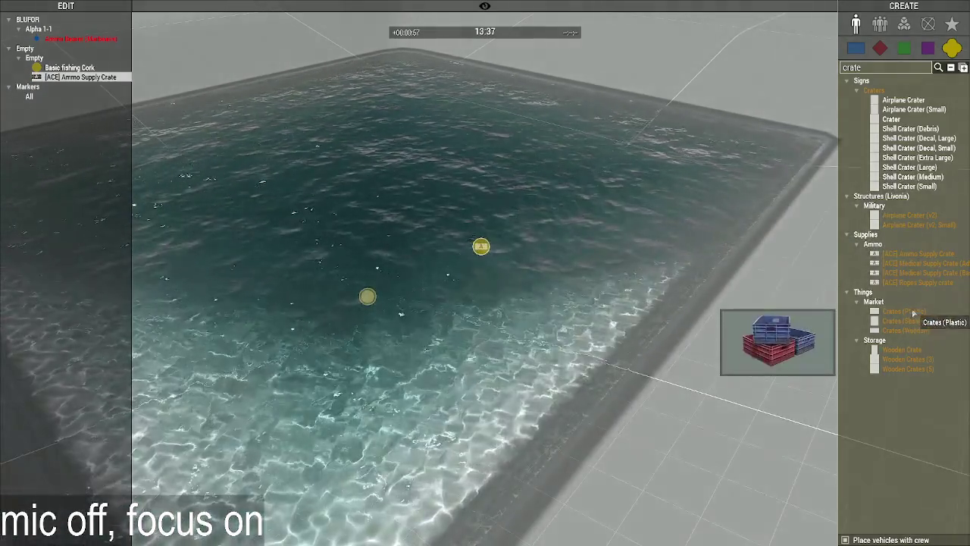
{"action": "mouse_move", "coordinate": [907, 358]}
{"action": "left_mouse_down"}
{"action": "mouse_move", "coordinate": [357, 325]}
{"action": "mouse_move", "coordinate": [334, 164]}
{"action": "left_mouse_up"}
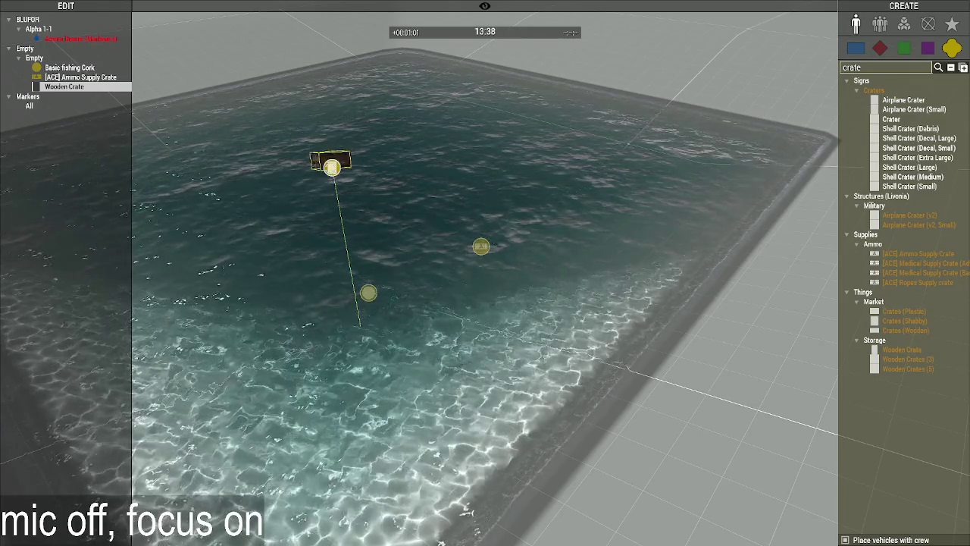
Search for 'buoy' and place a buoy in the water near the cork.
{"action": "scroll", "coordinate": [429, 264], "scroll_direction": "up", "scroll_amount": 5}
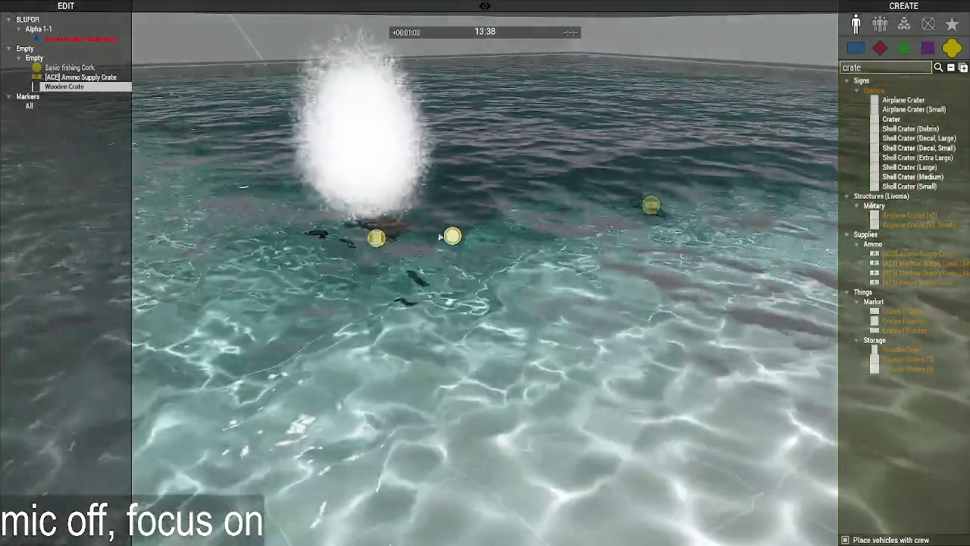
{"action": "scroll", "coordinate": [439, 237], "scroll_direction": "down", "scroll_amount": 5}
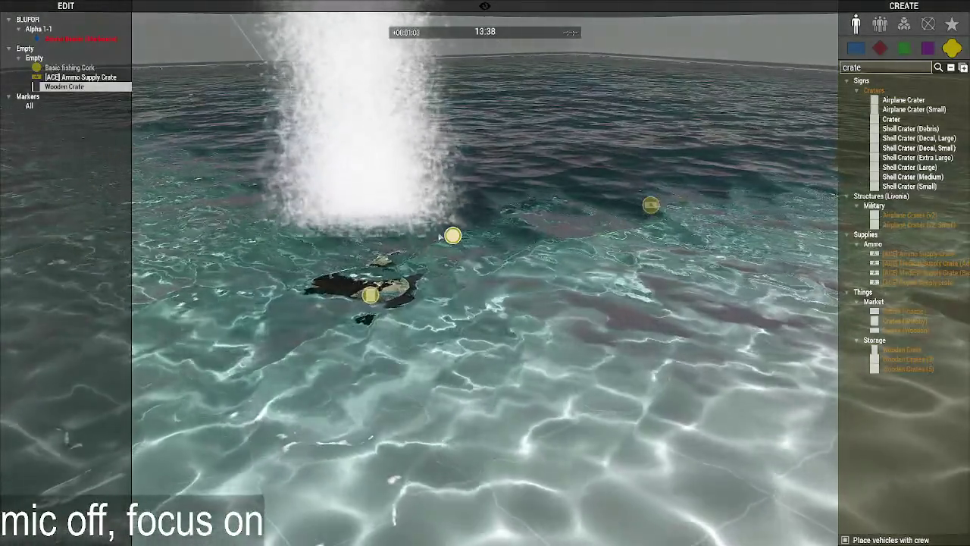
{"action": "key", "text": "BackSpace"}
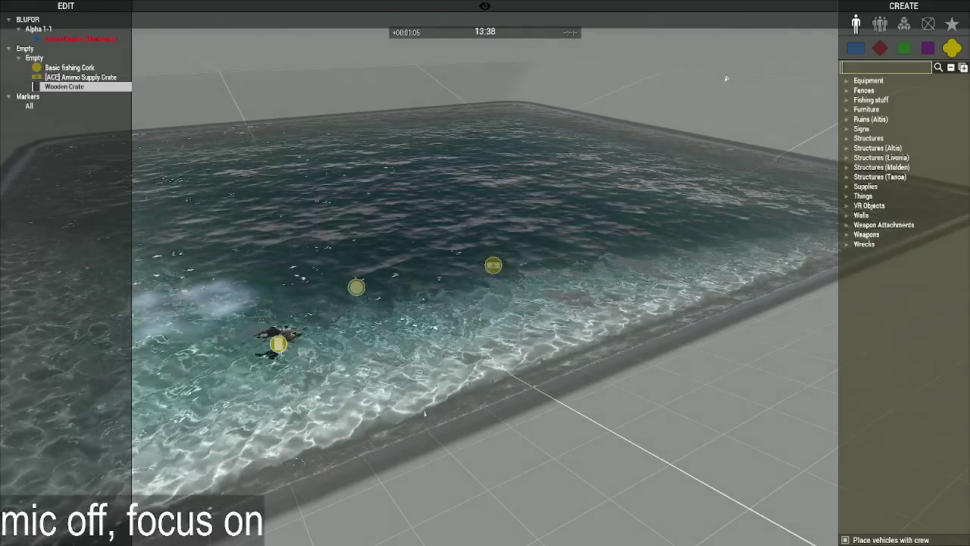
{"action": "type", "text": "buy"}
{"action": "key", "text": "BackSpace"}
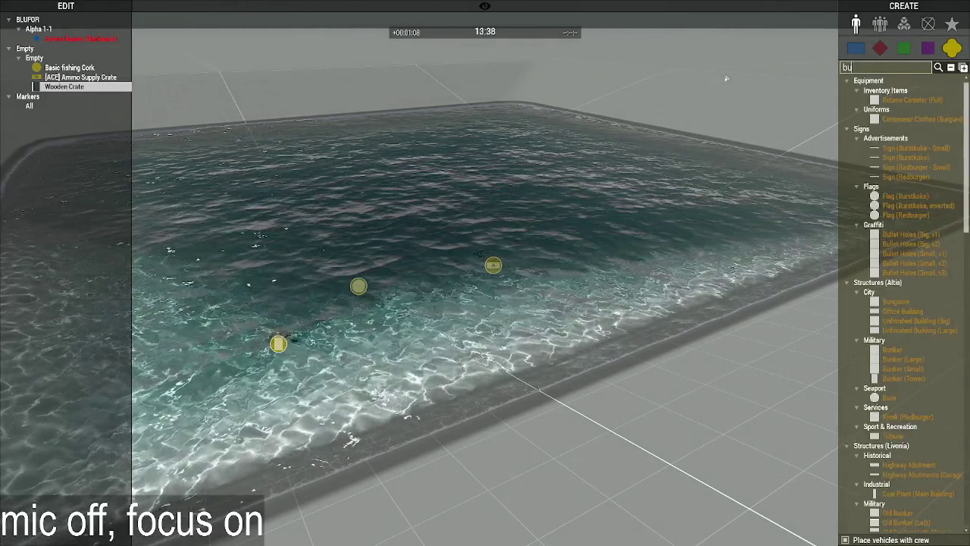
{"action": "type", "text": "o"}
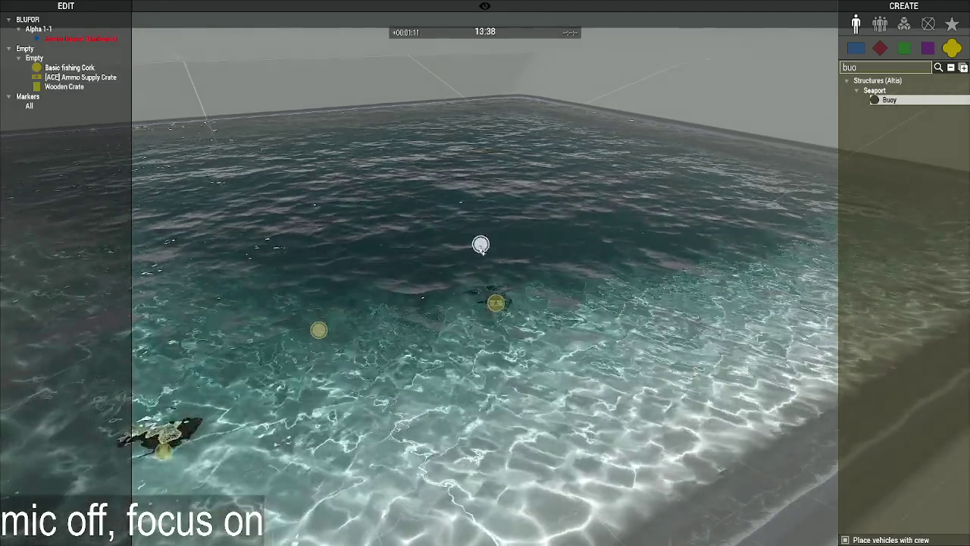
{"action": "left_click_drag", "start_coordinate": [883, 97], "coordinate": [481, 250]}
{"action": "key", "text": "s"}
{"action": "key", "text": "a"}
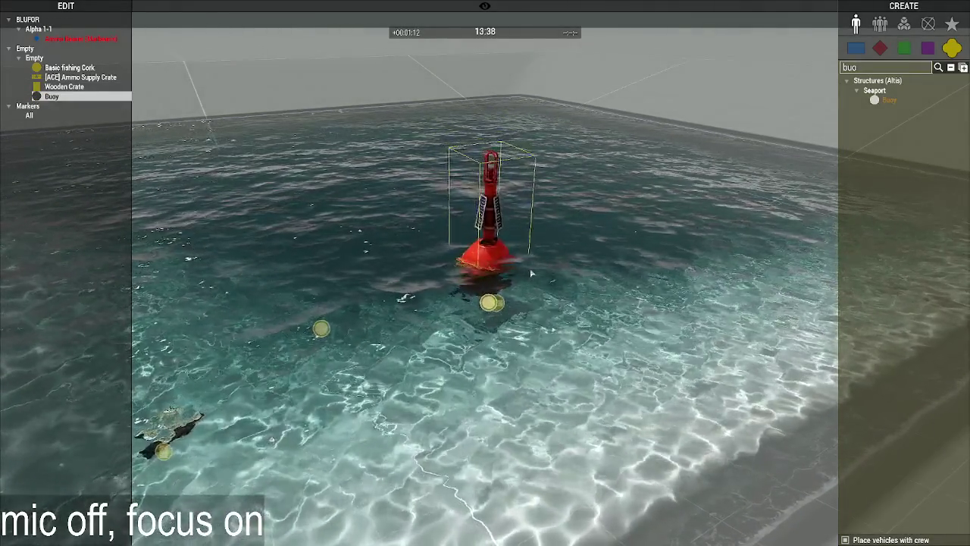
Give the buoy the init code 'copyToClipboard typeOf _this;', then paste its class into the debug console.
{"action": "key", "text": "Escape"}
{"action": "key", "text": "Escape"}
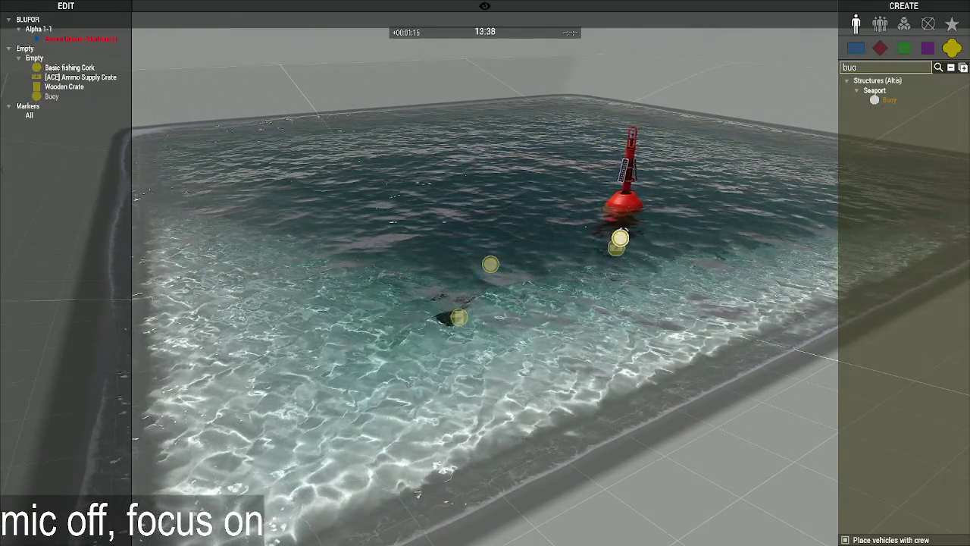
{"action": "double_click", "coordinate": [623, 178]}
{"action": "left_click", "coordinate": [465, 280]}
{"action": "type", "text": "cop"}
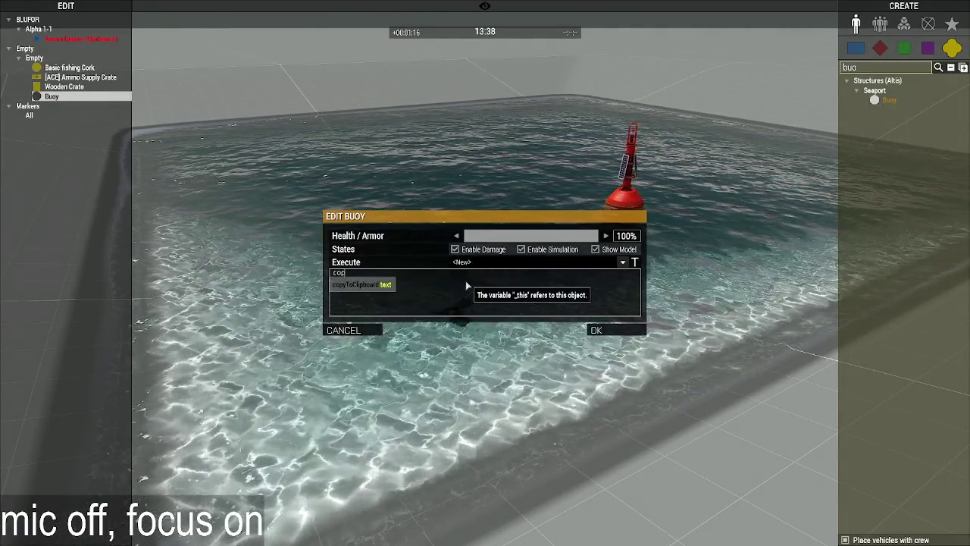
{"action": "type", "text": "yToClipboard t"}
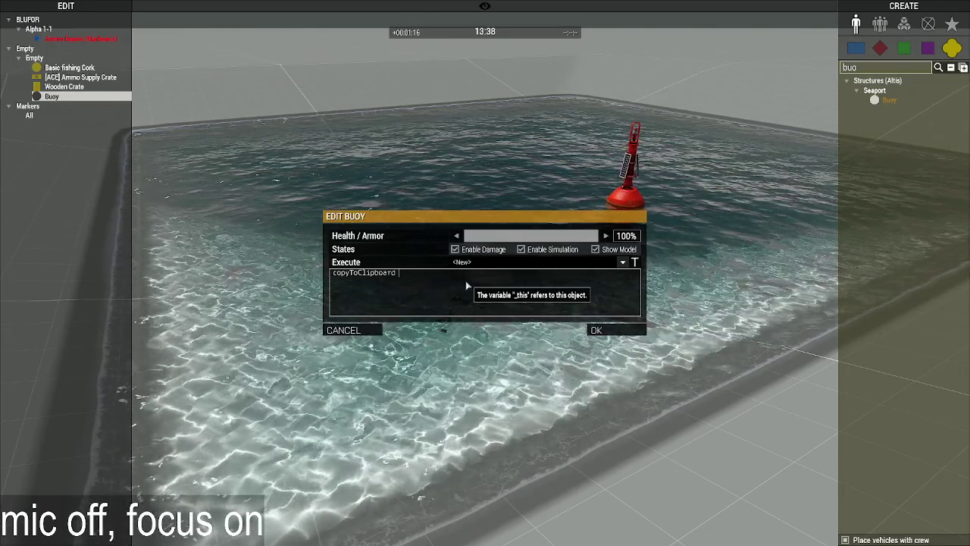
{"action": "type", "text": "ypeOf _this;"}
{"action": "key", "text": "Return"}
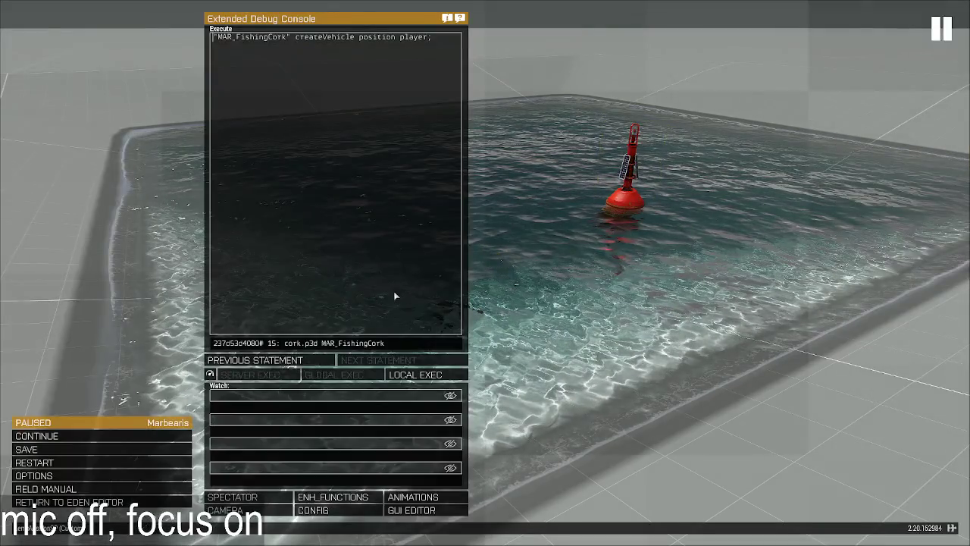
{"action": "key", "text": "ctrl+a"}
{"action": "type", "text": "Land_BuoyBig_F"}
{"action": "key", "text": "ctrl+a"}
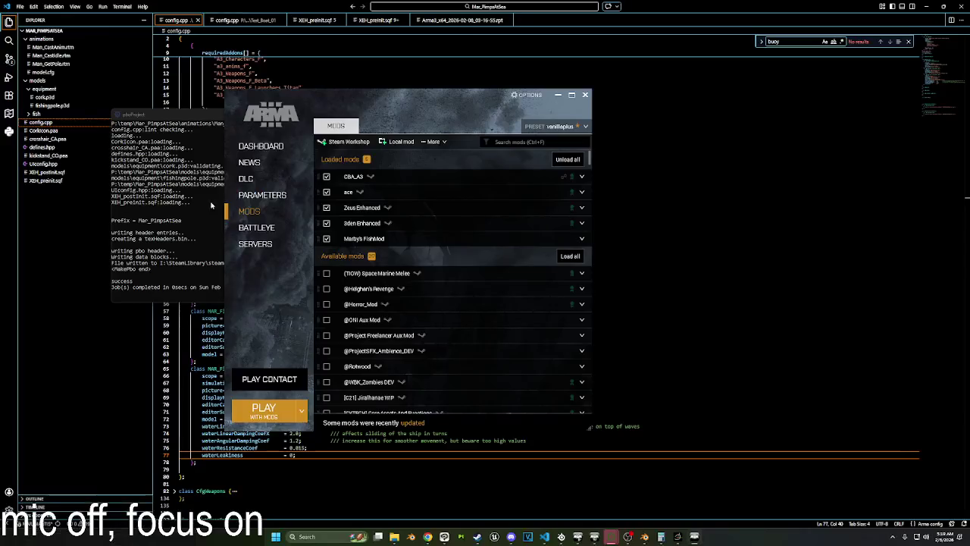
Delete MAR_FishingCork's simulation line and make it inherit Land_BuoyBig_F instead of Land_Basketball_01_F.
{"action": "left_click_drag", "start_coordinate": [264, 383], "coordinate": [202, 382]}
{"action": "key", "text": "BackSpace"}
{"action": "double_click", "coordinate": [285, 368]}
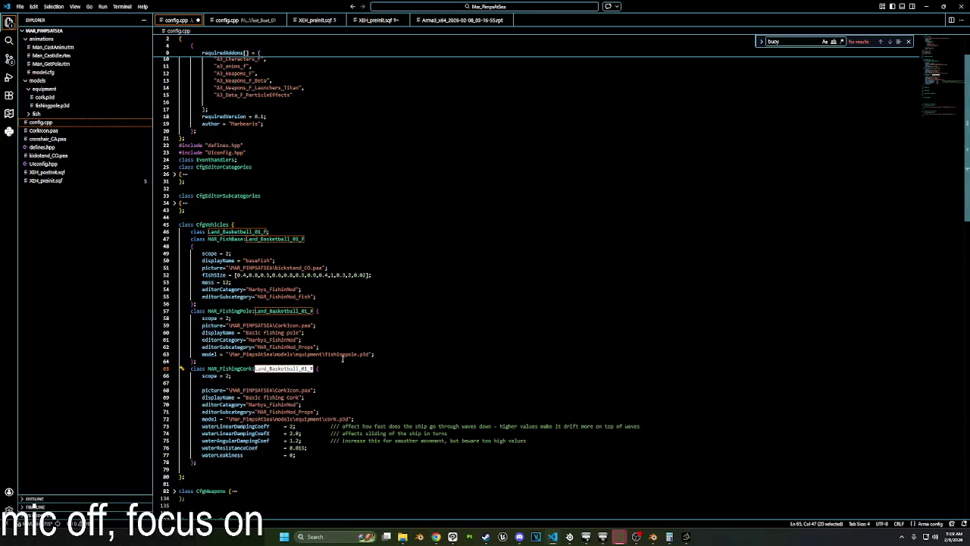
{"action": "type", "text": "Land_BuoyBig_F"}
{"action": "left_click", "coordinate": [187, 383]}
{"action": "key", "text": "BackSpace"}
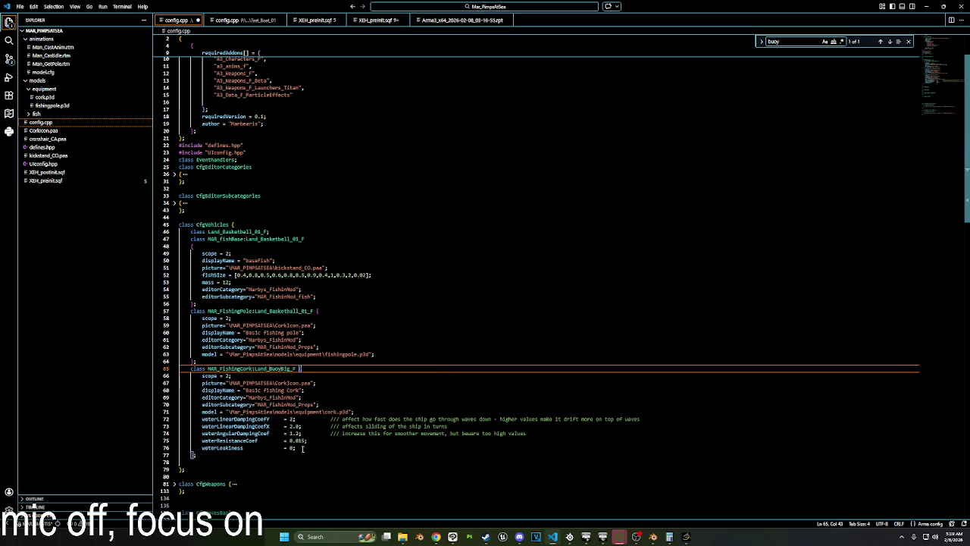
Delete the five water property lines and the leftover blank line after the model.
{"action": "left_click_drag", "start_coordinate": [302, 448], "coordinate": [354, 412]}
{"action": "key", "text": "BackSpace"}
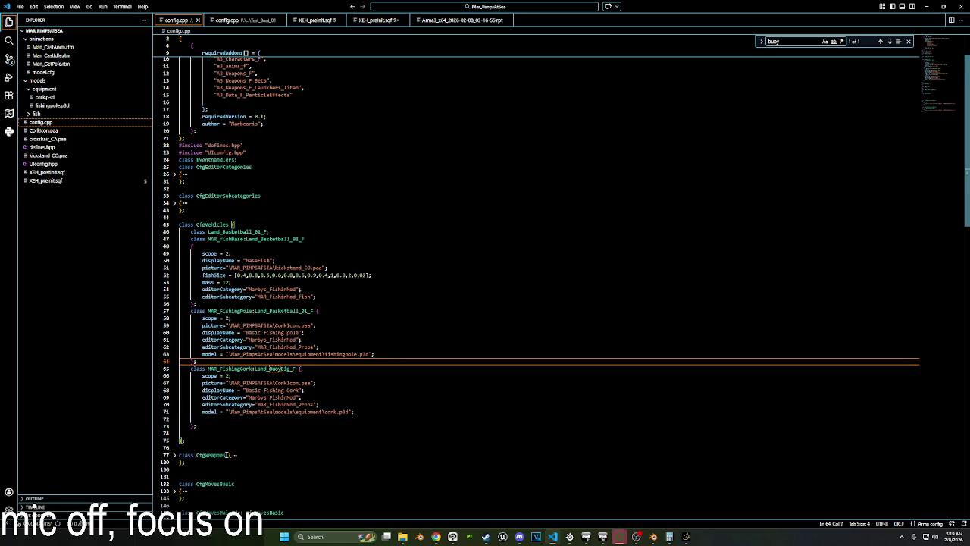
{"action": "left_click", "coordinate": [190, 418]}
{"action": "key", "text": "BackSpace"}
{"action": "left_click", "coordinate": [302, 340]}
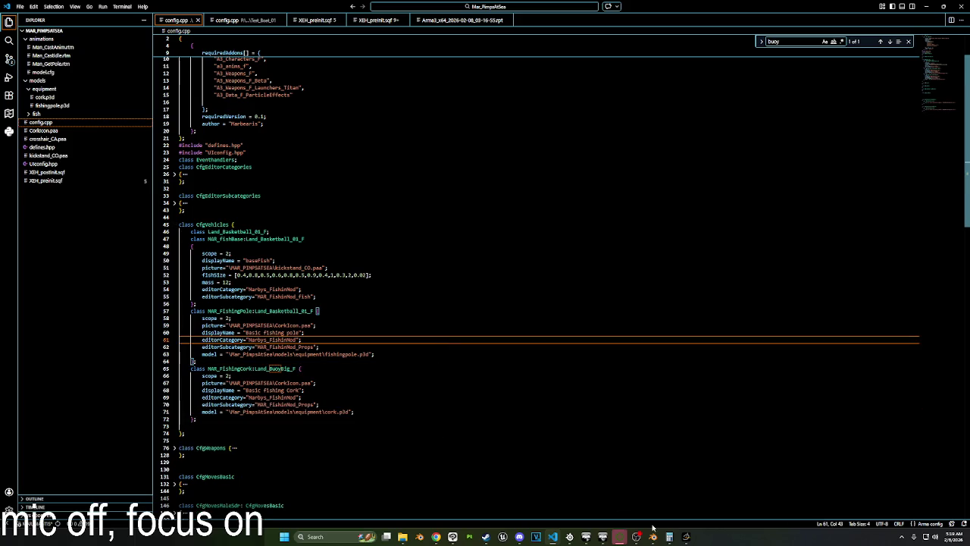
{"action": "mouse_move", "coordinate": [652, 537]}
{"action": "left_click", "coordinate": [580, 493]}
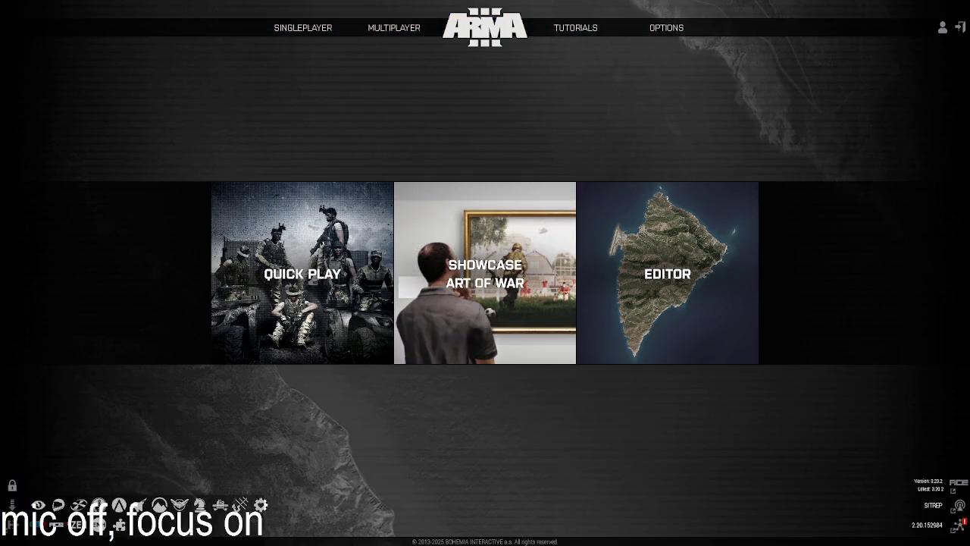
Load Tanoa in the Eden editor and switch to the 2D map.
{"action": "left_click", "coordinate": [750, 346]}
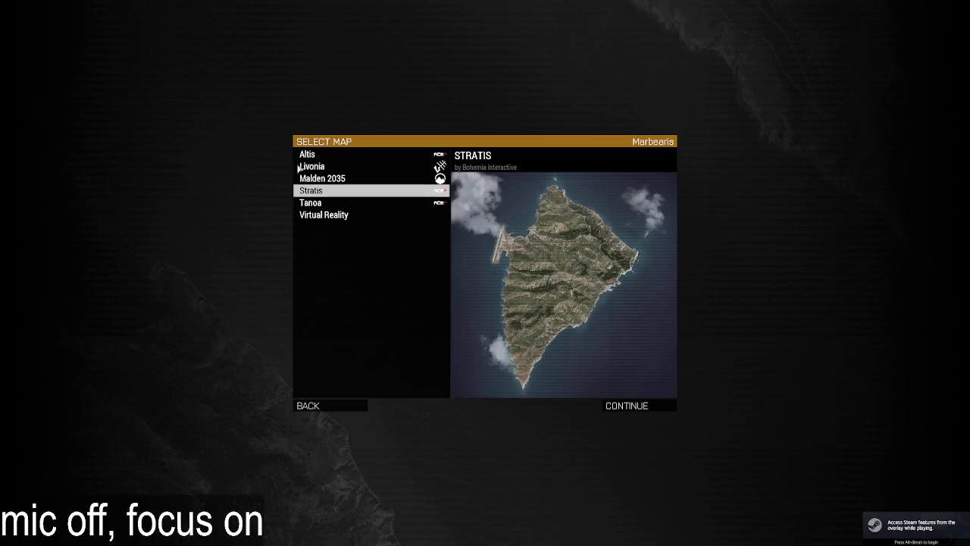
{"action": "left_click", "coordinate": [322, 215]}
{"action": "left_click", "coordinate": [311, 204]}
{"action": "double_click", "coordinate": [311, 204]}
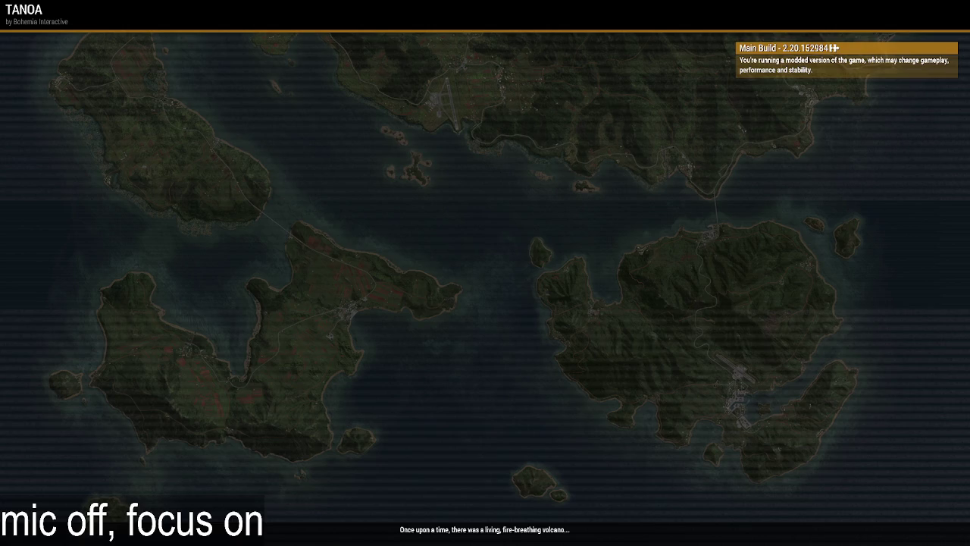
{"action": "key", "text": "m"}
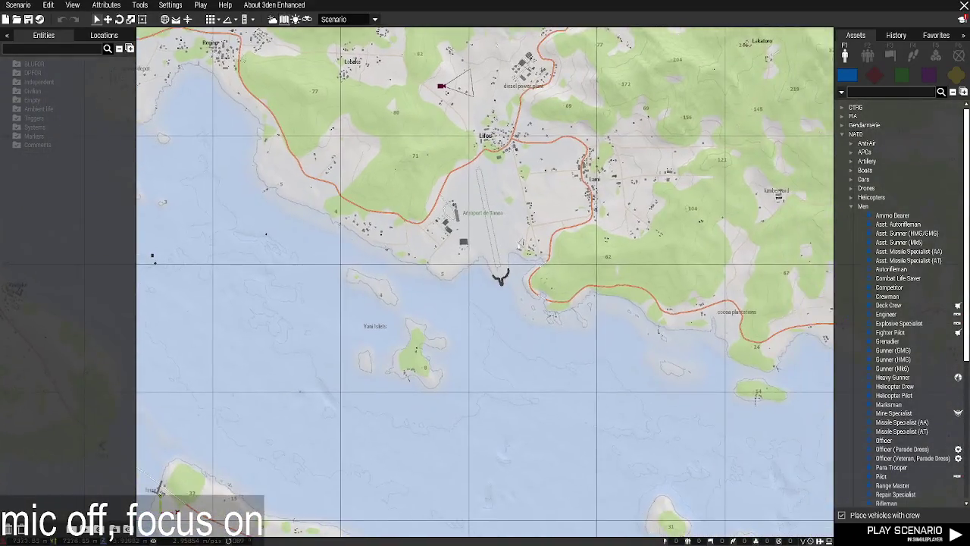
Place an Ammo Bearer soldier on the pier south of the Tanoa airport.
{"action": "right_click_drag", "start_coordinate": [418, 285], "coordinate": [650, 91]}
{"action": "scroll", "coordinate": [651, 91], "scroll_direction": "down", "scroll_amount": 2}
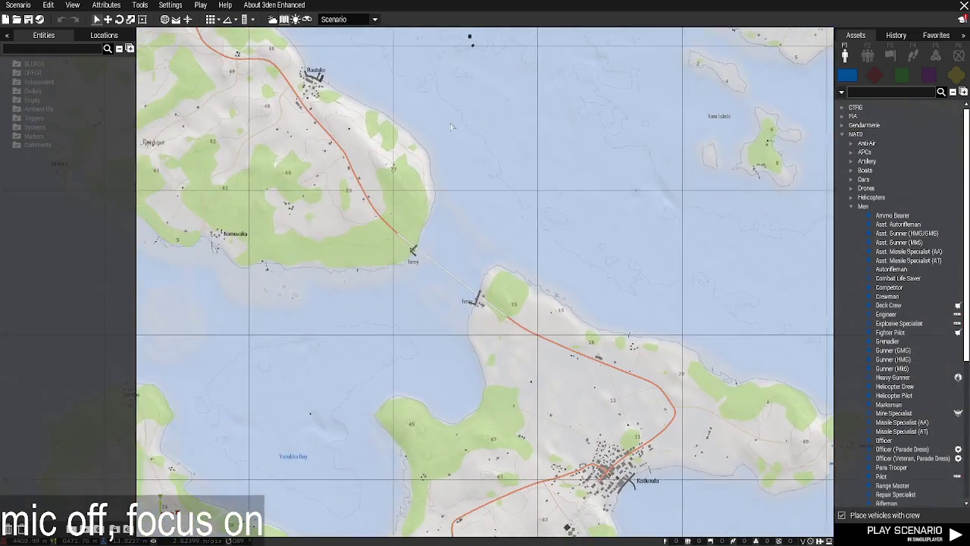
{"action": "scroll", "coordinate": [588, 371], "scroll_direction": "up", "scroll_amount": 2}
{"action": "key", "text": "m"}
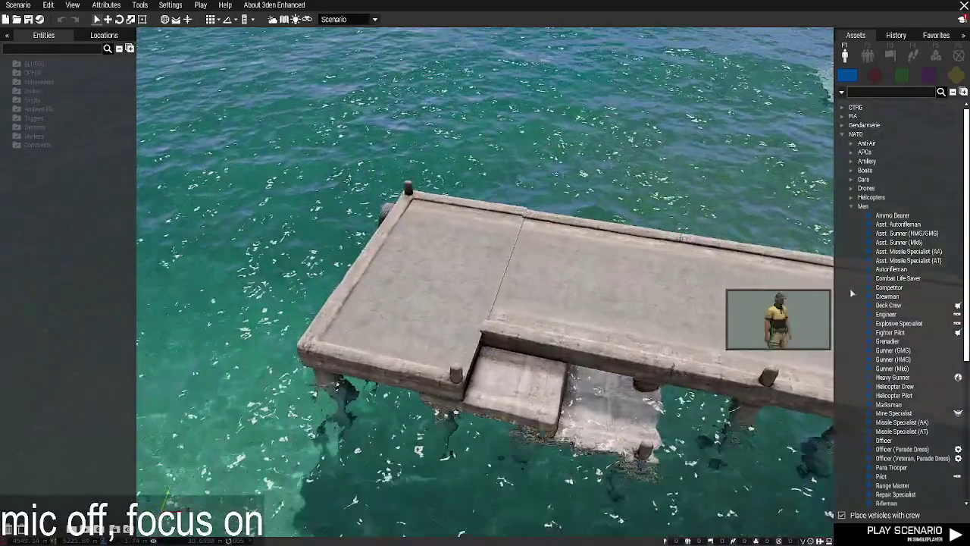
{"action": "left_click", "coordinate": [893, 215]}
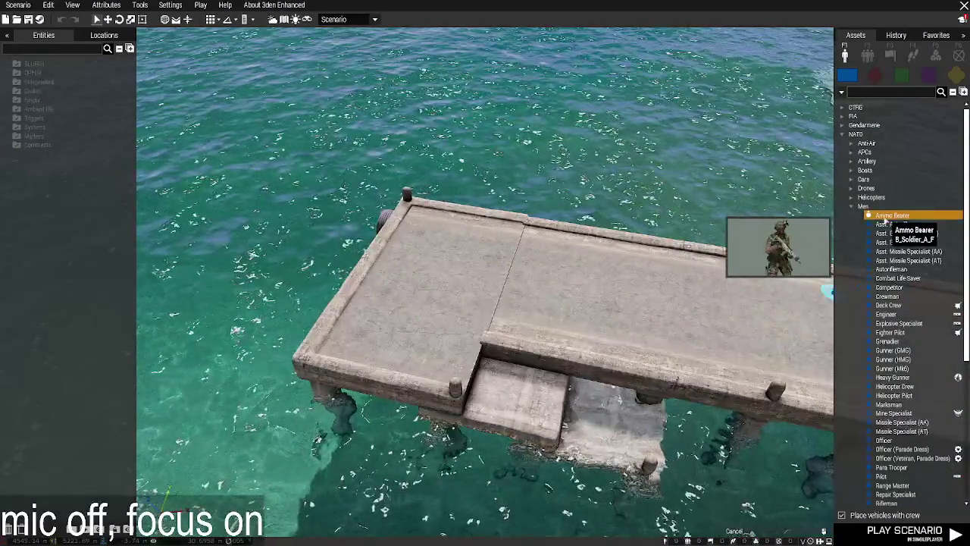
{"action": "left_click", "coordinate": [435, 297]}
Load the saved fisherman loadout onto the soldier in ACE Arsenal and play the scenario.
{"action": "right_click", "coordinate": [437, 259]}
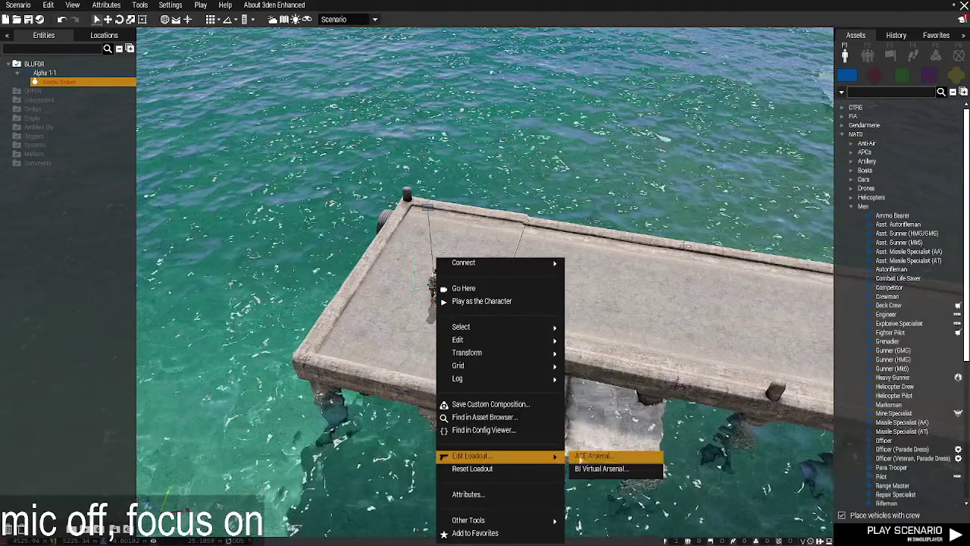
{"action": "left_click", "coordinate": [593, 455]}
{"action": "left_click", "coordinate": [369, 531]}
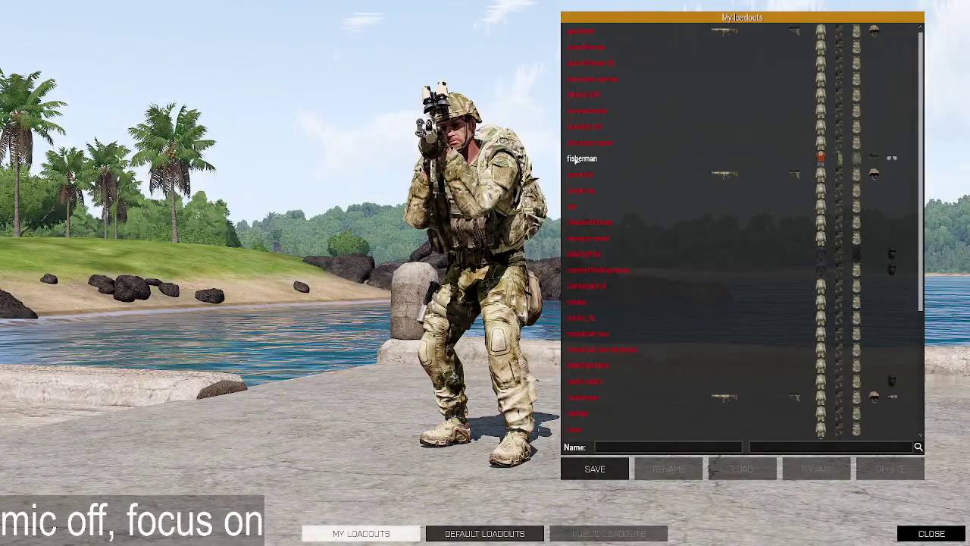
{"action": "left_click", "coordinate": [583, 158]}
{"action": "left_click", "coordinate": [742, 468]}
{"action": "left_click", "coordinate": [921, 536]}
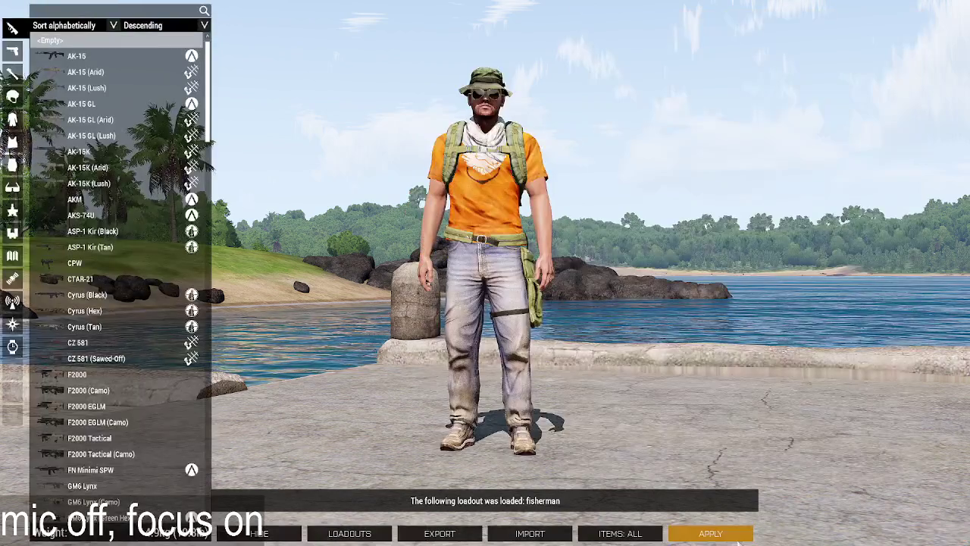
{"action": "key", "text": "Escape"}
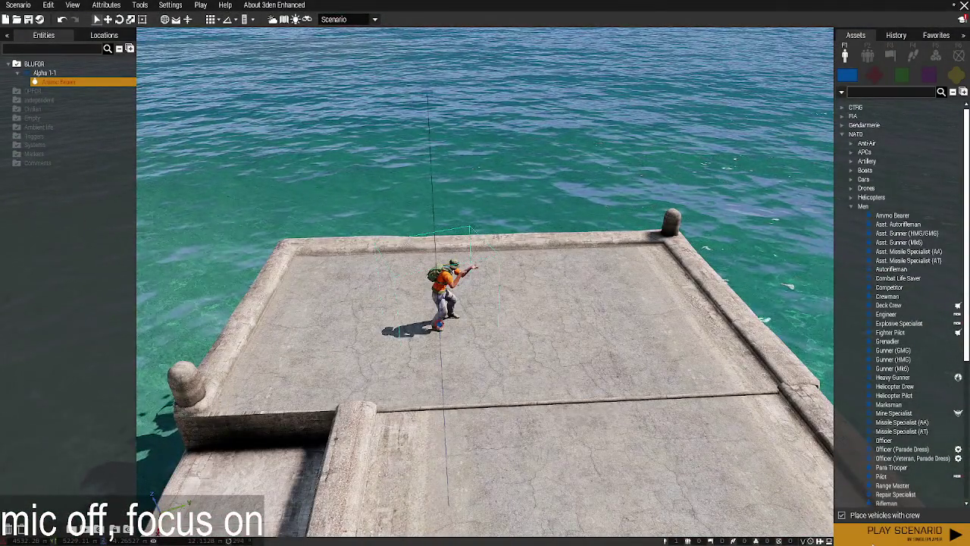
{"action": "left_click", "coordinate": [906, 532]}
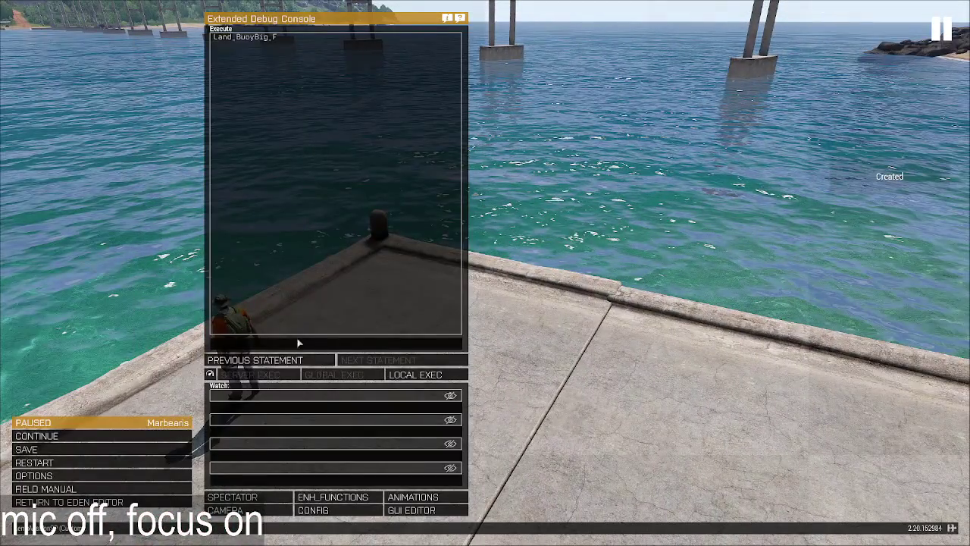
Recall the cork createVehicle statement in the debug console and run it with Local Exec.
{"action": "left_click", "coordinate": [304, 359]}
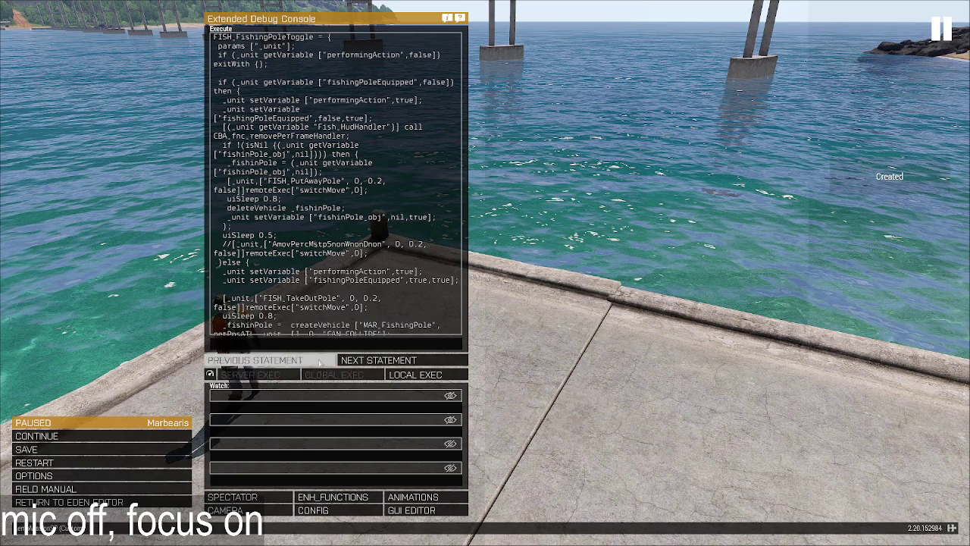
{"action": "left_click", "coordinate": [349, 360]}
{"action": "left_click", "coordinate": [393, 364]}
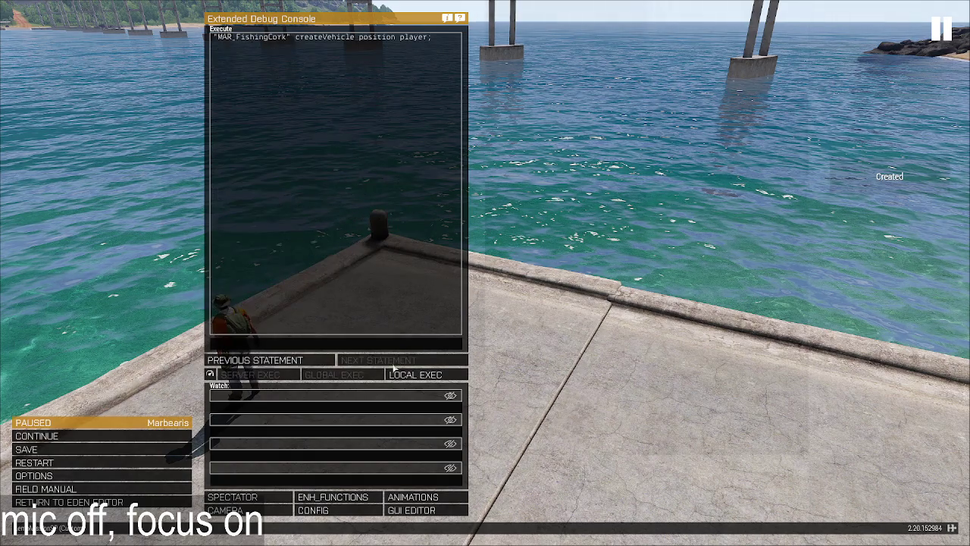
{"action": "left_click", "coordinate": [393, 371]}
{"action": "left_click", "coordinate": [69, 502]}
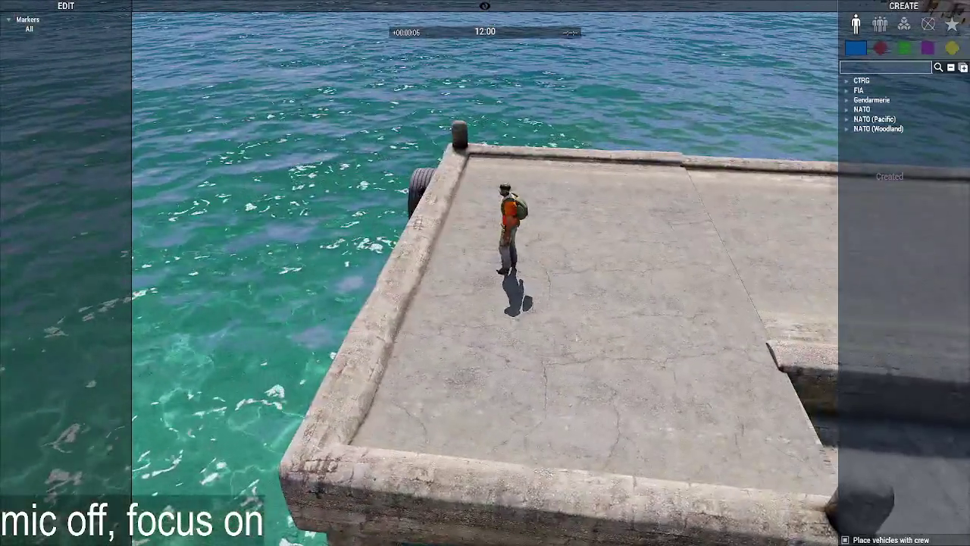
Fly the camera to the fishing cork via the Entities list, viewing it on the seabed.
{"action": "right_click", "coordinate": [505, 264]}
{"action": "left_click", "coordinate": [523, 268]}
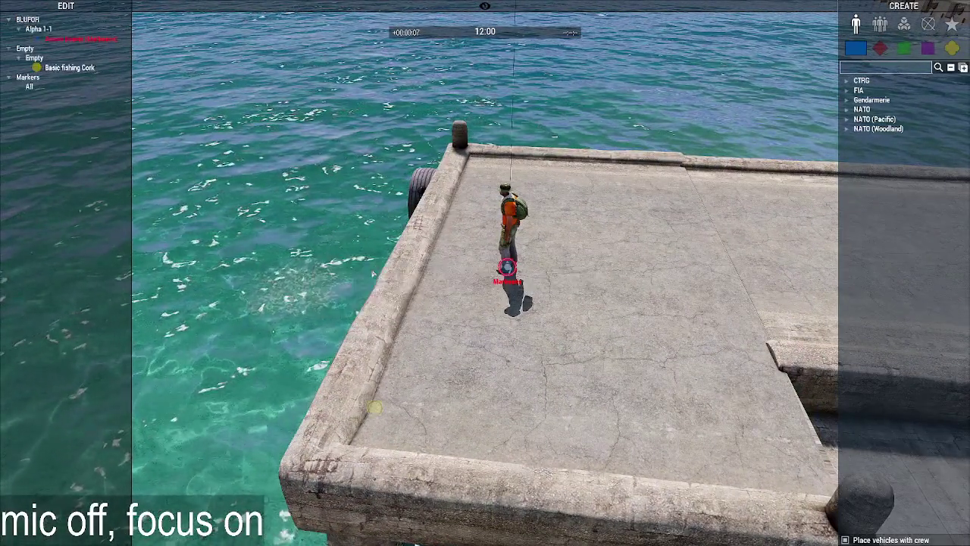
{"action": "double_click", "coordinate": [69, 68]}
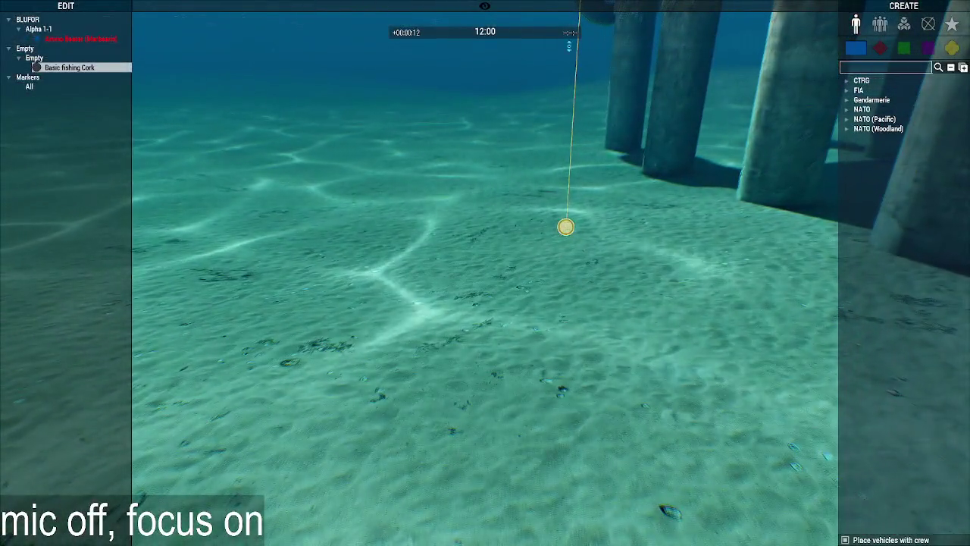
{"action": "mouse_move", "coordinate": [560, 249]}
{"action": "right_mouse_down"}
{"action": "mouse_move", "coordinate": [589, 215]}
{"action": "mouse_move", "coordinate": [535, 253]}
{"action": "mouse_move", "coordinate": [502, 180]}
{"action": "mouse_move", "coordinate": [501, 328]}
{"action": "mouse_move", "coordinate": [531, 360]}
{"action": "right_mouse_up"}
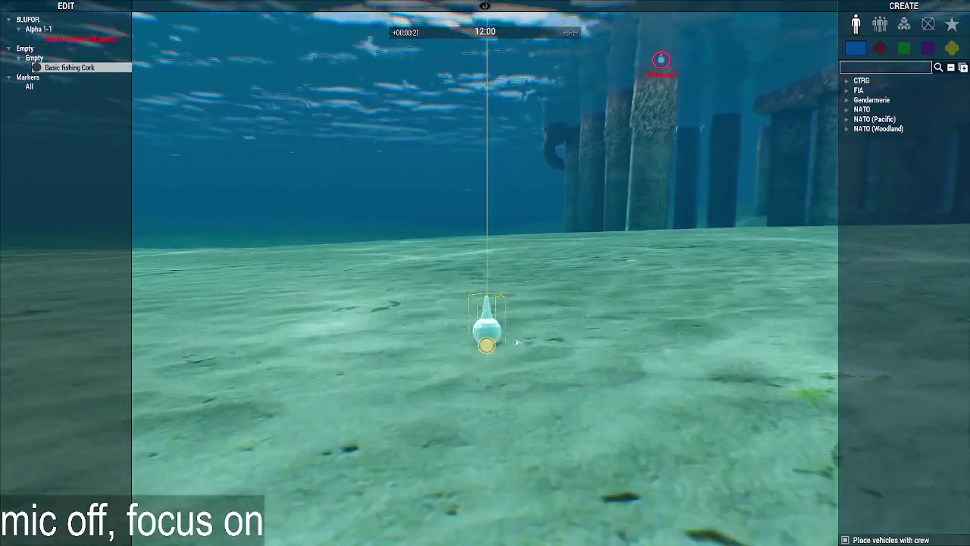
{"action": "key", "text": "w"}
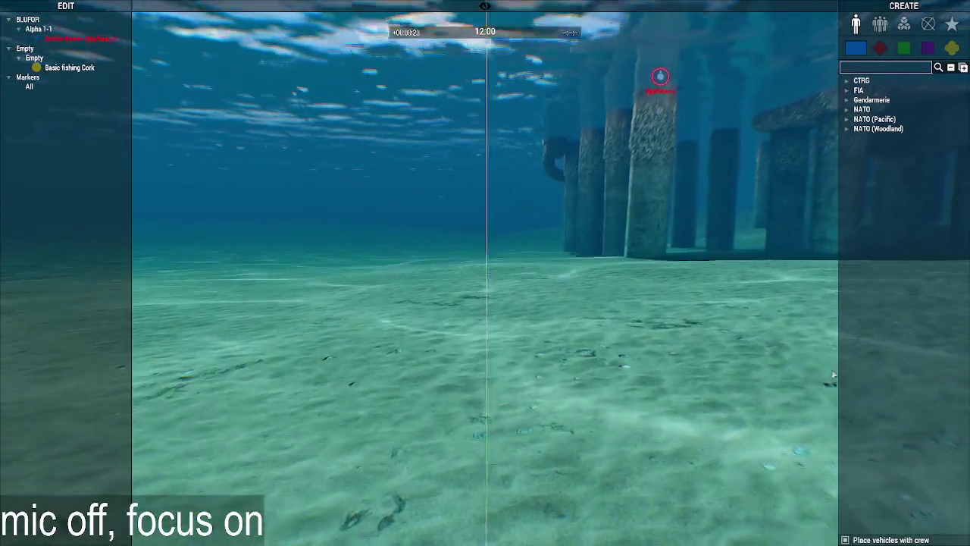
{"action": "key", "text": "alt+Tab"}
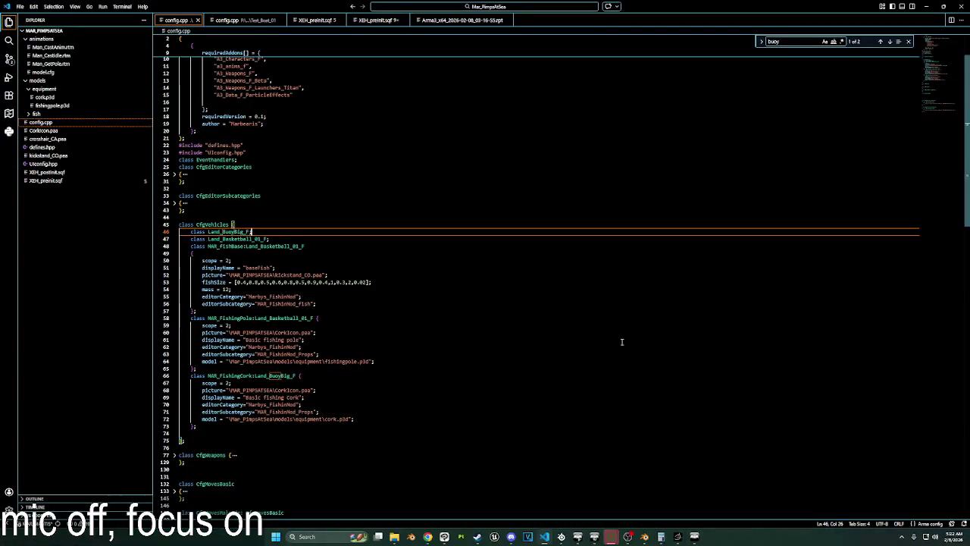
Review the MAR_FishingCork class at line 52 of config.cpp, then return to Arma 3.
{"action": "left_click", "coordinate": [409, 273]}
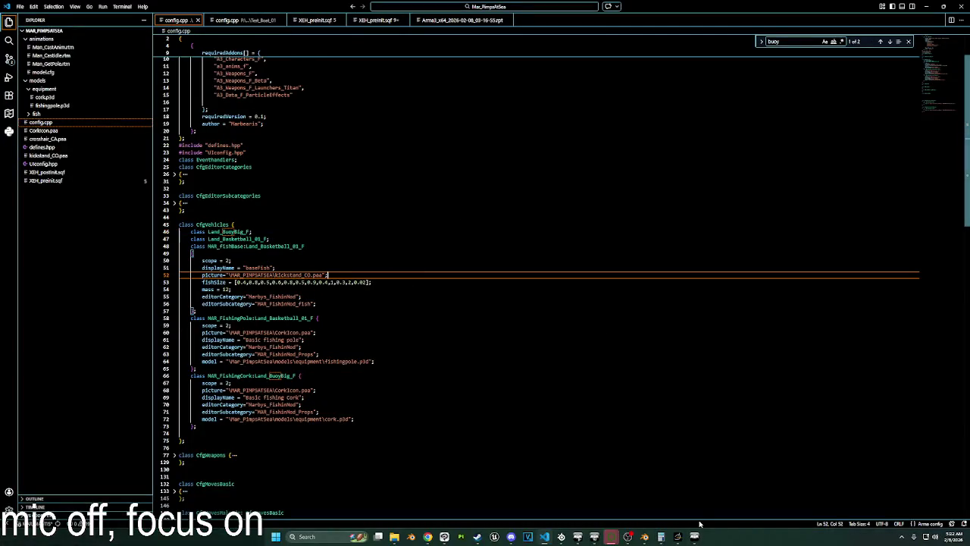
{"action": "key", "text": "alt+Tab"}
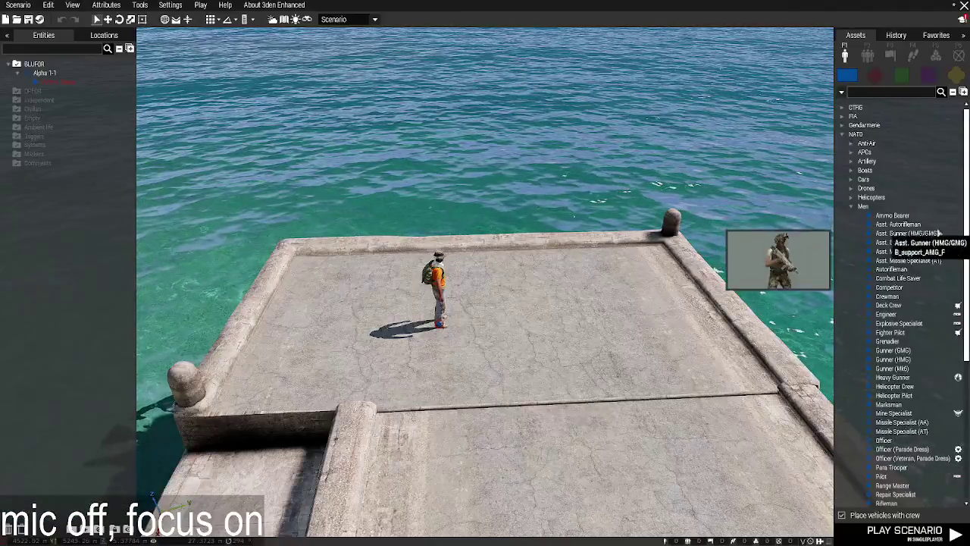
Search Props for 'buo' and place a Buoy in the water off the pier.
{"action": "left_click", "coordinate": [957, 75]}
{"action": "left_click", "coordinate": [916, 92]}
{"action": "type", "text": "buo"}
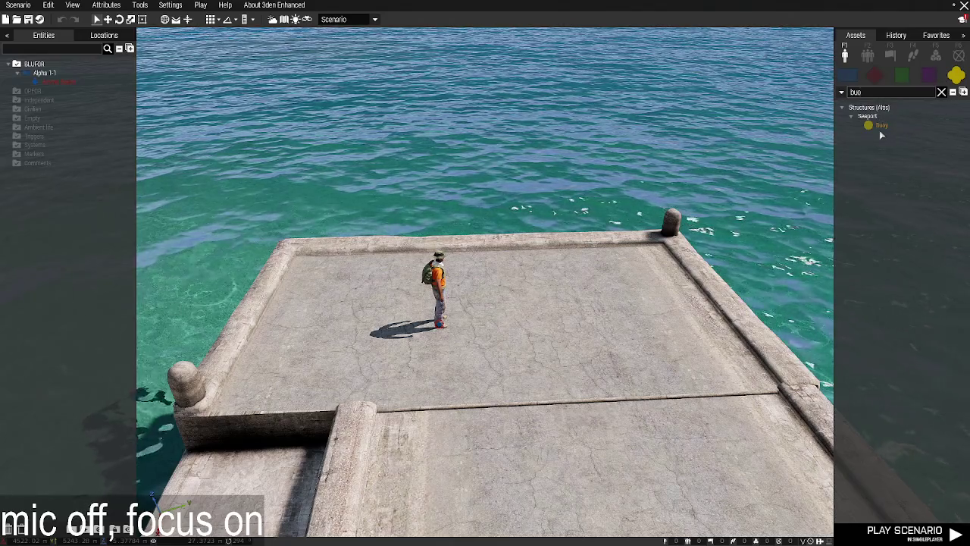
{"action": "left_click", "coordinate": [879, 126]}
{"action": "left_click", "coordinate": [540, 232]}
{"action": "double_click", "coordinate": [541, 231]}
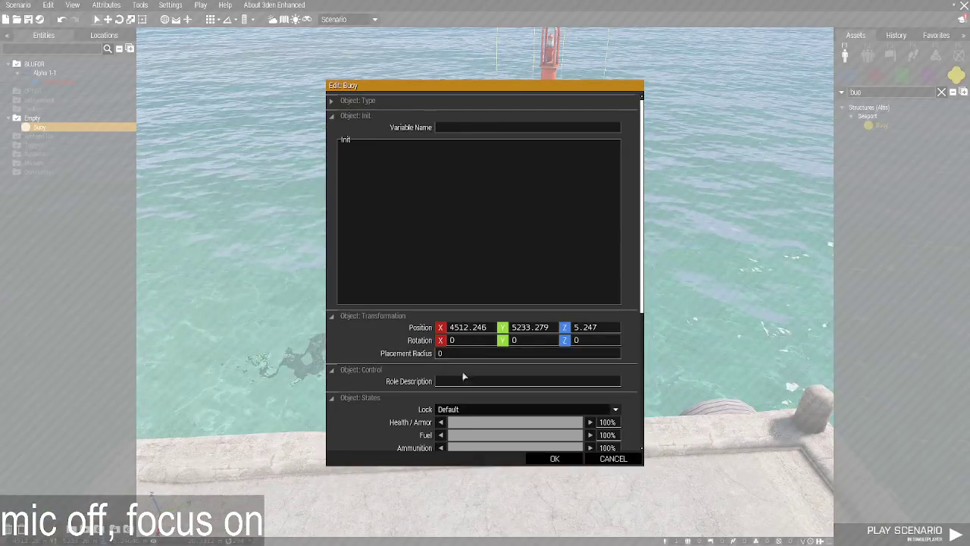
{"action": "scroll", "coordinate": [372, 326], "scroll_direction": "down", "scroll_amount": 2}
{"action": "scroll", "coordinate": [375, 327], "scroll_direction": "down", "scroll_amount": 3}
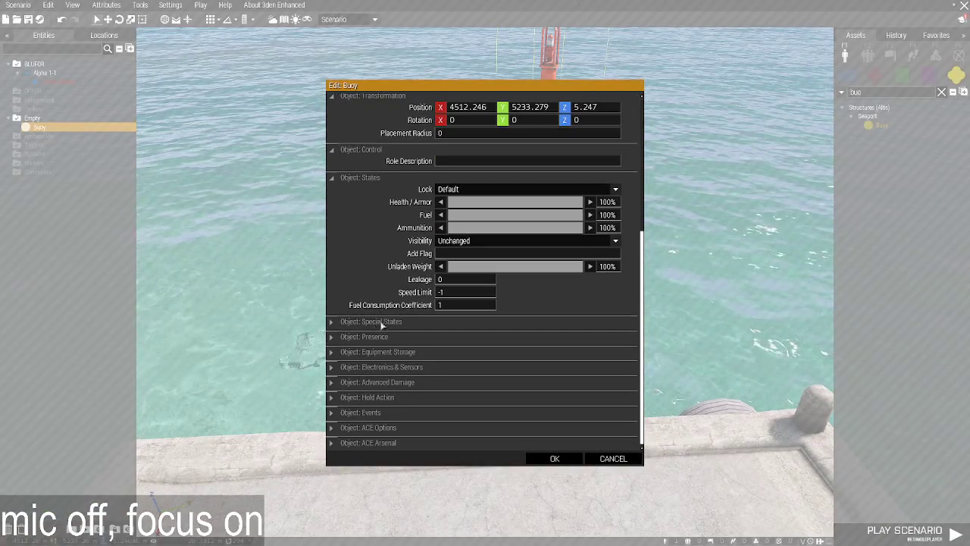
{"action": "key", "text": "Escape"}
Inspect the buoy's Land_BuoyBig_F class entries in the Config Viewer, then close it.
{"action": "right_click", "coordinate": [540, 232]}
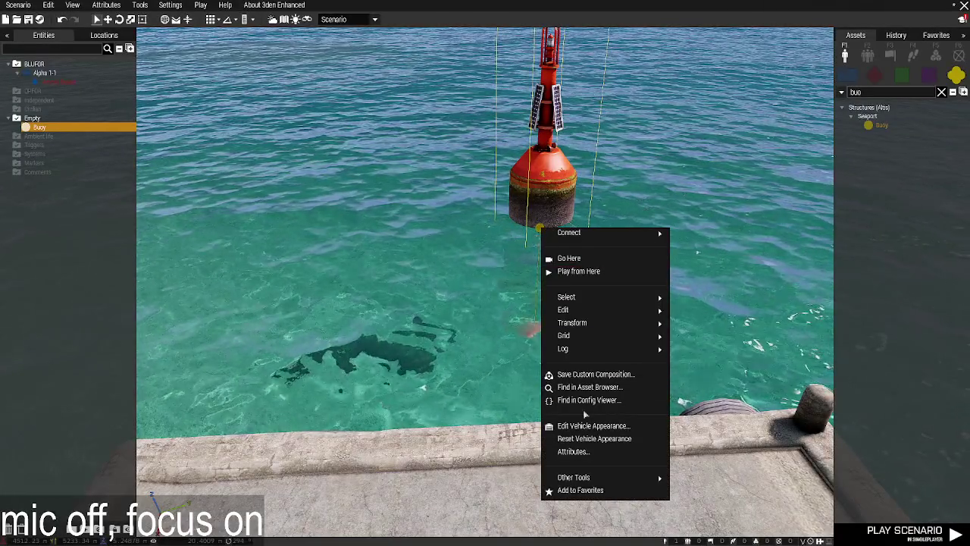
{"action": "left_click", "coordinate": [589, 399]}
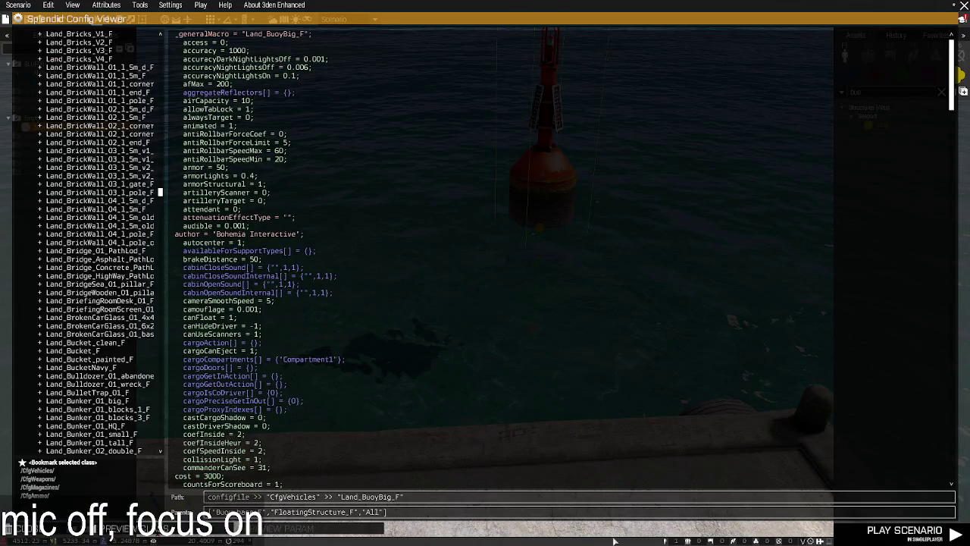
{"action": "scroll", "coordinate": [301, 432], "scroll_direction": "down", "scroll_amount": 1}
{"action": "scroll", "coordinate": [301, 435], "scroll_direction": "down", "scroll_amount": 1}
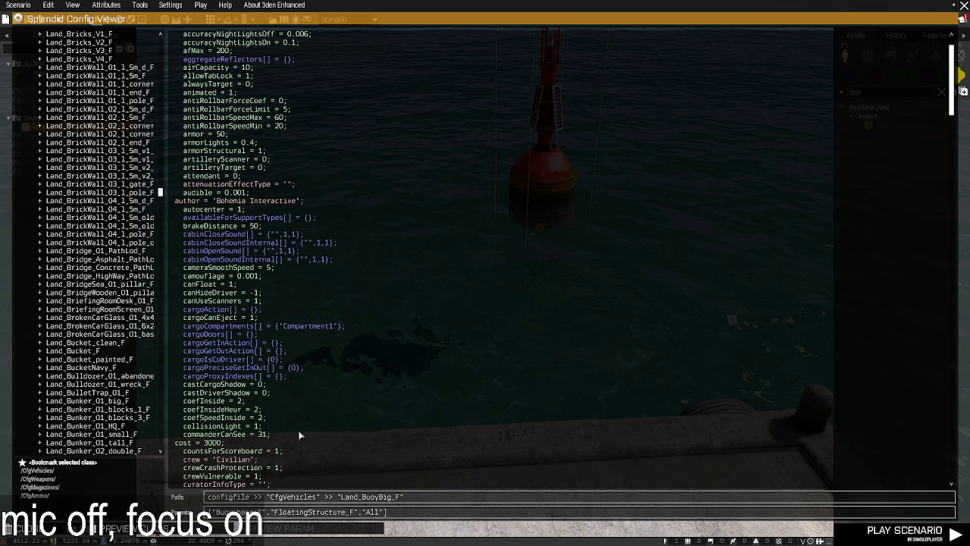
{"action": "scroll", "coordinate": [301, 435], "scroll_direction": "down", "scroll_amount": 1}
{"action": "scroll", "coordinate": [301, 435], "scroll_direction": "down", "scroll_amount": 2}
{"action": "scroll", "coordinate": [301, 435], "scroll_direction": "down", "scroll_amount": 1}
{"action": "scroll", "coordinate": [301, 435], "scroll_direction": "down", "scroll_amount": 1}
{"action": "scroll", "coordinate": [301, 435], "scroll_direction": "down", "scroll_amount": 1}
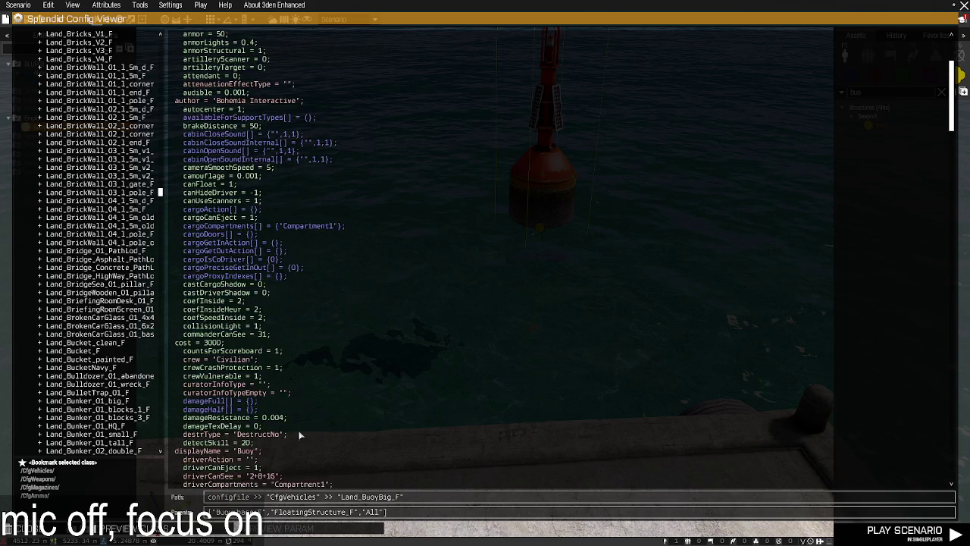
{"action": "scroll", "coordinate": [301, 435], "scroll_direction": "up", "scroll_amount": 8}
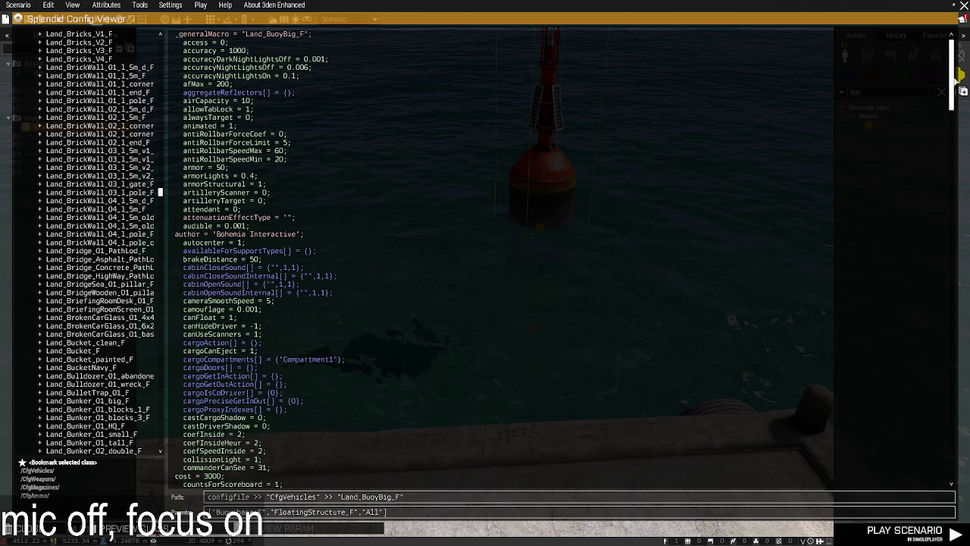
{"action": "scroll", "coordinate": [958, 76], "scroll_direction": "down", "scroll_amount": 1}
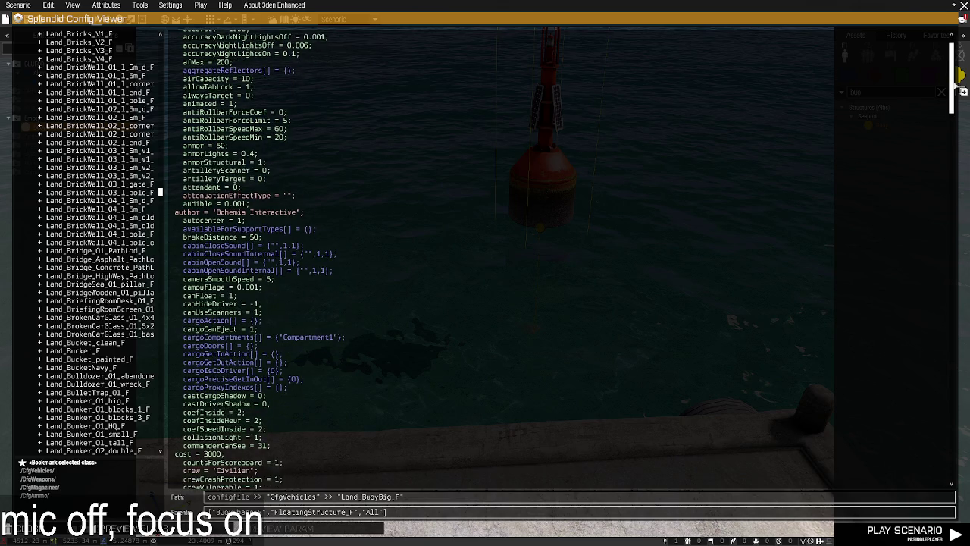
{"action": "scroll", "coordinate": [960, 75], "scroll_direction": "down", "scroll_amount": 10}
{"action": "scroll", "coordinate": [944, 270], "scroll_direction": "down", "scroll_amount": 5}
{"action": "scroll", "coordinate": [944, 270], "scroll_direction": "down", "scroll_amount": 5}
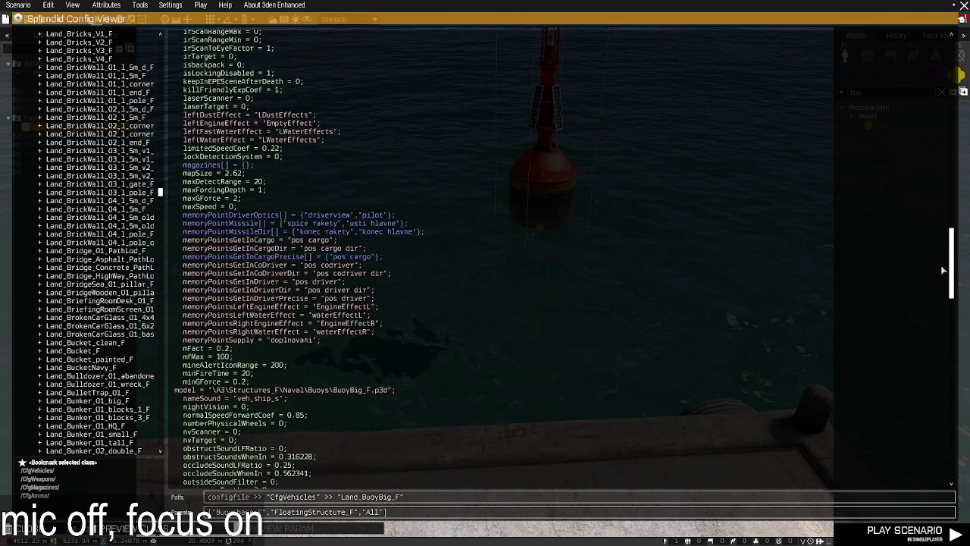
{"action": "scroll", "coordinate": [944, 270], "scroll_direction": "down", "scroll_amount": 1}
{"action": "scroll", "coordinate": [944, 274], "scroll_direction": "down", "scroll_amount": 1}
{"action": "scroll", "coordinate": [944, 279], "scroll_direction": "down", "scroll_amount": 1}
{"action": "scroll", "coordinate": [944, 284], "scroll_direction": "down", "scroll_amount": 2}
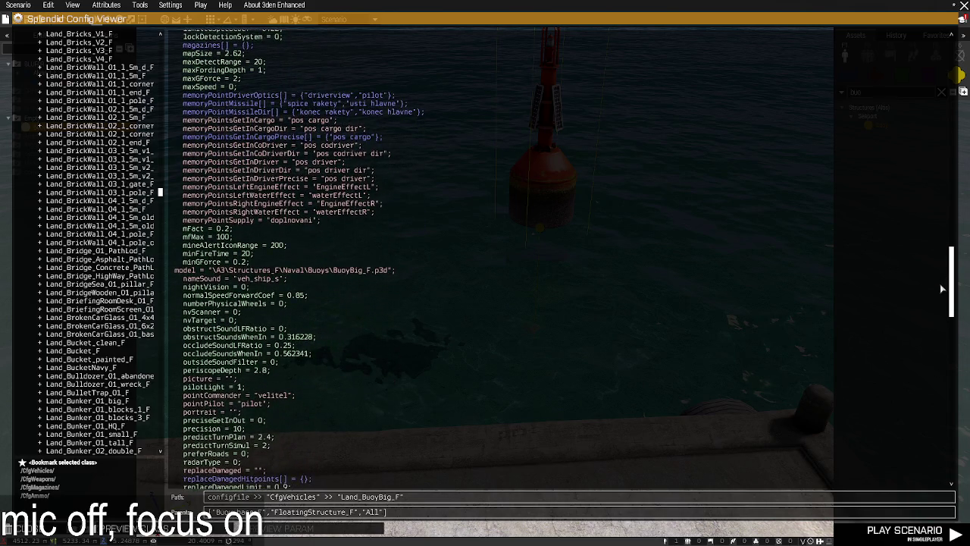
{"action": "left_click_drag", "start_coordinate": [941, 285], "coordinate": [928, 464]}
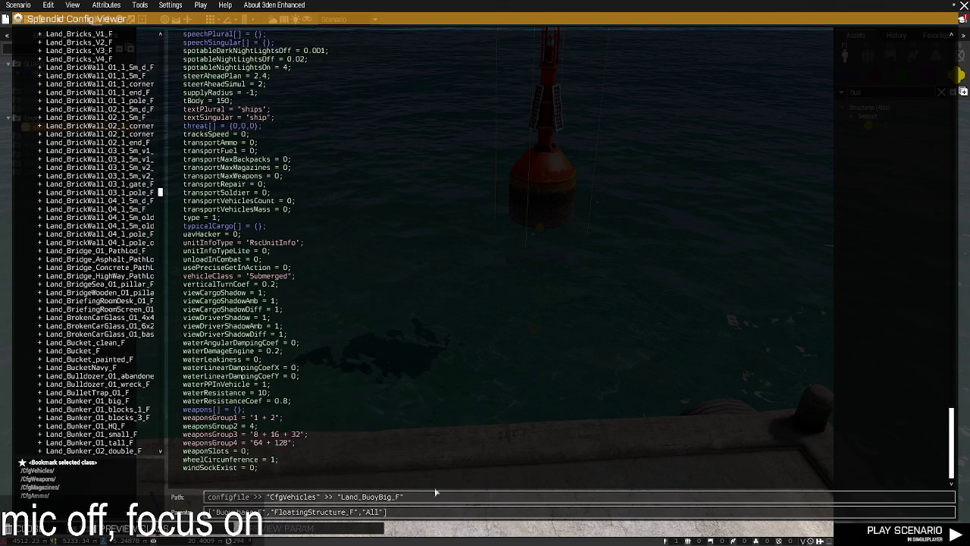
{"action": "key", "text": "Escape"}
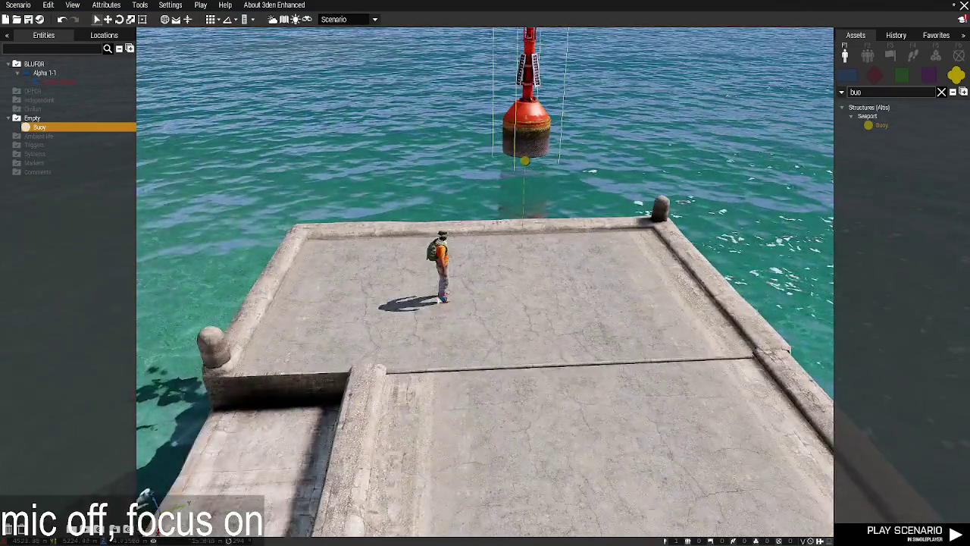
Move the soldier onto the buoy, undo the move, and show the Windows desktop.
{"action": "left_click_drag", "start_coordinate": [442, 265], "coordinate": [523, 198]}
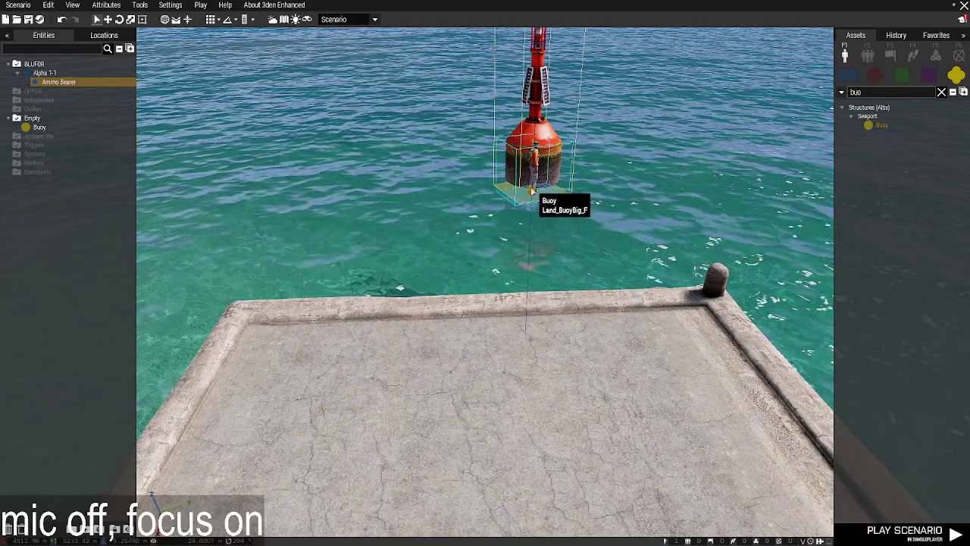
{"action": "left_click", "coordinate": [531, 191]}
{"action": "key", "text": "ctrl+z"}
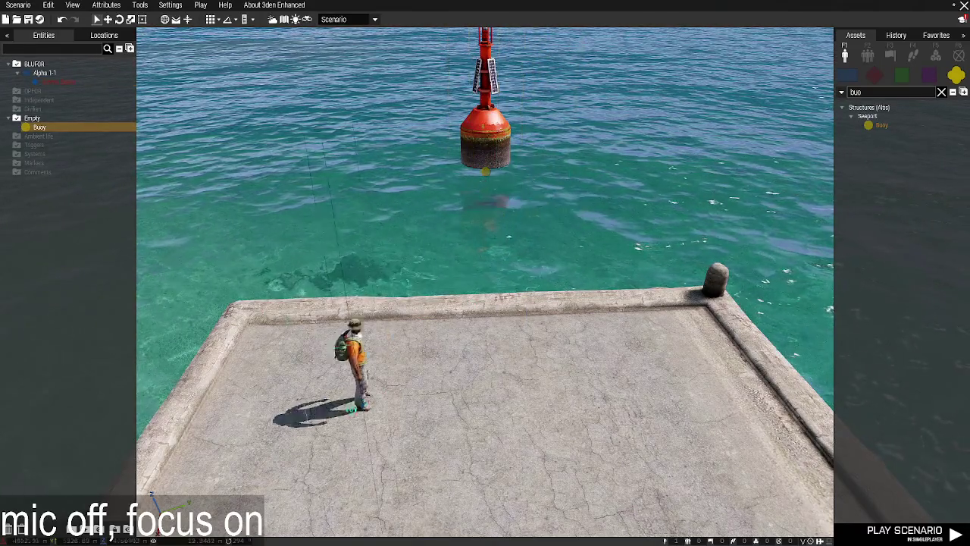
{"action": "scroll", "coordinate": [493, 203], "scroll_direction": "up", "scroll_amount": 3}
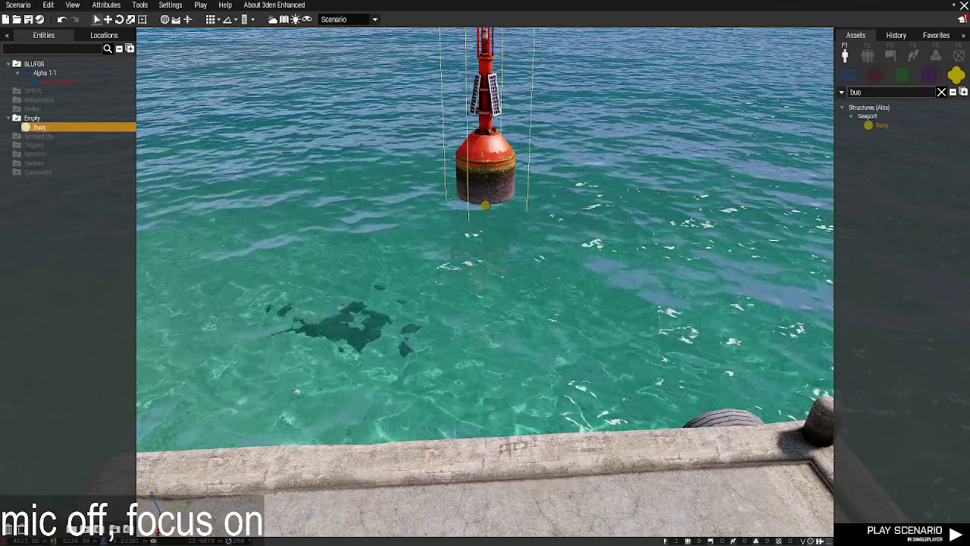
{"action": "key", "text": "super+d"}
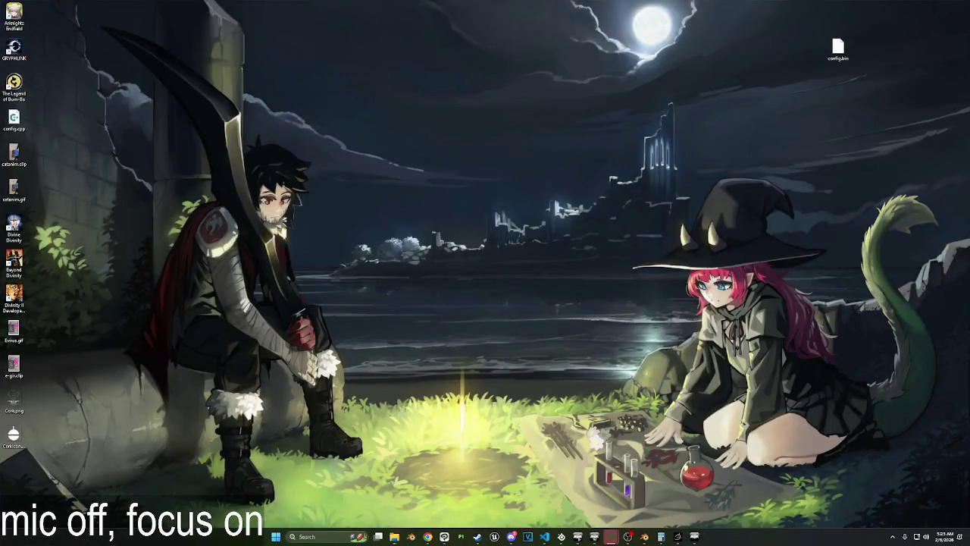
Switch from the desktop back to the Arma 3 editor with the buoy on screen.
{"action": "key", "text": "super+d"}
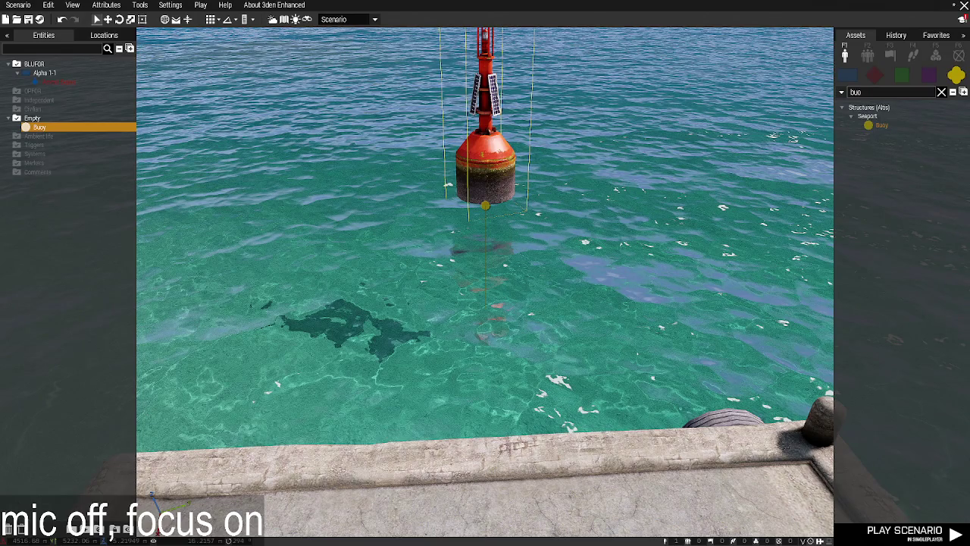
{"action": "key", "text": "alt+Tab"}
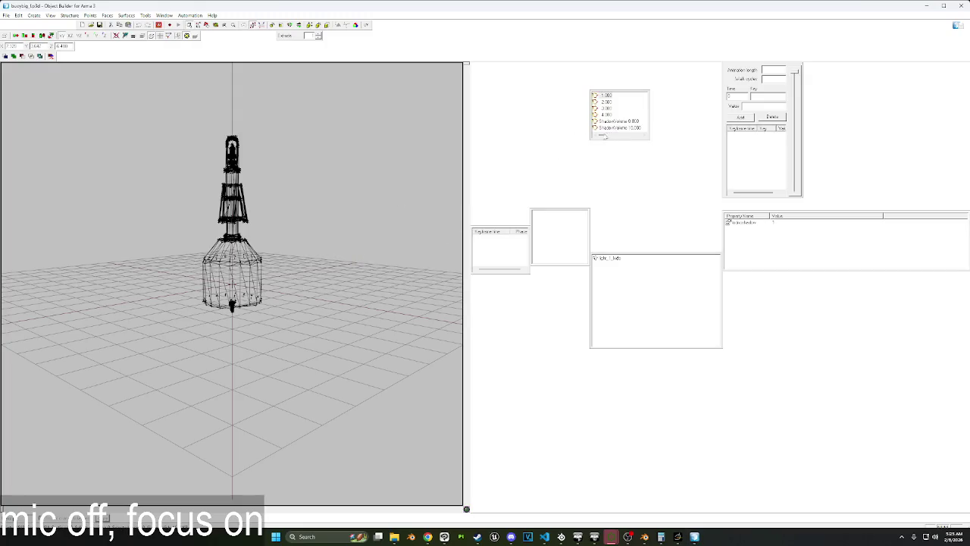
Scroll through the BuoyBig model's wireframe view in Object Builder.
{"action": "scroll", "coordinate": [610, 127], "scroll_direction": "down", "scroll_amount": 3}
Inspect the buoy's Geometry Buoyancy and Geometry LODs.
{"action": "left_click", "coordinate": [618, 114]}
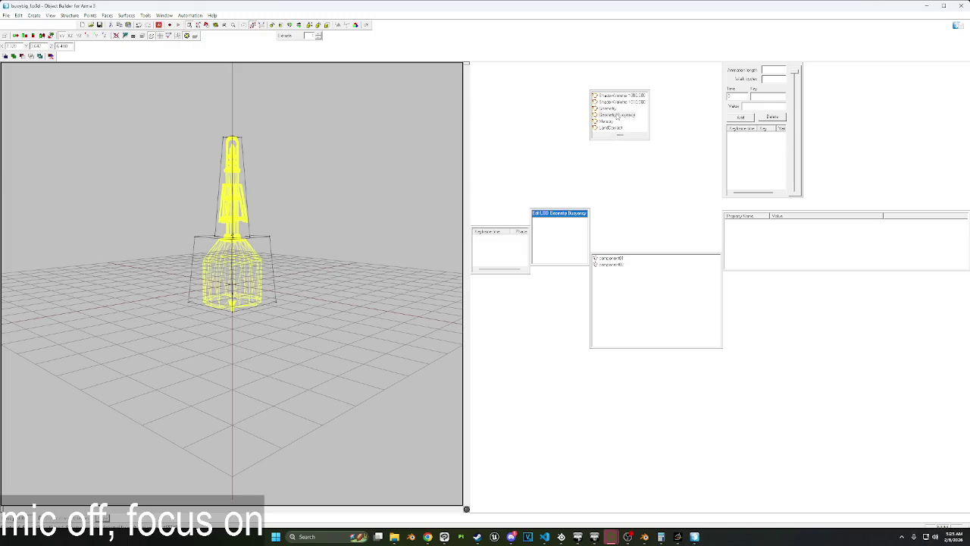
{"action": "left_click", "coordinate": [611, 109]}
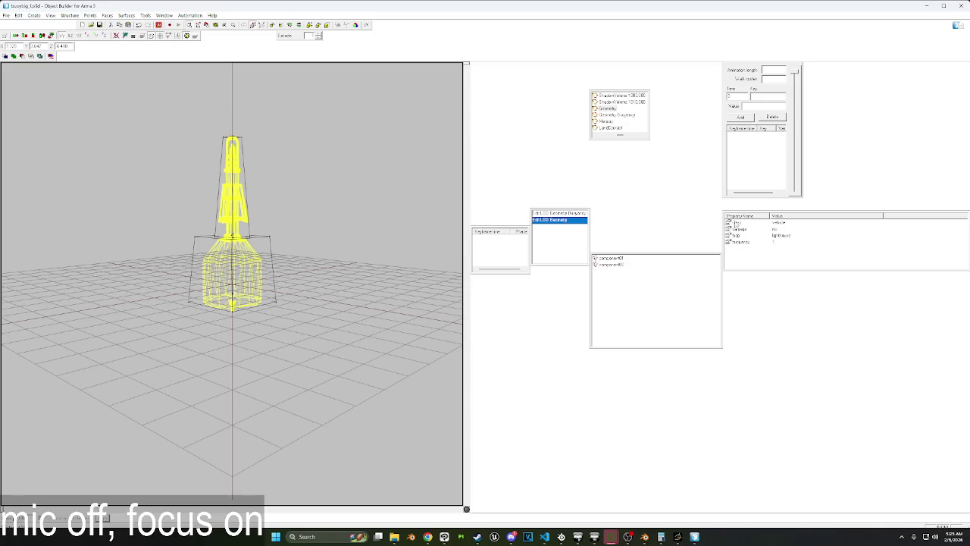
{"action": "scroll", "coordinate": [629, 137], "scroll_direction": "down", "scroll_amount": 3}
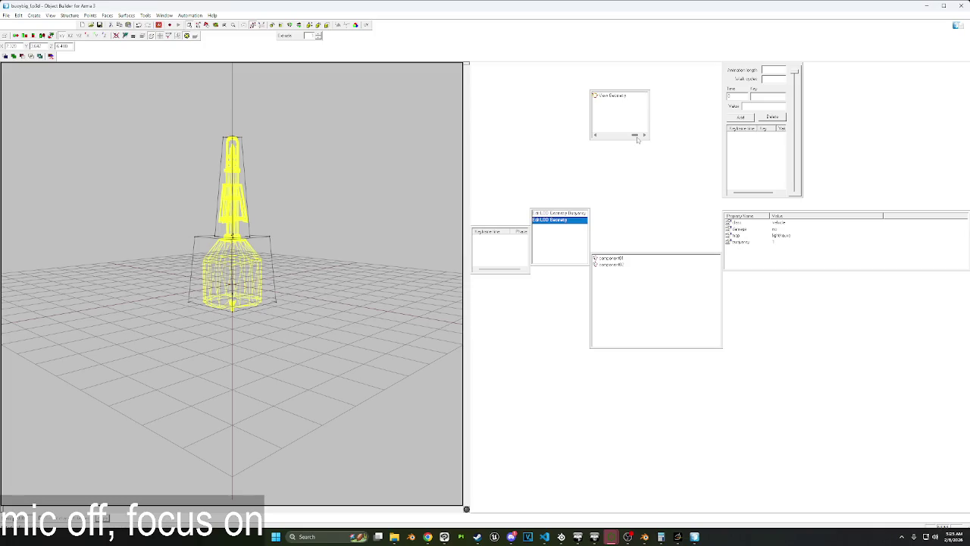
{"action": "scroll", "coordinate": [629, 135], "scroll_direction": "up", "scroll_amount": 3}
{"action": "scroll", "coordinate": [618, 135], "scroll_direction": "up", "scroll_amount": 2}
{"action": "scroll", "coordinate": [607, 139], "scroll_direction": "down", "scroll_amount": 2}
{"action": "scroll", "coordinate": [606, 133], "scroll_direction": "up", "scroll_amount": 3}
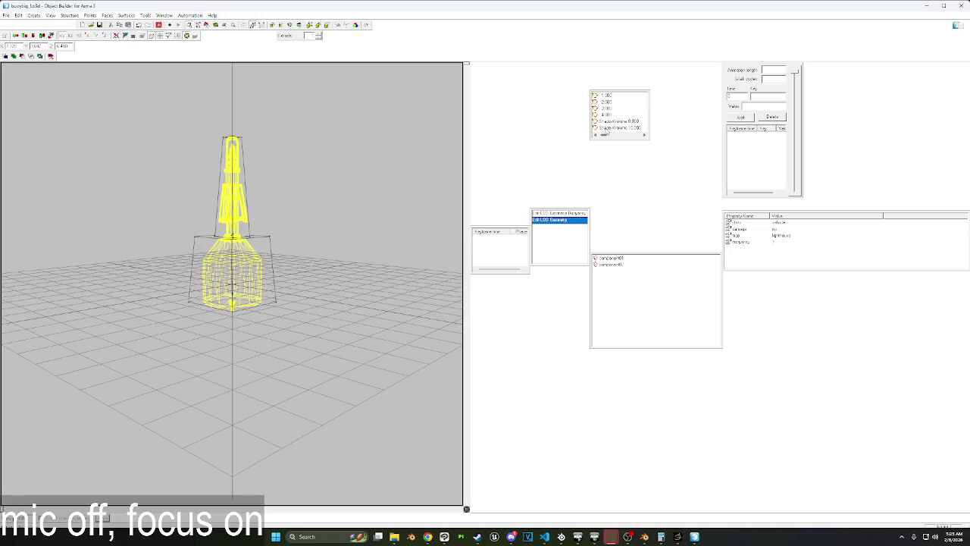
Inspect the buoy's ShadowVolume 10 LOD.
{"action": "left_click", "coordinate": [612, 128]}
{"action": "scroll", "coordinate": [621, 135], "scroll_direction": "down", "scroll_amount": 2}
{"action": "scroll", "coordinate": [630, 136], "scroll_direction": "down", "scroll_amount": 2}
{"action": "scroll", "coordinate": [630, 136], "scroll_direction": "up", "scroll_amount": 2}
{"action": "scroll", "coordinate": [640, 135], "scroll_direction": "down", "scroll_amount": 2}
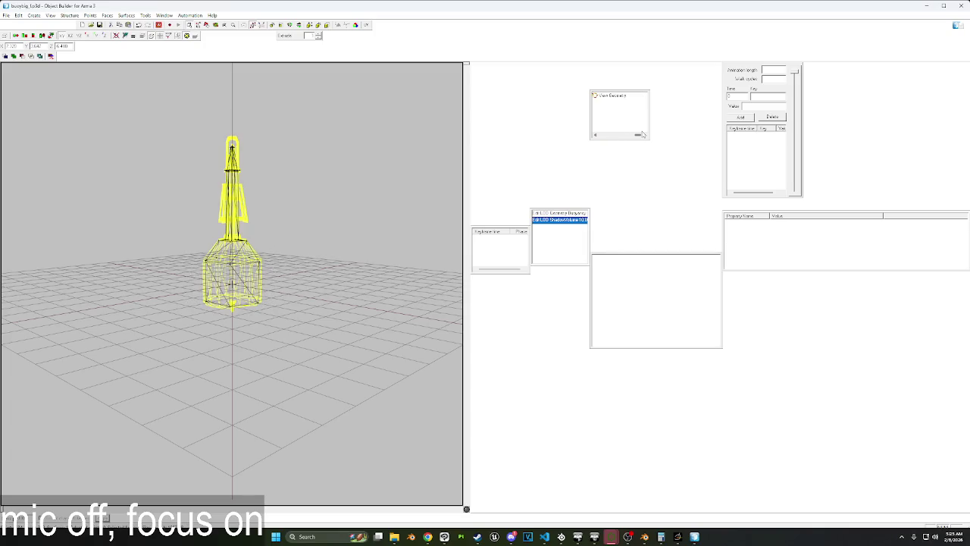
{"action": "left_click_drag", "start_coordinate": [640, 135], "coordinate": [629, 137]}
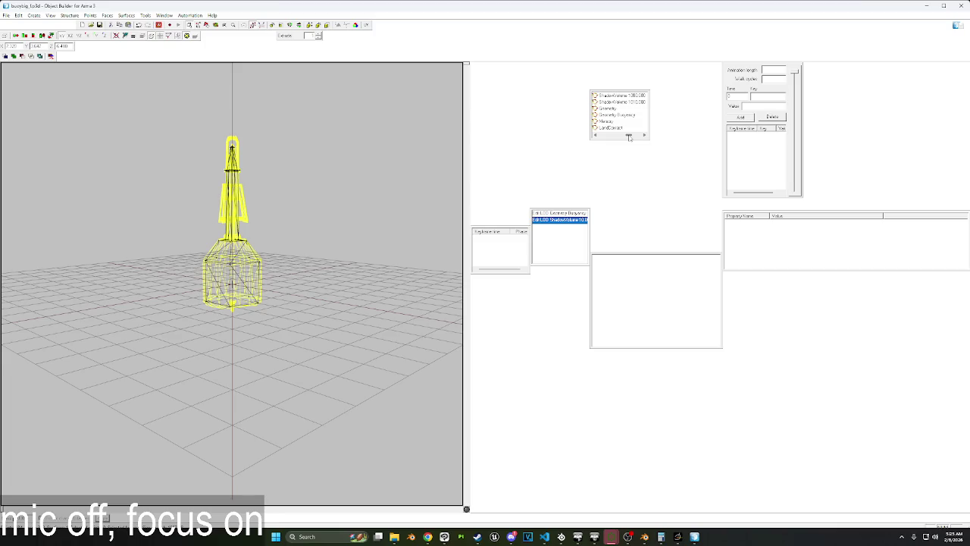
Inspect the LandContact LOD and the Memory LOD's light_1.paa selection points.
{"action": "left_click", "coordinate": [618, 129]}
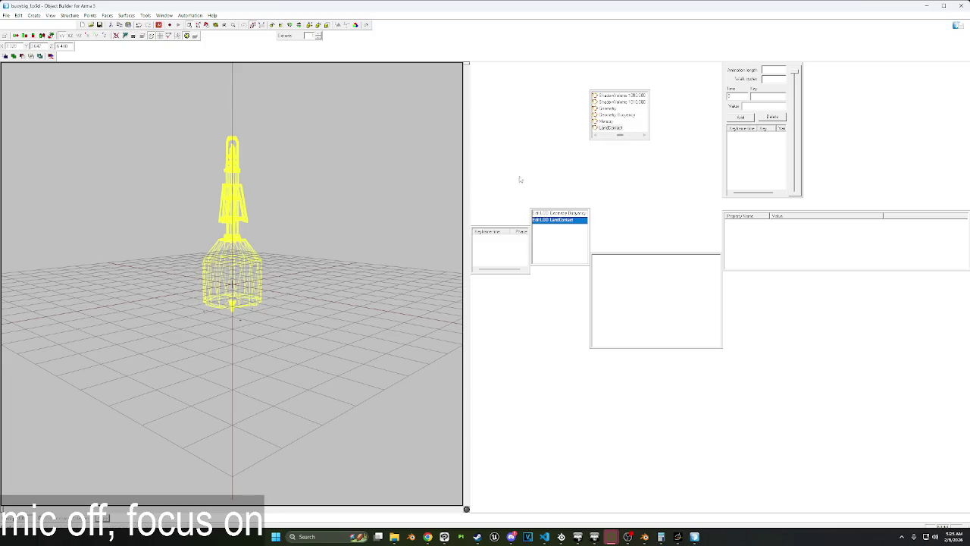
{"action": "right_click_drag", "start_coordinate": [251, 288], "coordinate": [244, 337]}
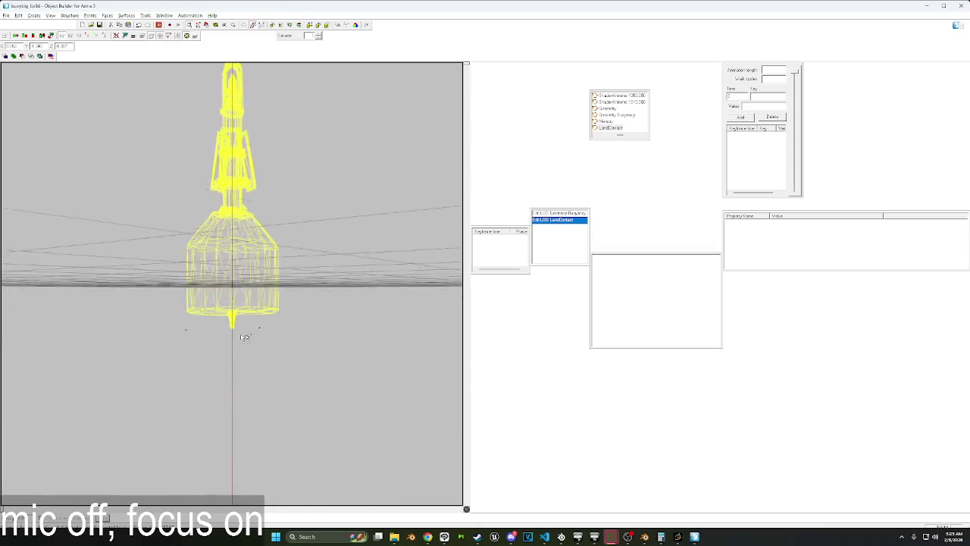
{"action": "left_click", "coordinate": [607, 121]}
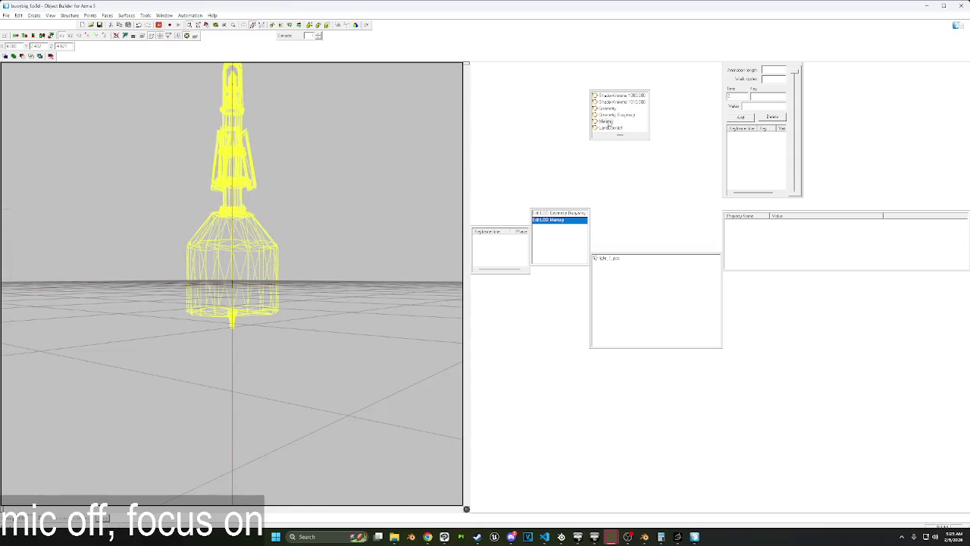
{"action": "left_click", "coordinate": [615, 260]}
{"action": "scroll", "coordinate": [610, 125], "scroll_direction": "up", "scroll_amount": 2}
Delete the buoy's 1.000 resolution LOD.
{"action": "left_click", "coordinate": [606, 127]}
{"action": "left_click", "coordinate": [607, 95], "text": "shift"}
{"action": "right_click", "coordinate": [610, 96]}
{"action": "left_click", "coordinate": [630, 121]}
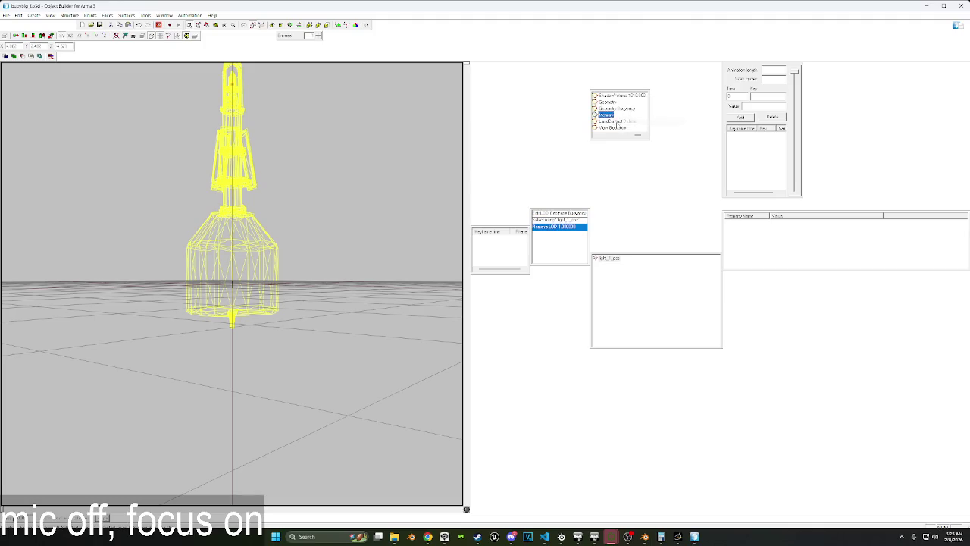
Delete the ShadowVolume 10.000 LOD, leaving the 2.000 LOD untouched.
{"action": "right_click", "coordinate": [623, 97]}
{"action": "left_click", "coordinate": [652, 119]}
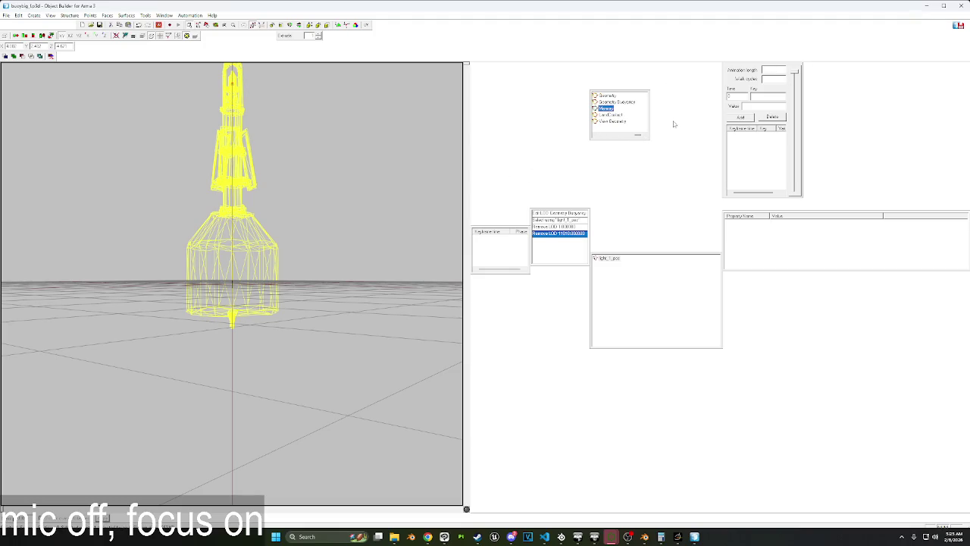
{"action": "left_click_drag", "start_coordinate": [640, 136], "coordinate": [602, 136]}
{"action": "right_click", "coordinate": [610, 97]}
{"action": "left_click", "coordinate": [711, 110]}
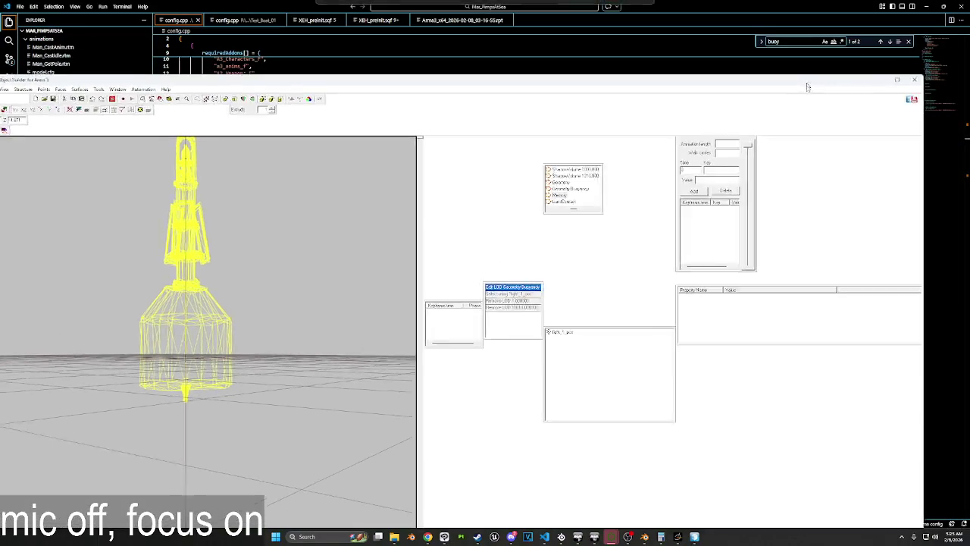
Tile the cork window on the right half and the buoy window on the left.
{"action": "left_click_drag", "start_coordinate": [864, 15], "coordinate": [860, 133]}
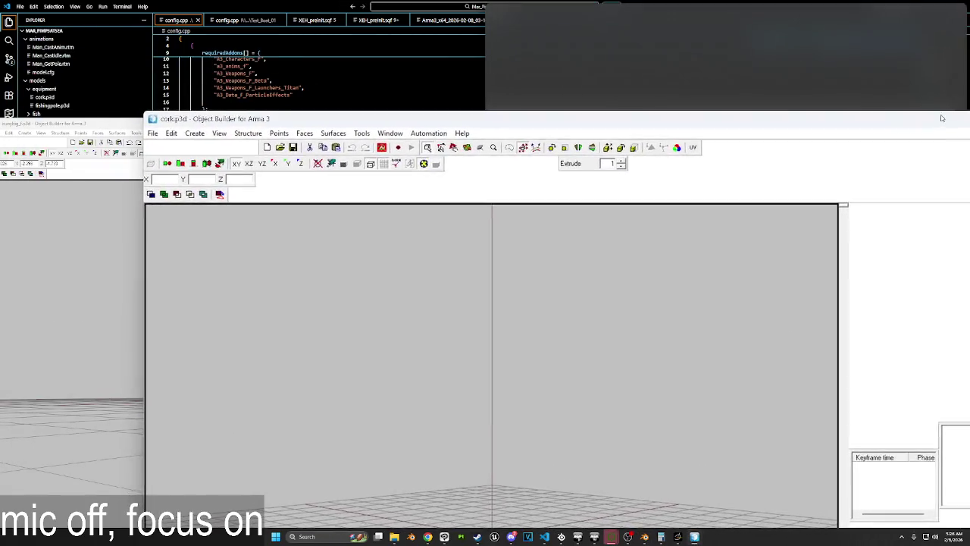
{"action": "key", "text": "super+Right"}
{"action": "left_click", "coordinate": [216, 94]}
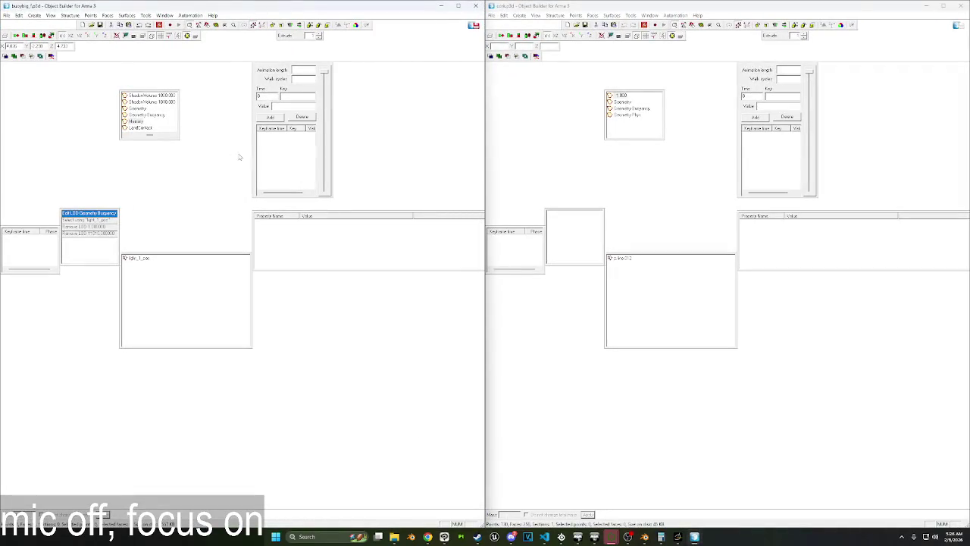
Select all points in the buoy's Geometry LOD and maximize the buoy window.
{"action": "left_click", "coordinate": [138, 108]}
{"action": "key", "text": "ctrl+a"}
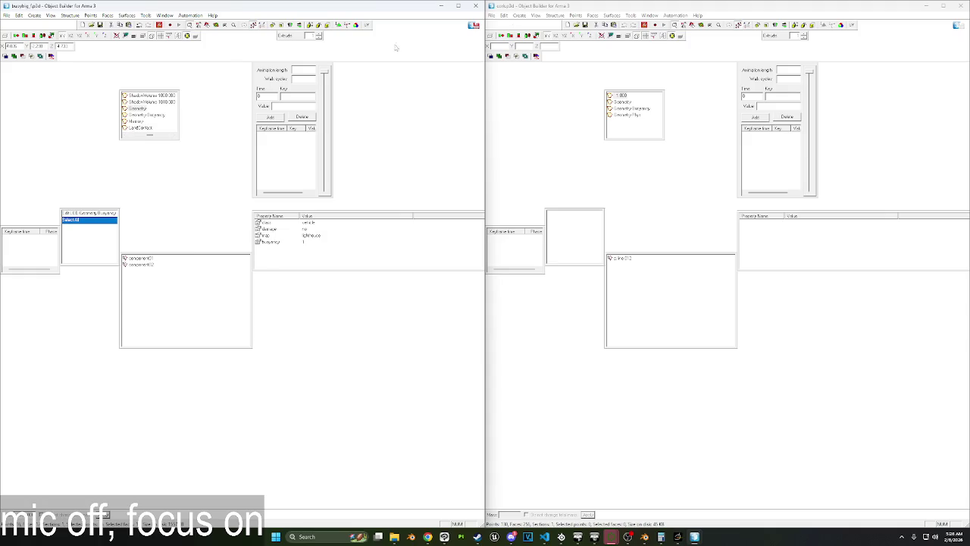
{"action": "left_click", "coordinate": [458, 5]}
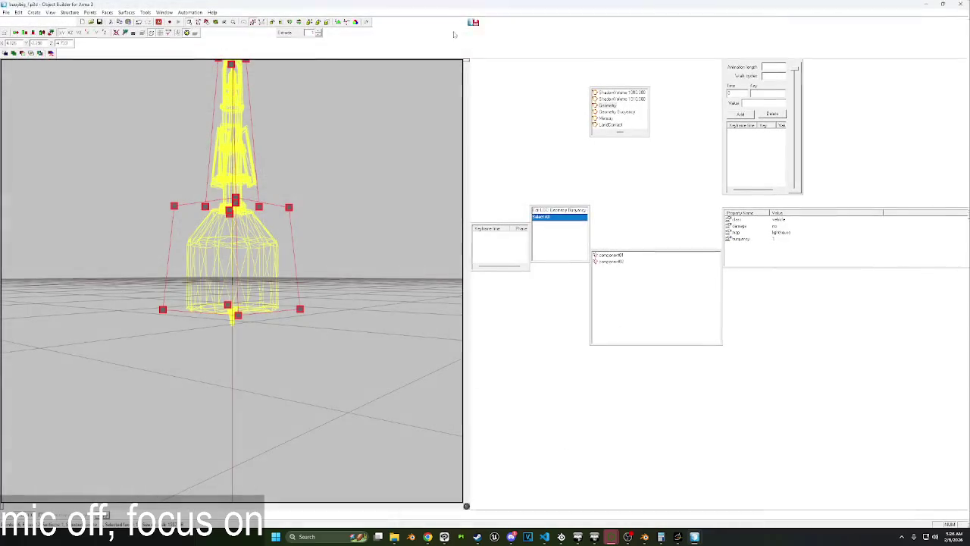
Select every point of the buoy's Geometry LOD for copying.
{"action": "left_click", "coordinate": [343, 225]}
{"action": "scroll", "coordinate": [354, 237], "scroll_direction": "down", "scroll_amount": 2}
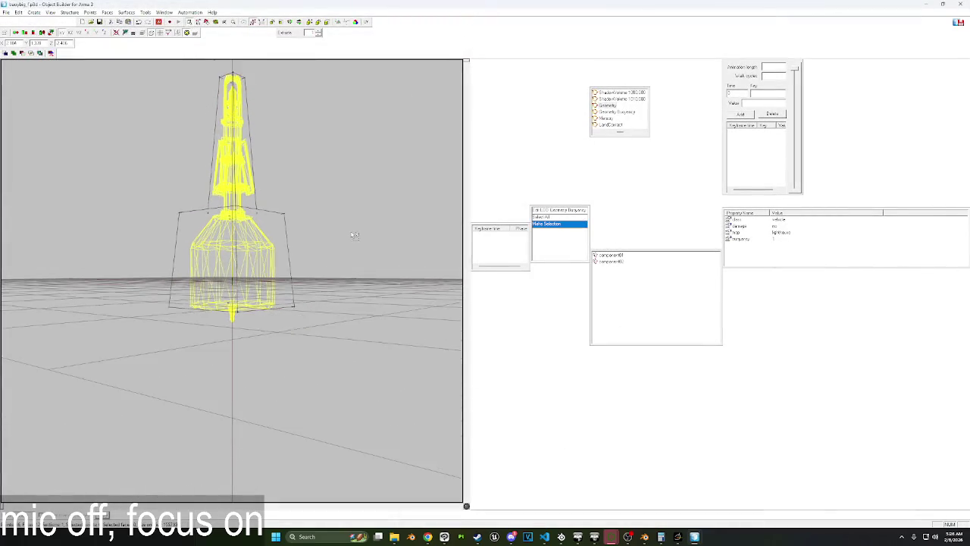
{"action": "scroll", "coordinate": [354, 236], "scroll_direction": "down", "scroll_amount": 2}
{"action": "scroll", "coordinate": [326, 281], "scroll_direction": "up", "scroll_amount": 2}
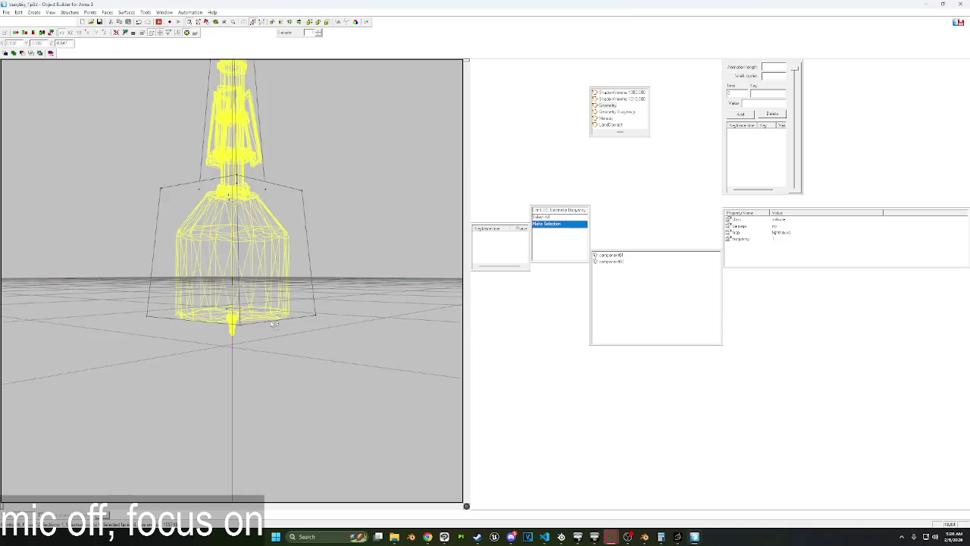
{"action": "scroll", "coordinate": [303, 319], "scroll_direction": "up", "scroll_amount": 2}
{"action": "scroll", "coordinate": [274, 352], "scroll_direction": "up", "scroll_amount": 2}
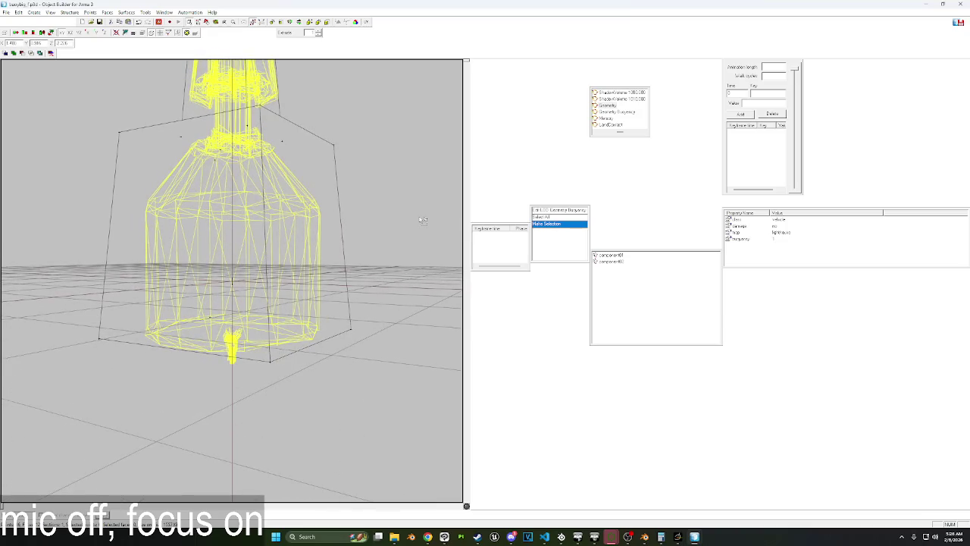
{"action": "key", "text": "ctrl+a"}
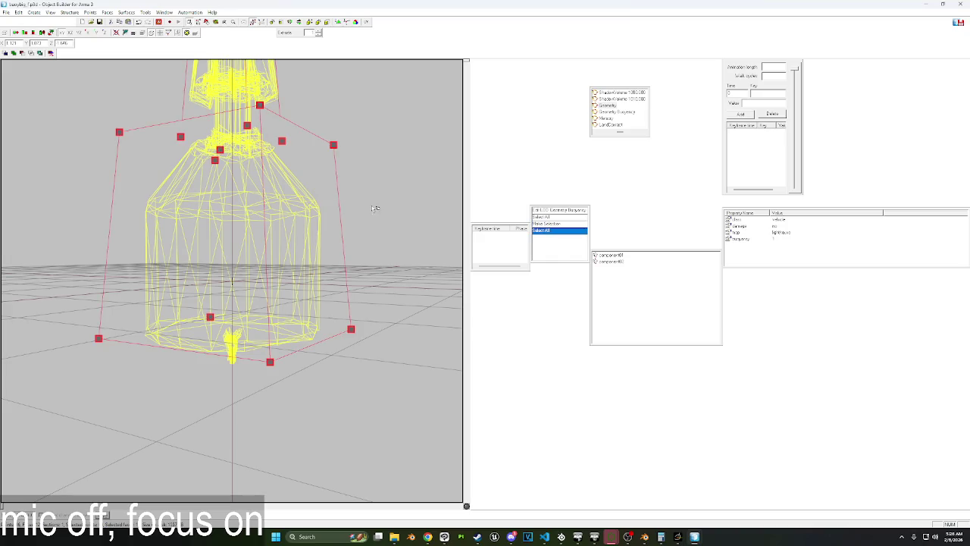
{"action": "left_click", "coordinate": [628, 112]}
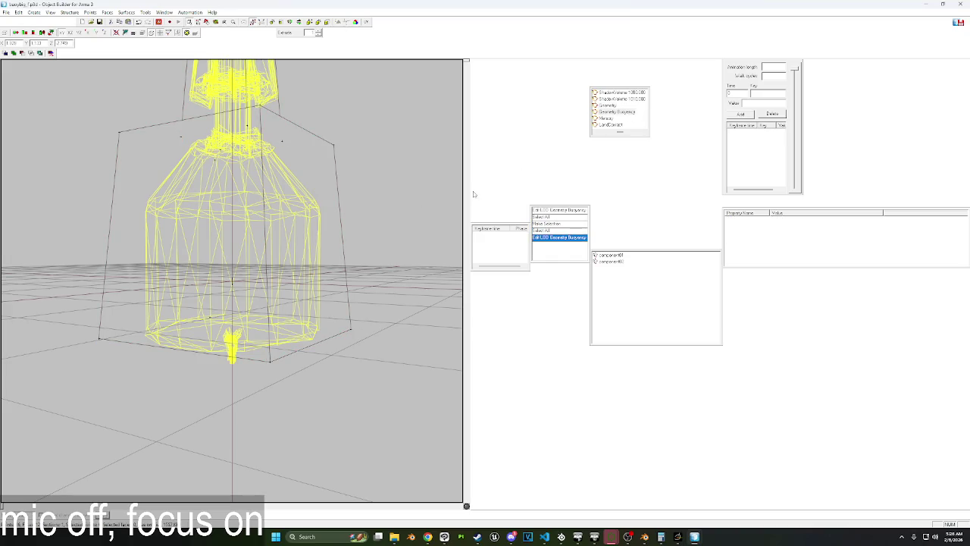
Paste the copied buoy geometry into the full-screen cork model.
{"action": "left_click", "coordinate": [925, 4]}
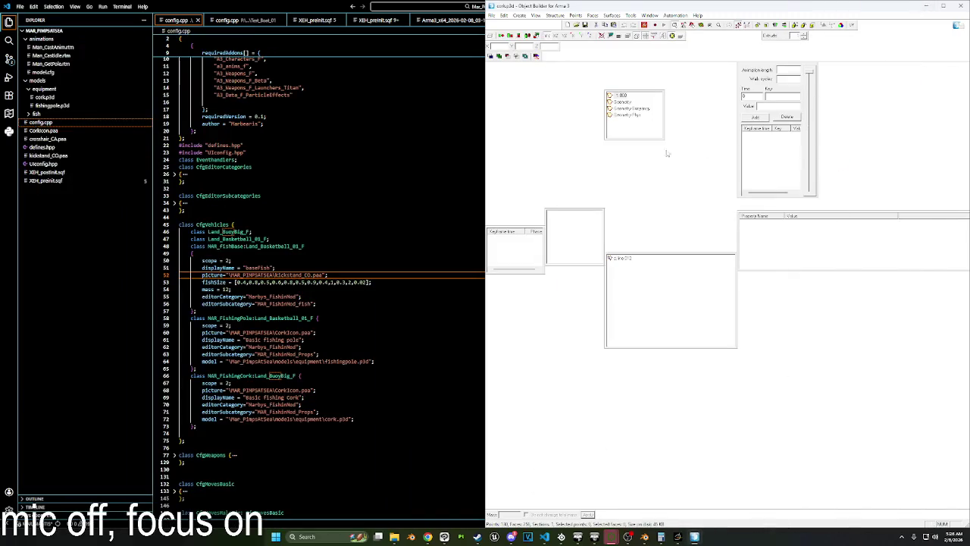
{"action": "left_click", "coordinate": [943, 5]}
{"action": "key", "text": "ctrl+v"}
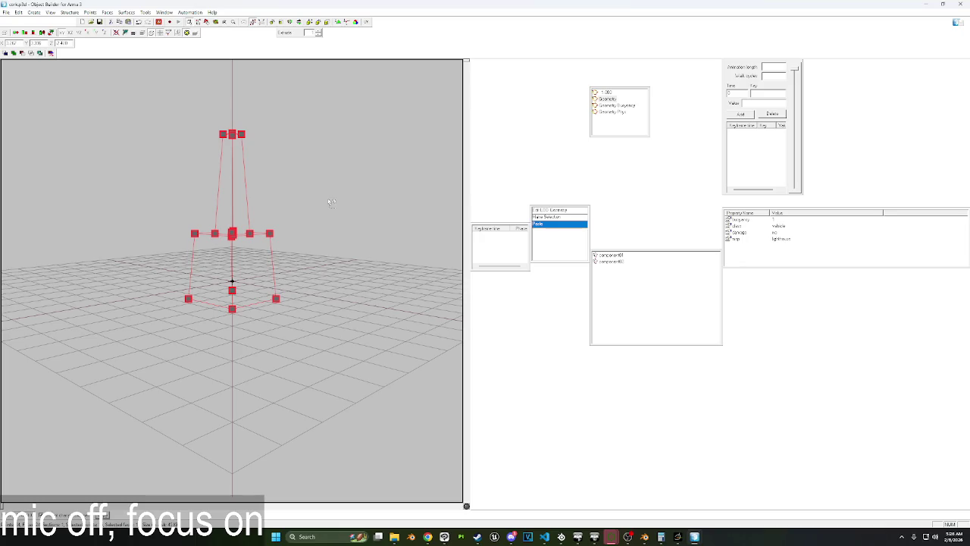
{"action": "scroll", "coordinate": [301, 242], "scroll_direction": "up", "scroll_amount": 2}
{"action": "scroll", "coordinate": [301, 243], "scroll_direction": "up", "scroll_amount": 2}
{"action": "scroll", "coordinate": [288, 245], "scroll_direction": "up", "scroll_amount": 2}
{"action": "scroll", "coordinate": [291, 250], "scroll_direction": "up", "scroll_amount": 2}
{"action": "scroll", "coordinate": [291, 250], "scroll_direction": "down", "scroll_amount": 2}
{"action": "scroll", "coordinate": [318, 235], "scroll_direction": "down", "scroll_amount": 3}
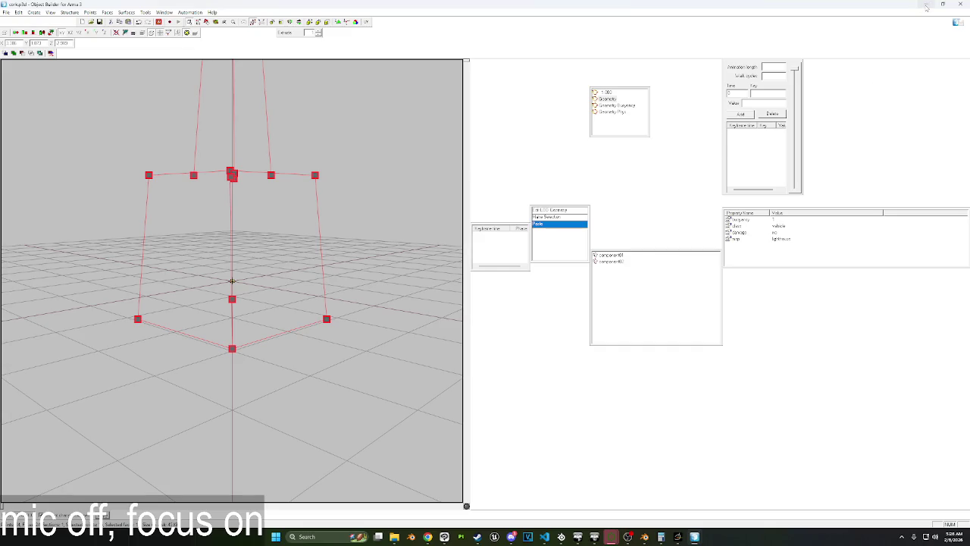
Delete the cork's Geometry Phys LOD and show its Geometry Buoyancy LOD.
{"action": "left_click", "coordinate": [617, 112]}
{"action": "right_click", "coordinate": [616, 111]}
{"action": "left_click", "coordinate": [637, 136]}
{"action": "left_click", "coordinate": [617, 105]}
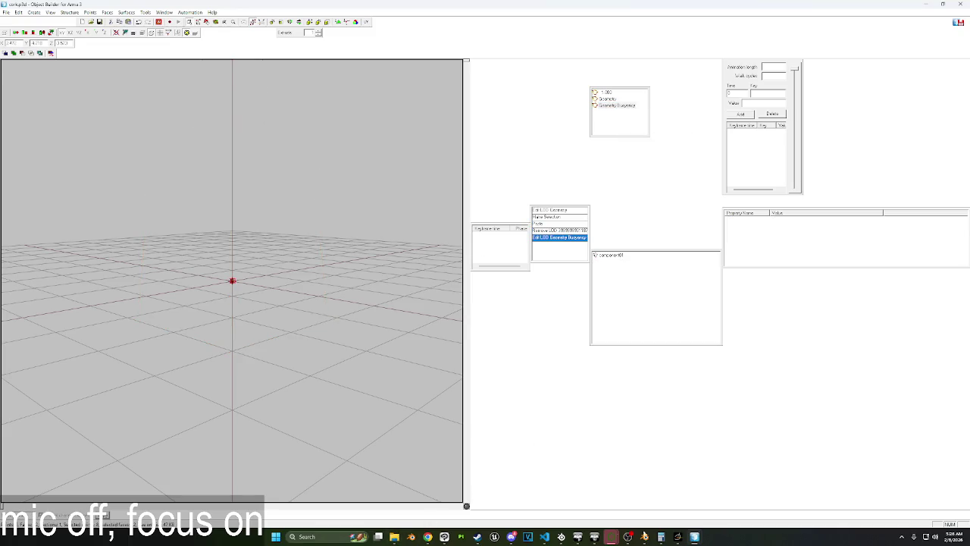
{"action": "mouse_move", "coordinate": [612, 537]}
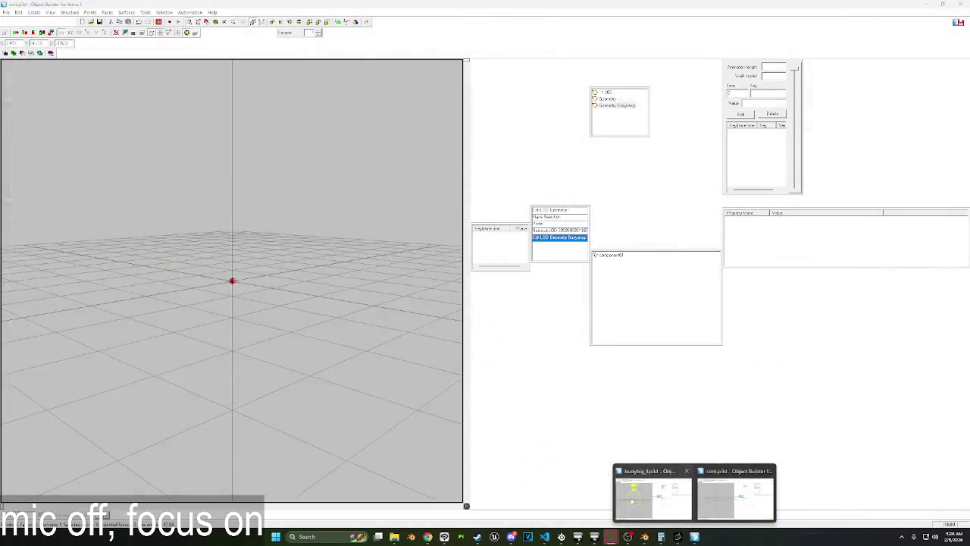
Select everything in the buoy model's current LOD.
{"action": "left_click", "coordinate": [652, 497]}
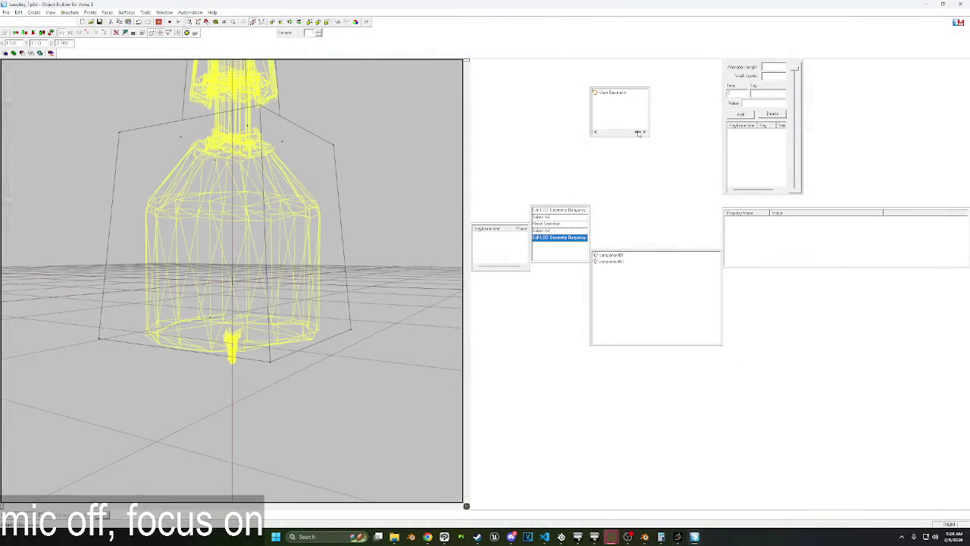
{"action": "key", "text": "ctrl+a"}
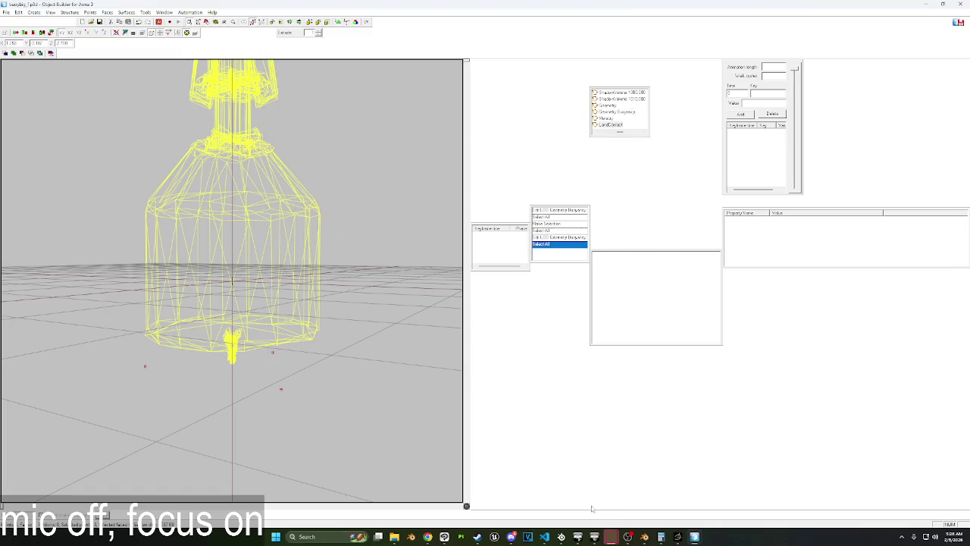
{"action": "mouse_move", "coordinate": [611, 537]}
{"action": "left_click", "coordinate": [656, 496]}
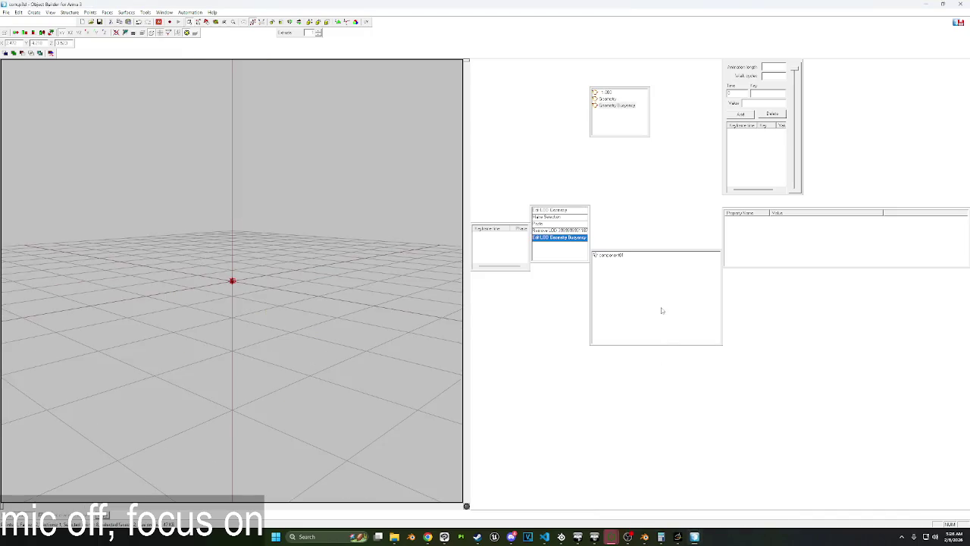
Add a new LOD to the cork model and make it a LandContact LOD.
{"action": "right_click", "coordinate": [612, 134]}
{"action": "left_click", "coordinate": [628, 135]}
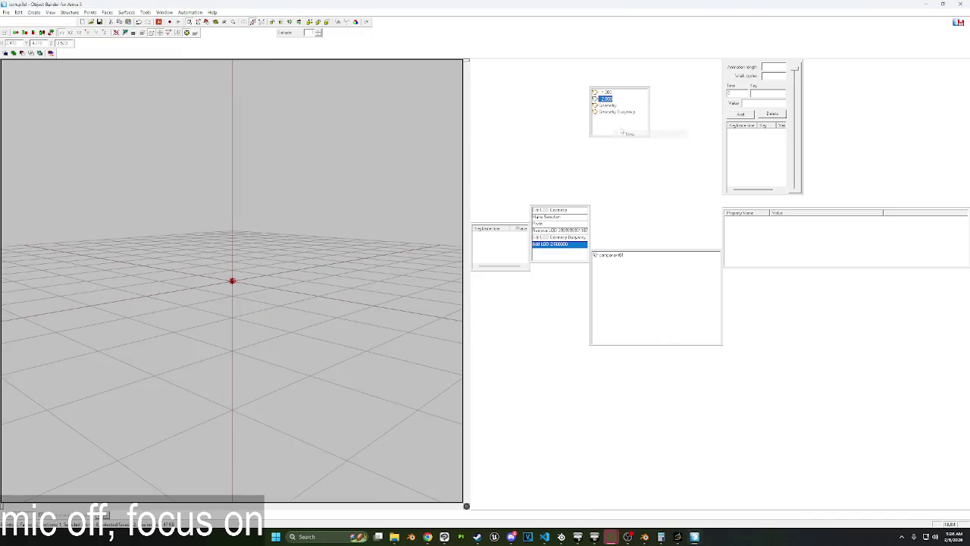
{"action": "right_click", "coordinate": [606, 98]}
{"action": "left_click", "coordinate": [625, 157]}
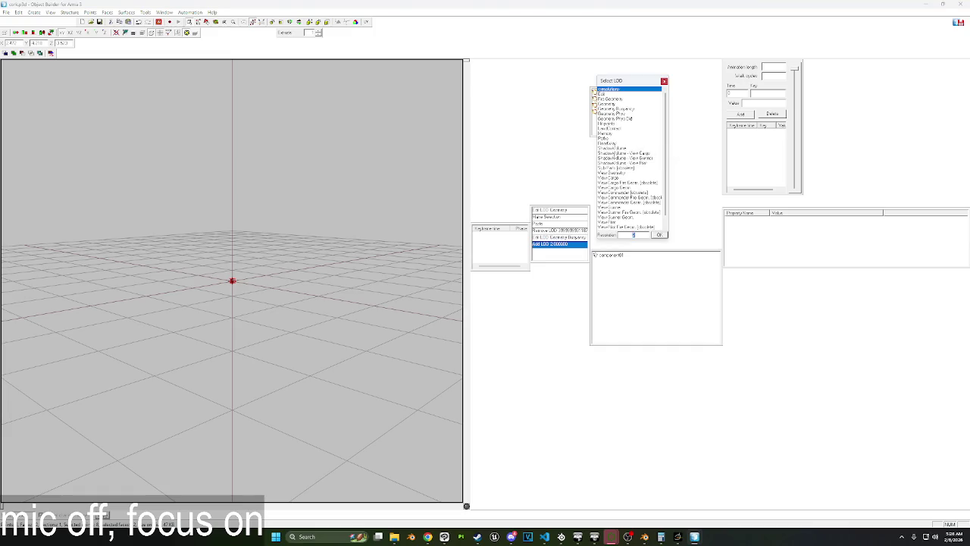
{"action": "scroll", "coordinate": [616, 211], "scroll_direction": "down", "scroll_amount": 1}
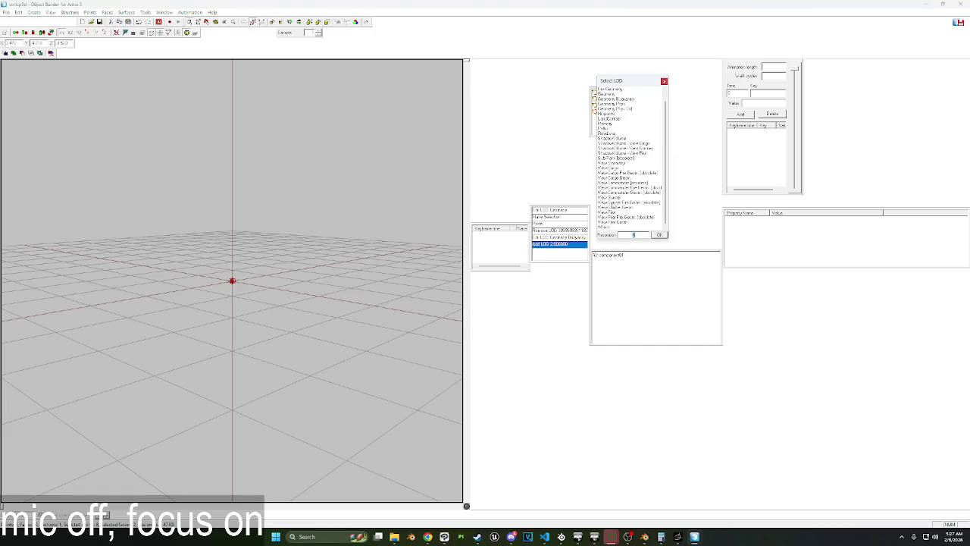
{"action": "scroll", "coordinate": [607, 134], "scroll_direction": "up", "scroll_amount": 1}
{"action": "double_click", "coordinate": [607, 133]}
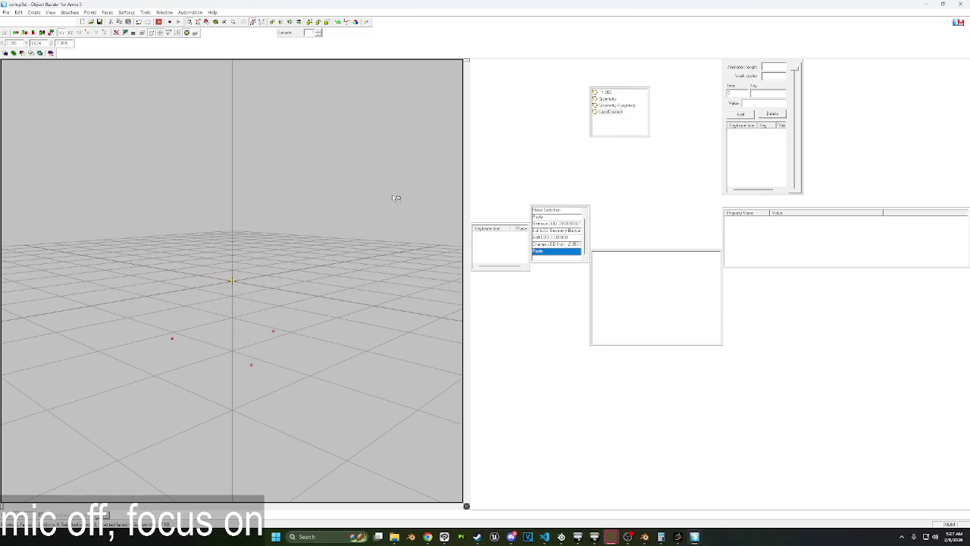
Copy the buoy's Geometry Buoyancy box and paste it into the cork model.
{"action": "left_click", "coordinate": [924, 8]}
{"action": "left_click", "coordinate": [617, 112]}
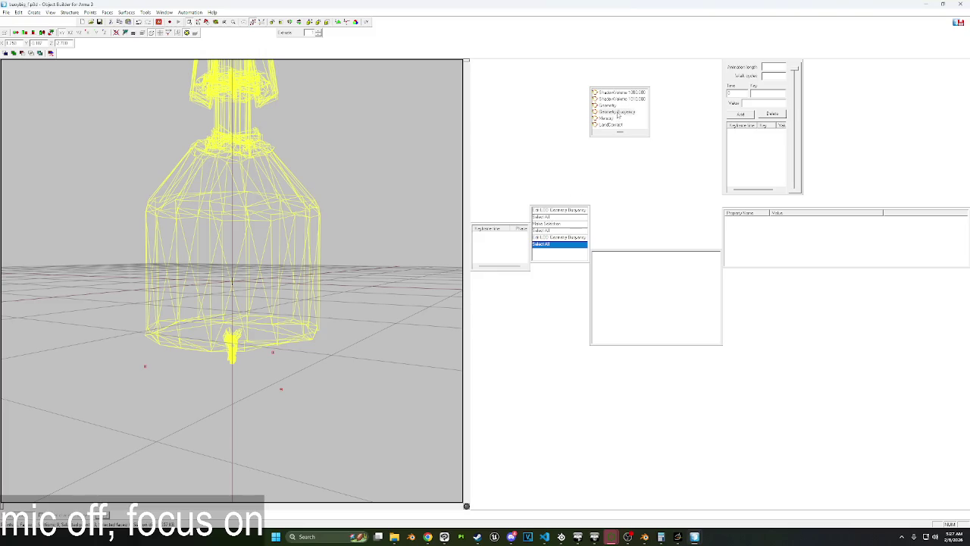
{"action": "key", "text": "ctrl+a"}
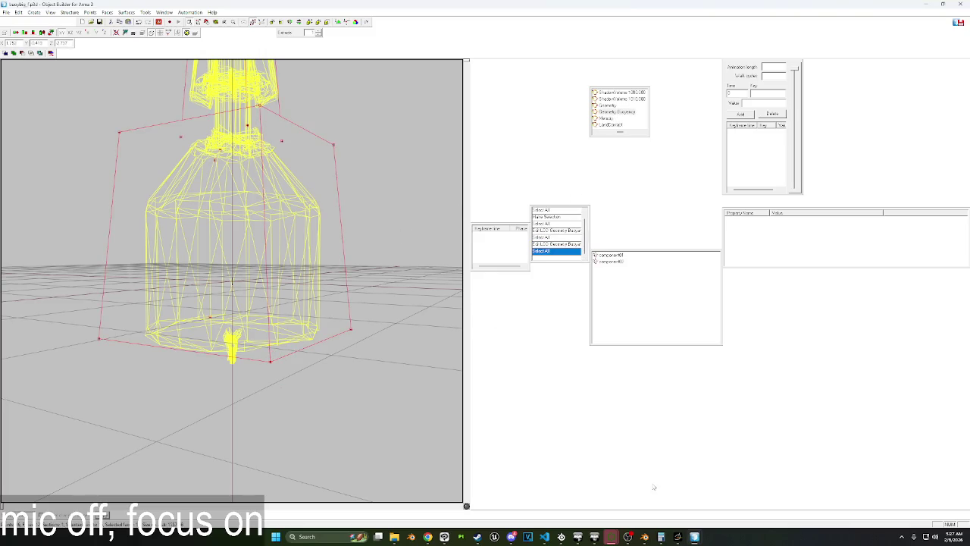
{"action": "mouse_move", "coordinate": [611, 537]}
{"action": "left_click", "coordinate": [682, 509]}
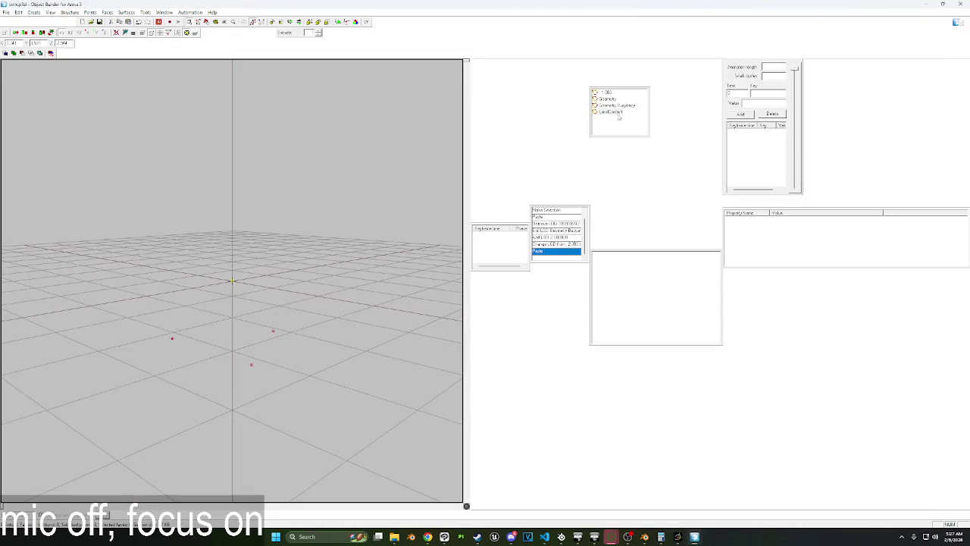
{"action": "key", "text": "ctrl+v"}
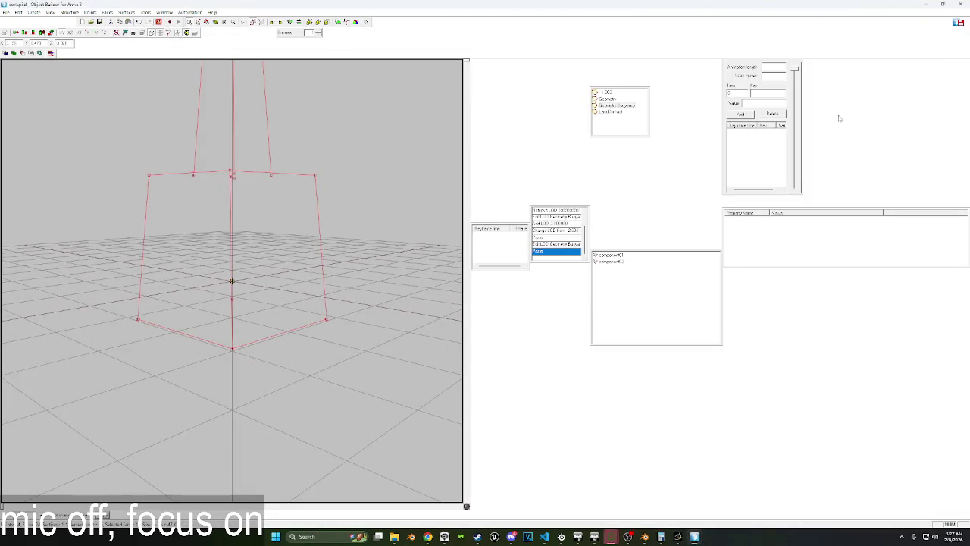
Close the bottle model's window, answering its save prompt.
{"action": "key", "text": "alt+Tab"}
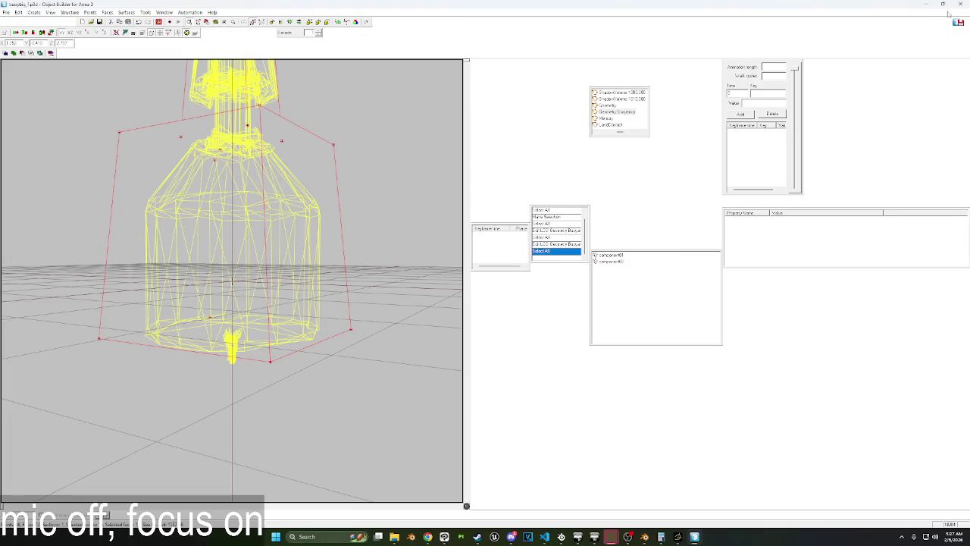
{"action": "left_click", "coordinate": [960, 4]}
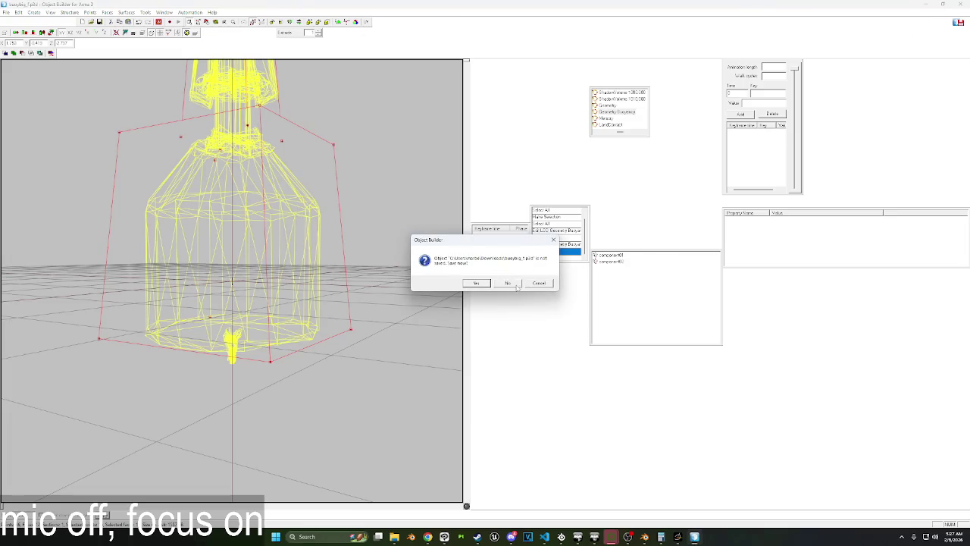
{"action": "left_click", "coordinate": [515, 284]}
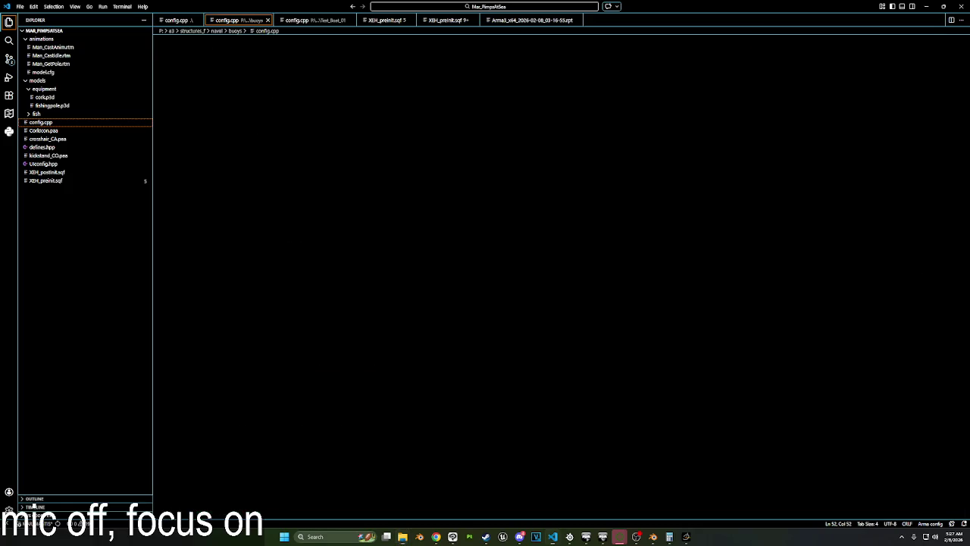
Inspect the FloatingStructure_F and SimpleObject parent classes in the buoys config.cpp.
{"action": "double_click", "coordinate": [262, 182]}
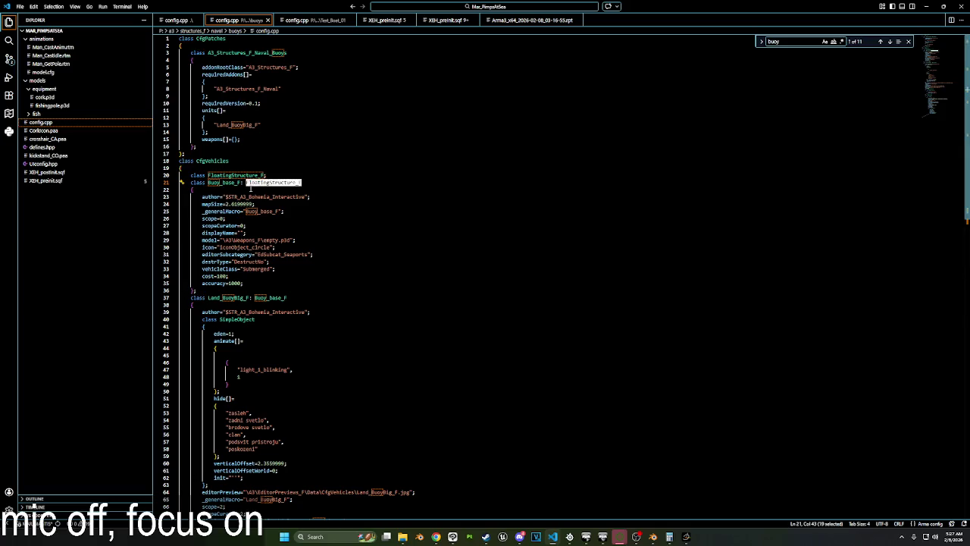
{"action": "scroll", "coordinate": [250, 188], "scroll_direction": "down", "scroll_amount": 3}
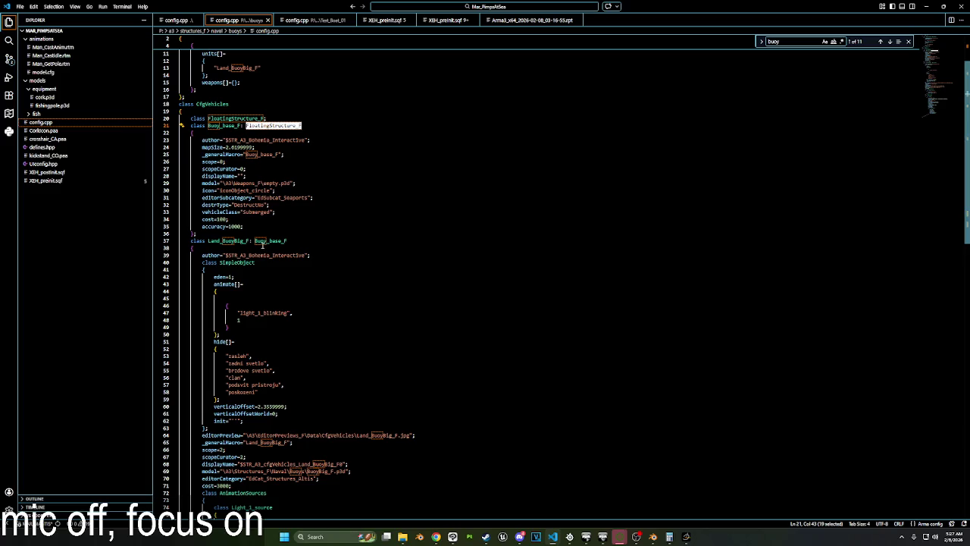
{"action": "scroll", "coordinate": [260, 241], "scroll_direction": "down", "scroll_amount": 2}
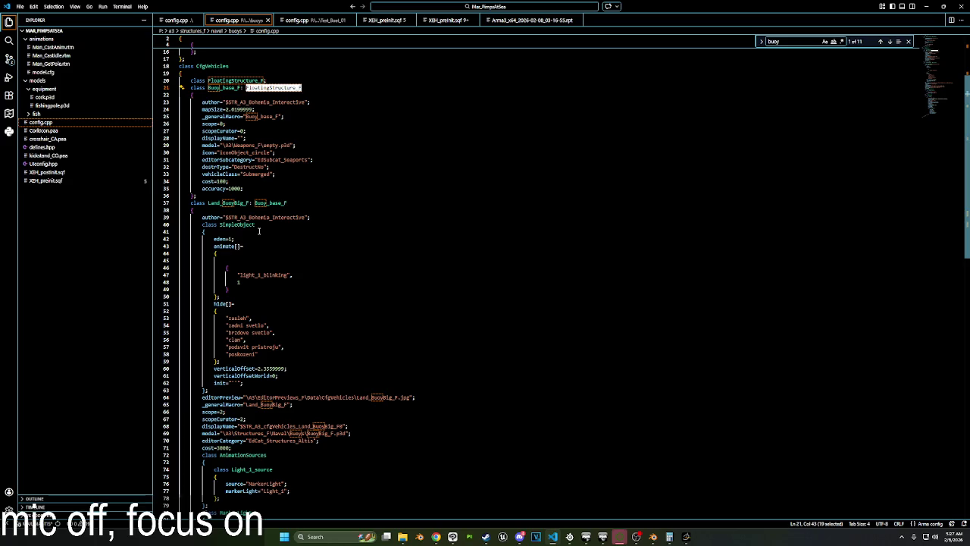
{"action": "double_click", "coordinate": [236, 225]}
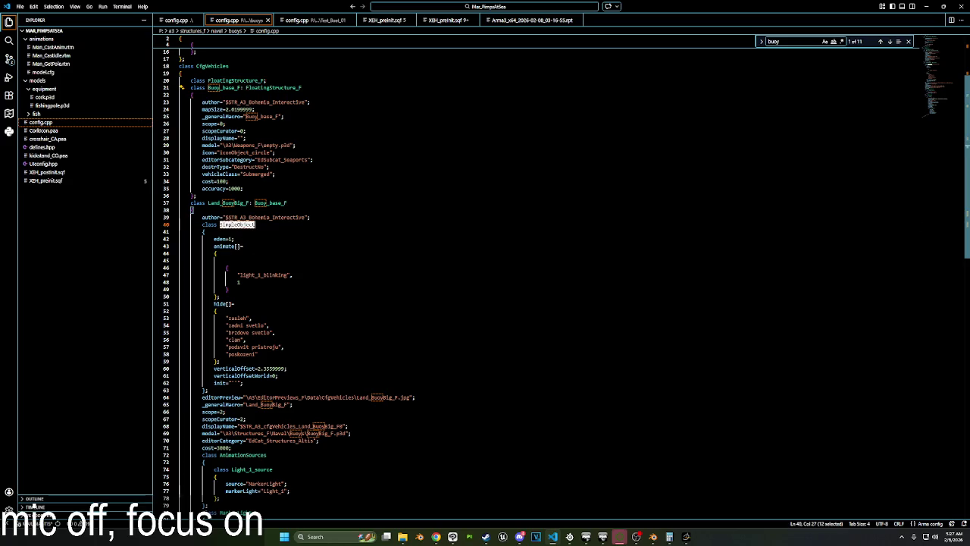
{"action": "left_click", "coordinate": [177, 20]}
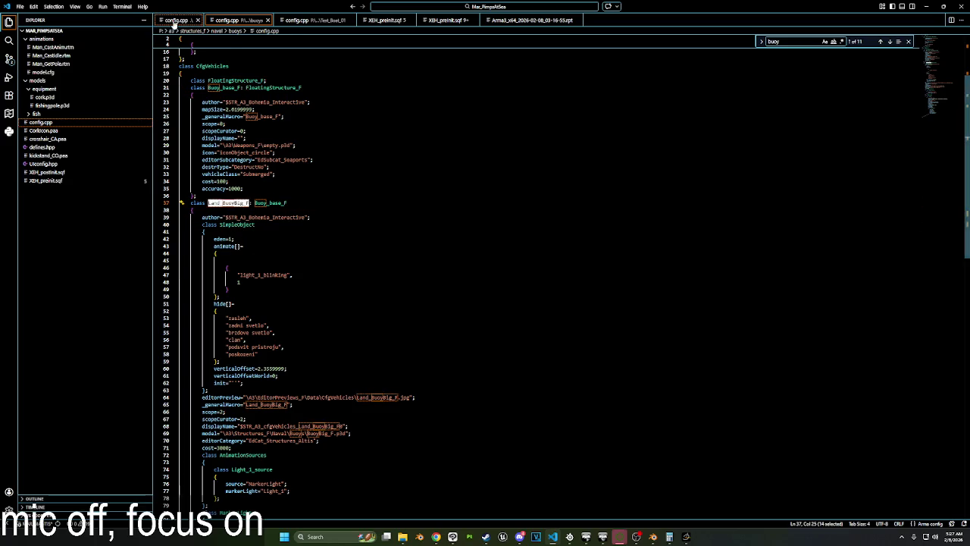
{"action": "left_click", "coordinate": [227, 21]}
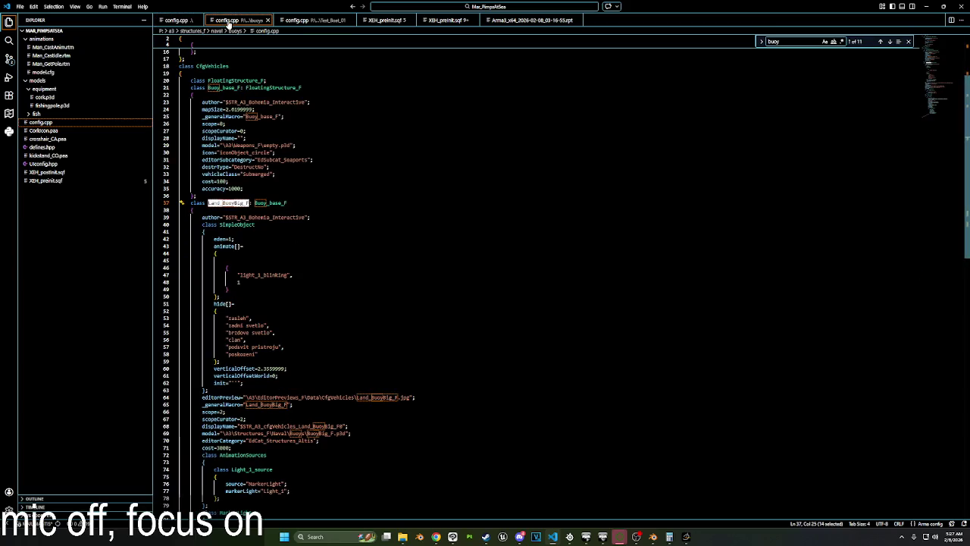
Review the Buoy_base_F class code in the buoys config.cpp.
{"action": "scroll", "coordinate": [234, 254], "scroll_direction": "down", "scroll_amount": 1}
{"action": "scroll", "coordinate": [234, 254], "scroll_direction": "down", "scroll_amount": 1}
{"action": "scroll", "coordinate": [233, 253], "scroll_direction": "down", "scroll_amount": 2}
{"action": "scroll", "coordinate": [233, 252], "scroll_direction": "down", "scroll_amount": 1}
{"action": "scroll", "coordinate": [233, 252], "scroll_direction": "up", "scroll_amount": 1}
{"action": "scroll", "coordinate": [235, 242], "scroll_direction": "up", "scroll_amount": 1}
{"action": "scroll", "coordinate": [250, 175], "scroll_direction": "up", "scroll_amount": 2}
{"action": "scroll", "coordinate": [278, 112], "scroll_direction": "up", "scroll_amount": 2}
{"action": "left_click", "coordinate": [279, 107]}
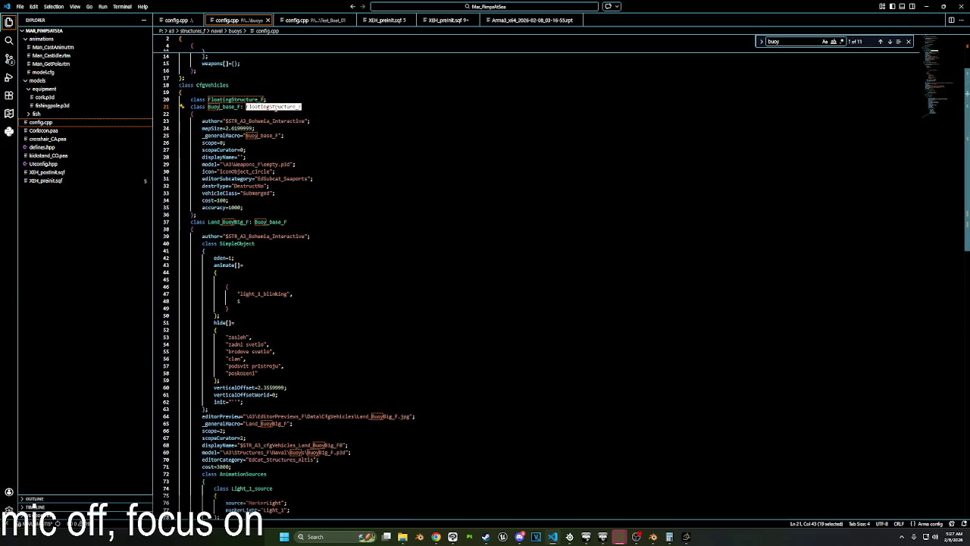
Return to line 26 of the mod's config.cpp and start the pboProject build.
{"action": "key", "text": "ctrl+Tab"}
{"action": "left_click", "coordinate": [326, 173]}
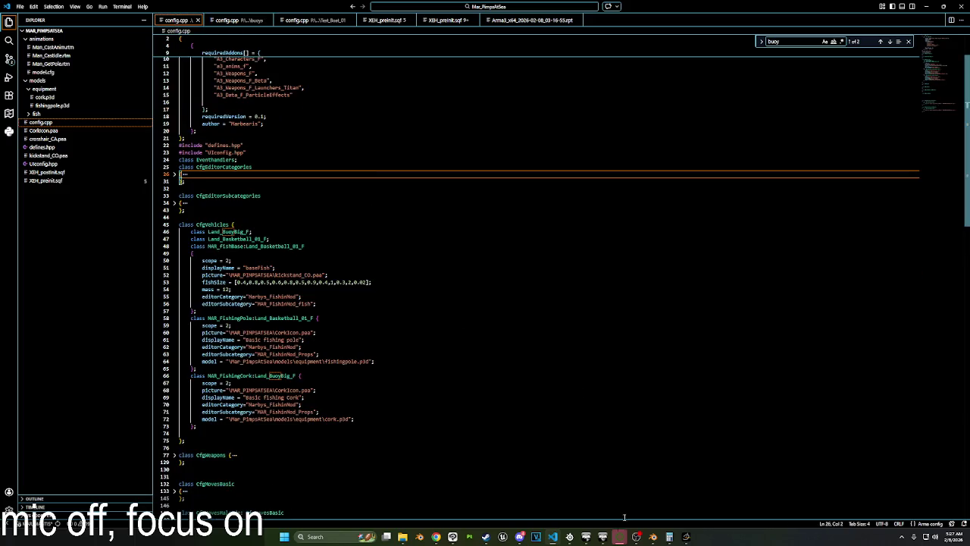
{"action": "left_click", "coordinate": [580, 497]}
{"action": "left_click", "coordinate": [440, 289]}
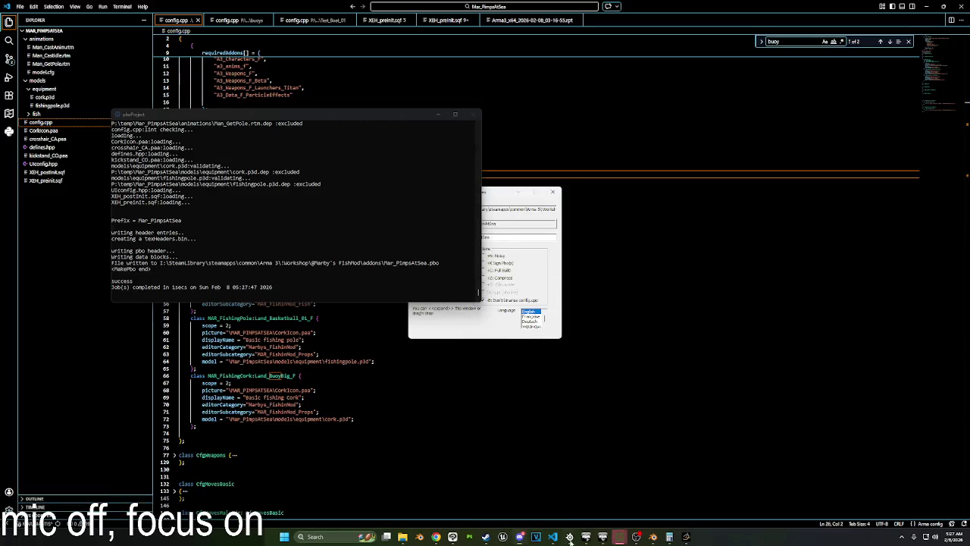
Relaunch Arma 3 from the launcher and open the editor's map selection.
{"action": "left_click", "coordinate": [586, 537]}
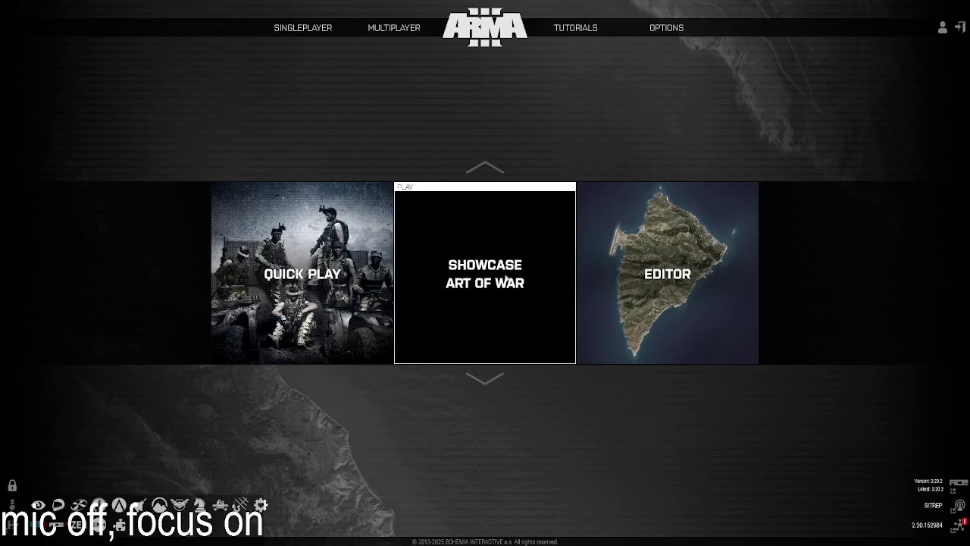
{"action": "left_click", "coordinate": [678, 283]}
Load the Virtual Reality map in the editor and locate the water pool.
{"action": "left_click", "coordinate": [635, 406]}
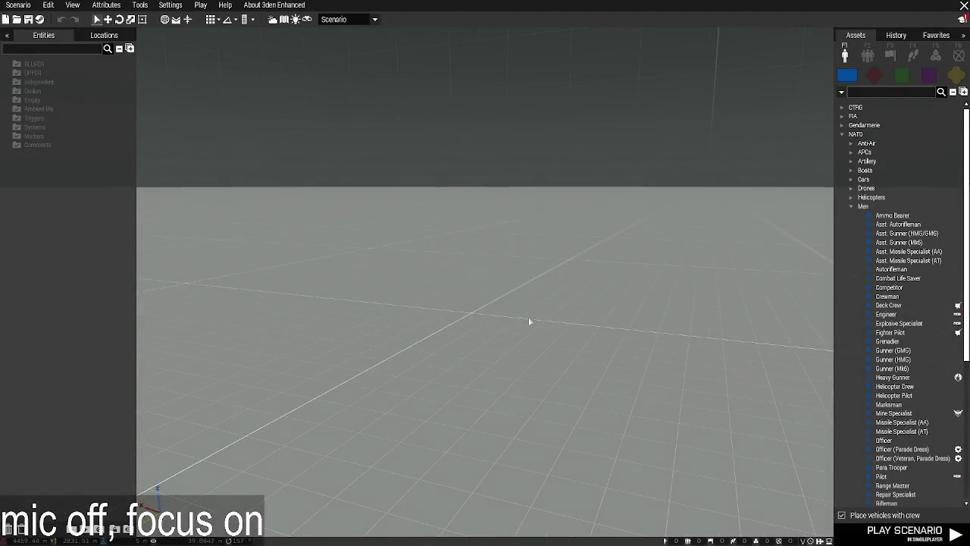
{"action": "key", "text": "m"}
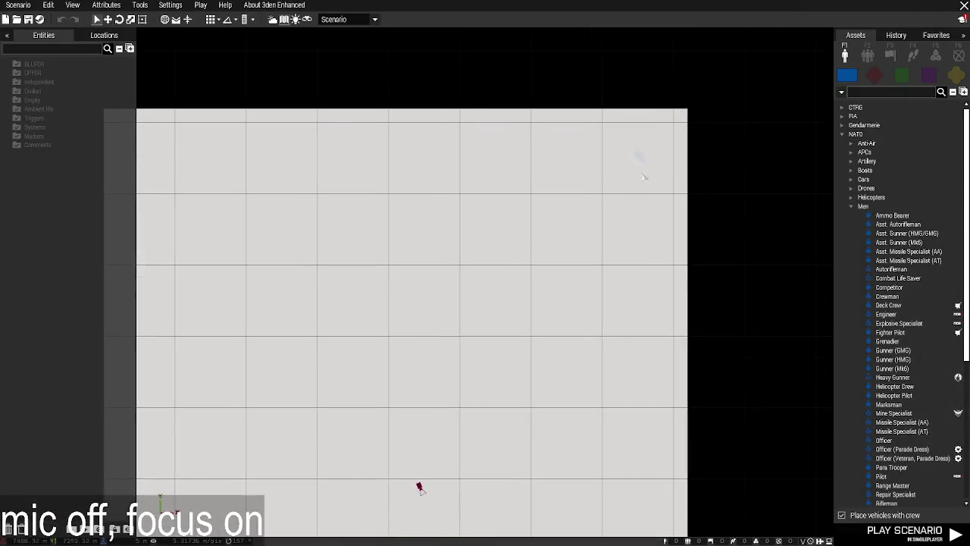
{"action": "scroll", "coordinate": [630, 151], "scroll_direction": "up", "scroll_amount": 2}
{"action": "key", "text": "m"}
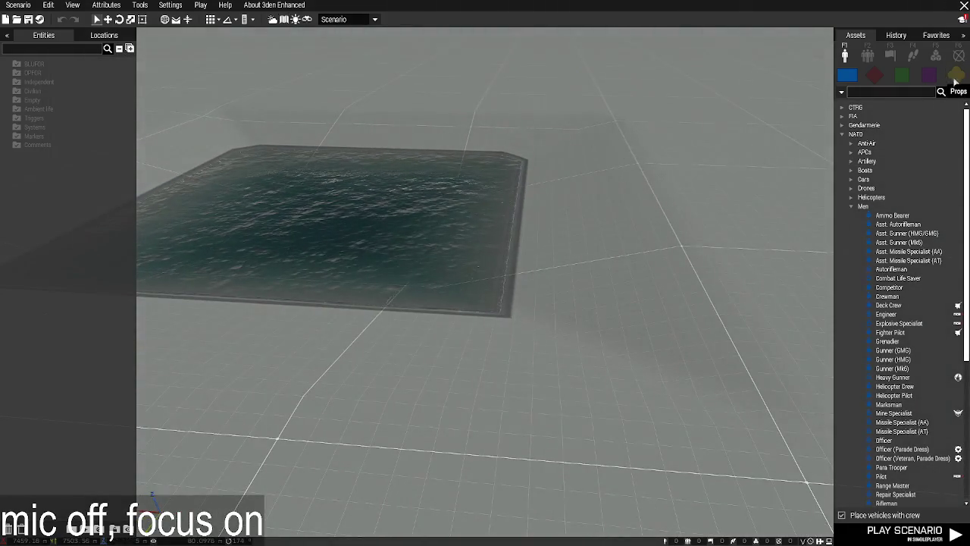
Search props for 'cork' and place a Basic fishing Cork on the pool.
{"action": "left_click", "coordinate": [955, 79]}
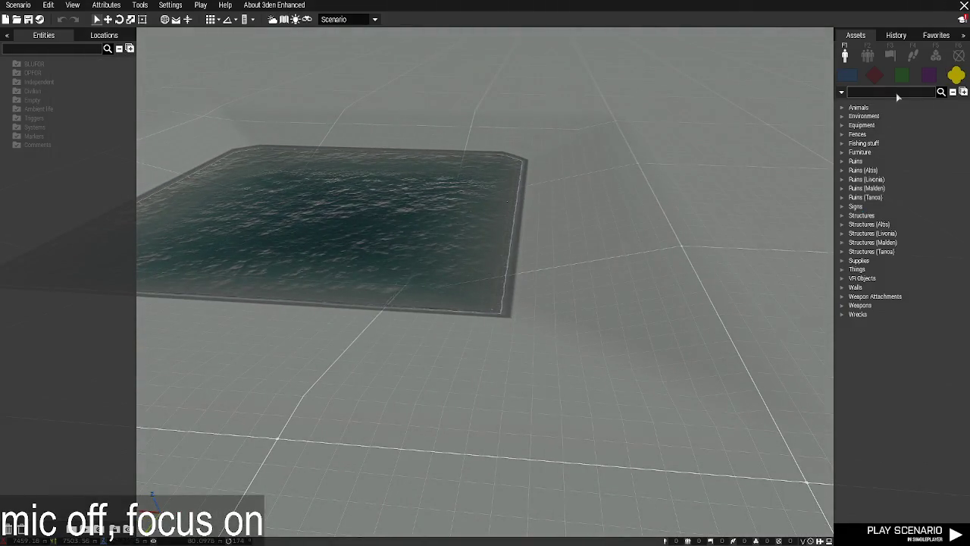
{"action": "left_click", "coordinate": [896, 92]}
{"action": "type", "text": "cork"}
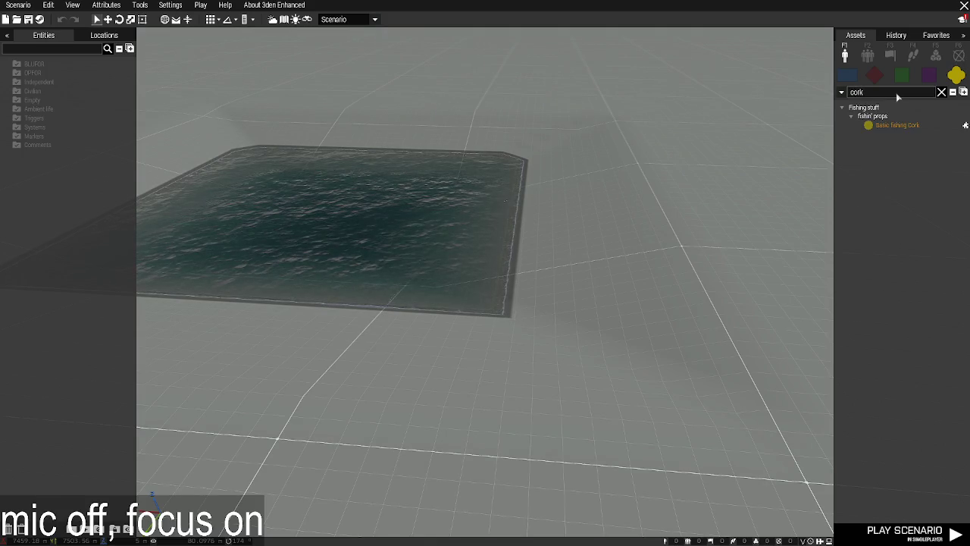
{"action": "left_click", "coordinate": [904, 126]}
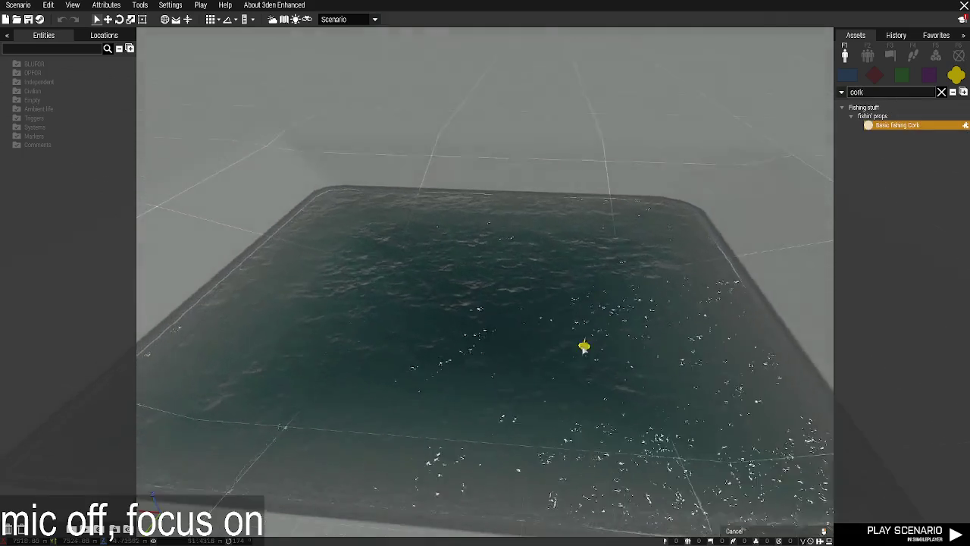
{"action": "left_click", "coordinate": [516, 383]}
{"action": "right_click_drag", "start_coordinate": [620, 354], "coordinate": [630, 310]}
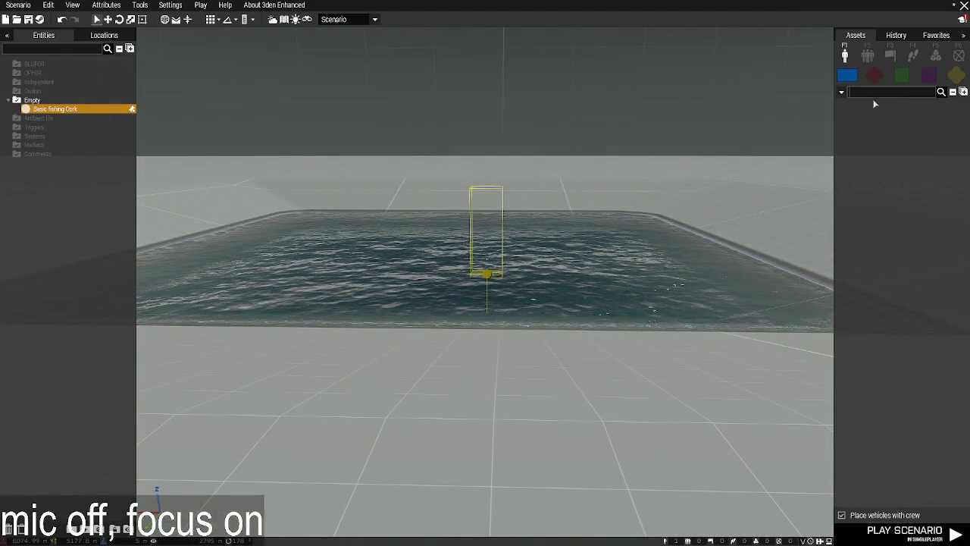
Place an Ammo Bearer soldier at the pool's edge and play the scenario.
{"action": "left_click", "coordinate": [942, 91]}
{"action": "left_click", "coordinate": [893, 215]}
{"action": "left_click", "coordinate": [478, 455]}
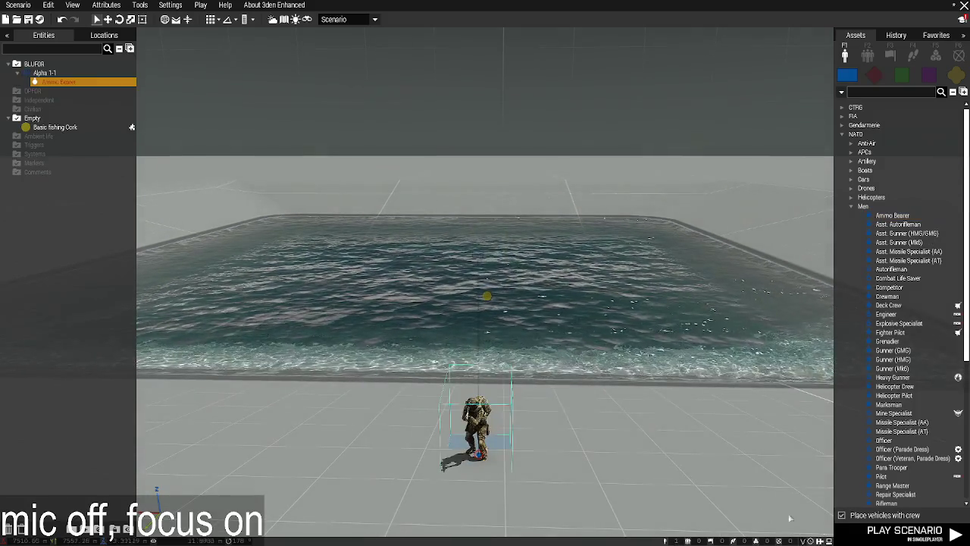
{"action": "left_click", "coordinate": [906, 531]}
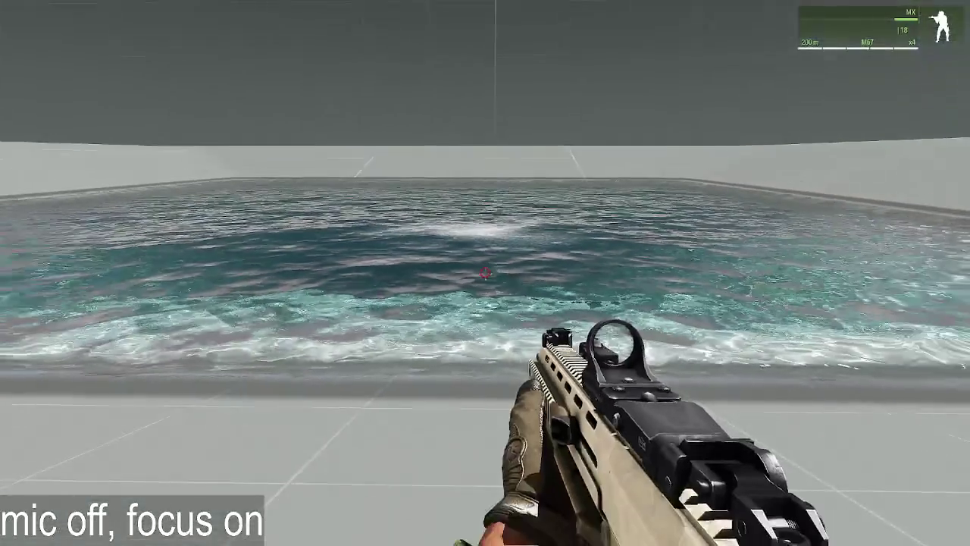
Create a Zeus curator for the player and open the Zeus interface over the water.
{"action": "key", "text": "ctrl+super"}
{"action": "left_click", "coordinate": [537, 247]}
{"action": "key", "text": "y"}
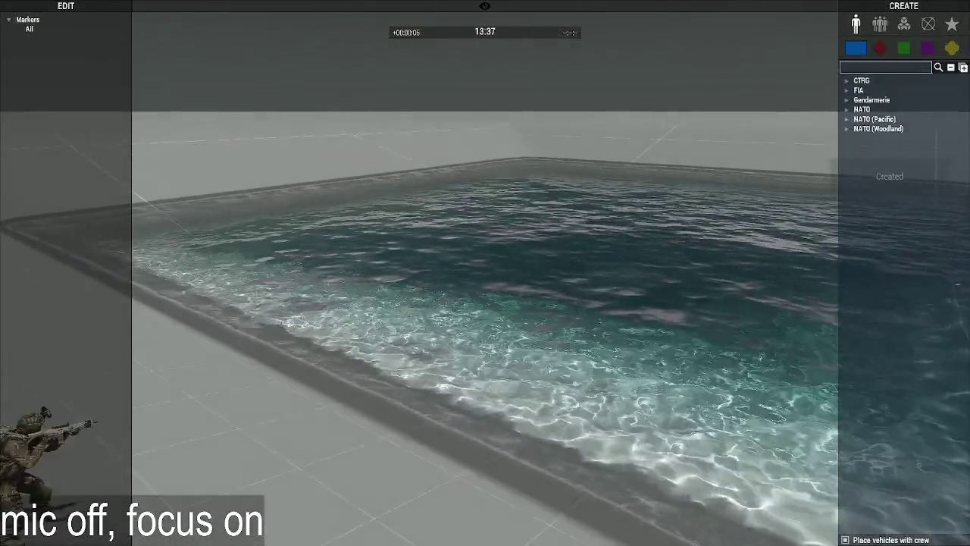
{"action": "scroll", "coordinate": [596, 363], "scroll_direction": "up", "scroll_amount": 5}
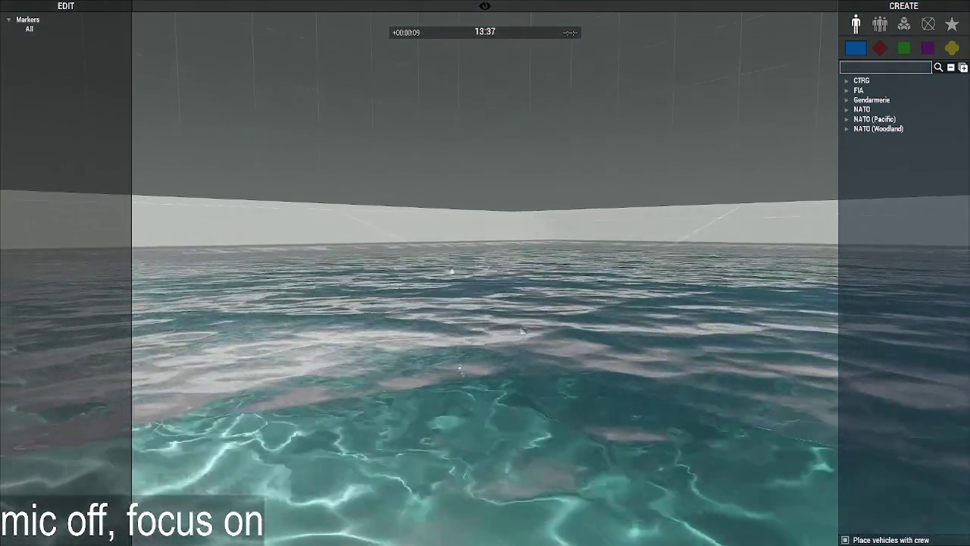
{"action": "mouse_move", "coordinate": [525, 326]}
{"action": "right_mouse_down"}
{"action": "mouse_move", "coordinate": [515, 385]}
{"action": "mouse_move", "coordinate": [514, 350]}
{"action": "right_mouse_up"}
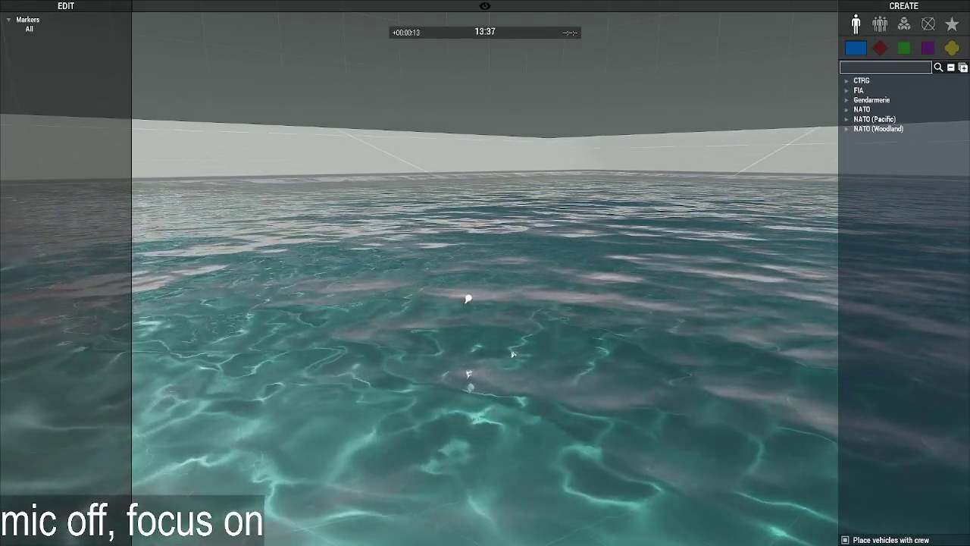
Make the fishing cork and the player's unit editable in Zeus, then select the cork.
{"action": "right_click", "coordinate": [467, 433]}
{"action": "mouse_move", "coordinate": [506, 436]}
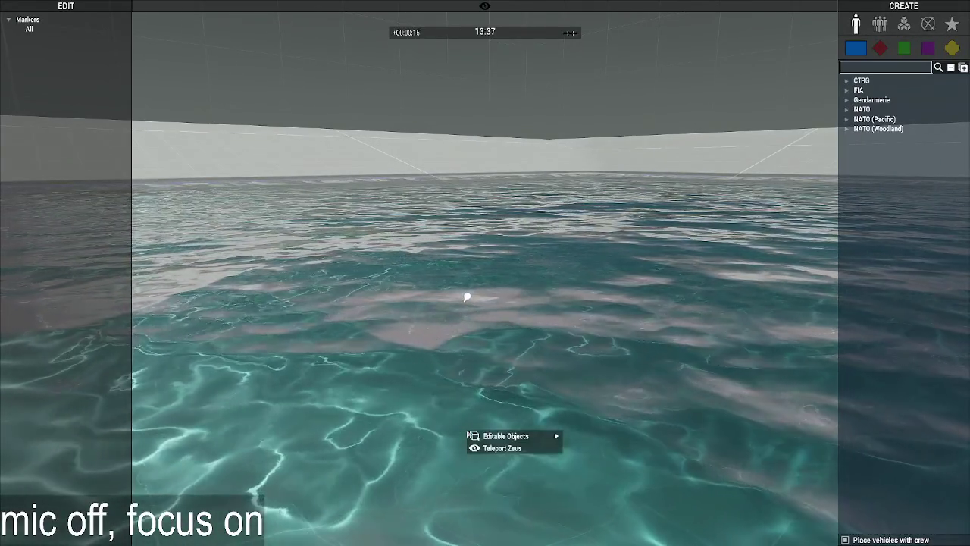
{"action": "left_click", "coordinate": [720, 433]}
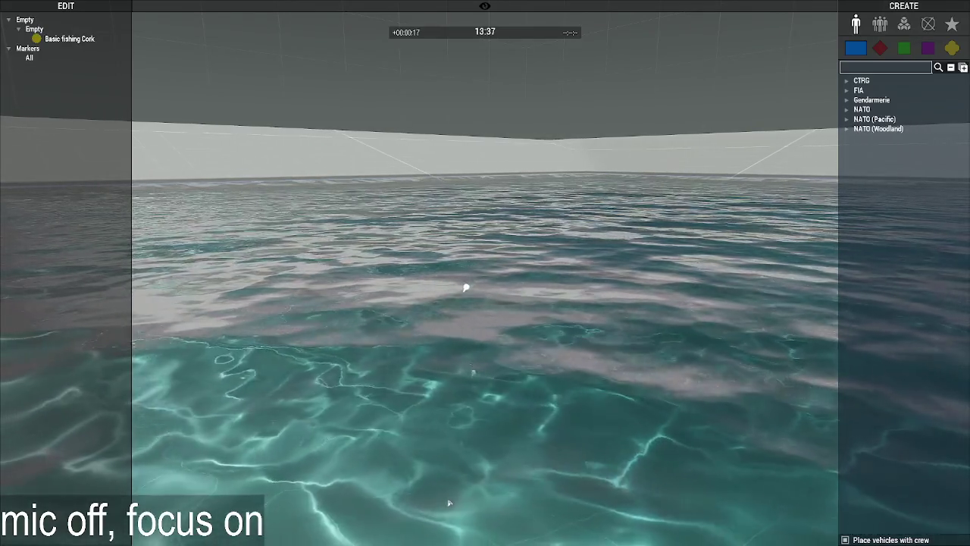
{"action": "right_click", "coordinate": [448, 501]}
{"action": "left_click", "coordinate": [667, 496]}
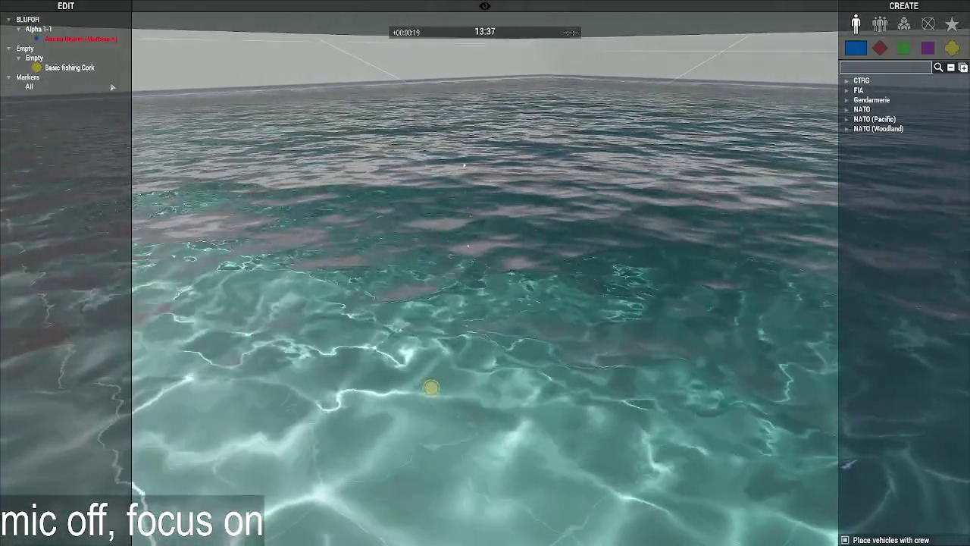
{"action": "left_click", "coordinate": [69, 68]}
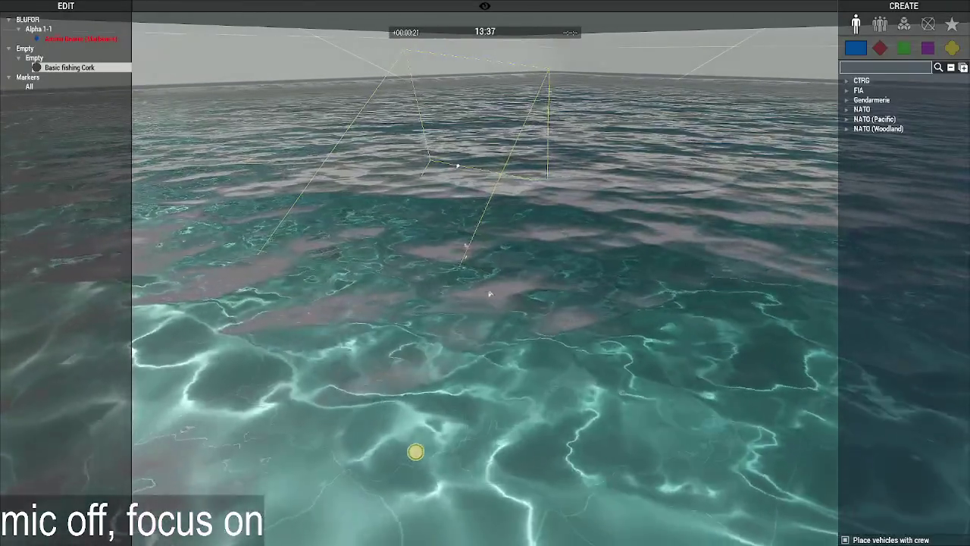
Fly the camera down to the floating cork, then pause and leave the game.
{"action": "mouse_move", "coordinate": [472, 290]}
{"action": "right_mouse_down"}
{"action": "mouse_move", "coordinate": [453, 277]}
{"action": "mouse_move", "coordinate": [432, 453]}
{"action": "mouse_move", "coordinate": [387, 511]}
{"action": "right_mouse_up"}
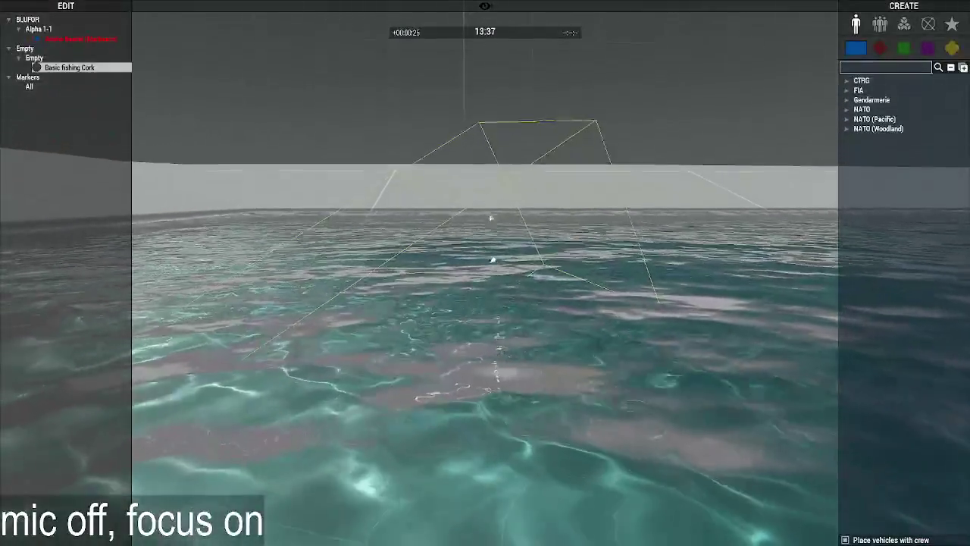
{"action": "scroll", "coordinate": [488, 236], "scroll_direction": "down", "scroll_amount": 5}
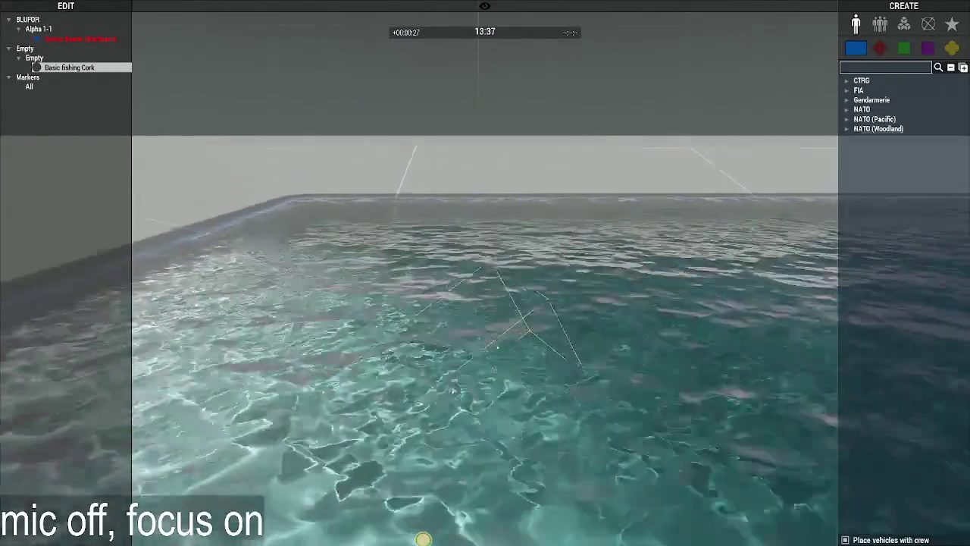
{"action": "scroll", "coordinate": [562, 324], "scroll_direction": "up", "scroll_amount": 8}
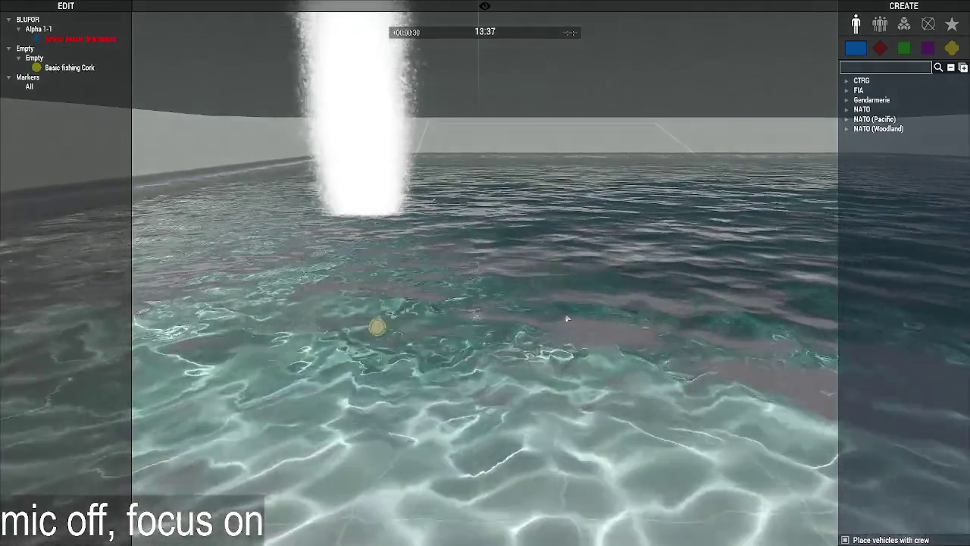
{"action": "left_click", "coordinate": [567, 318]}
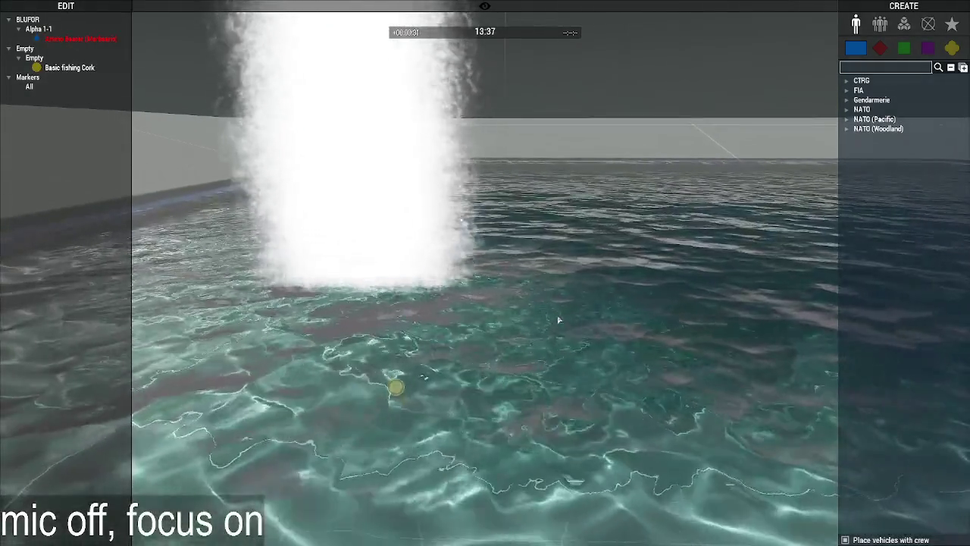
{"action": "key", "text": "Escape"}
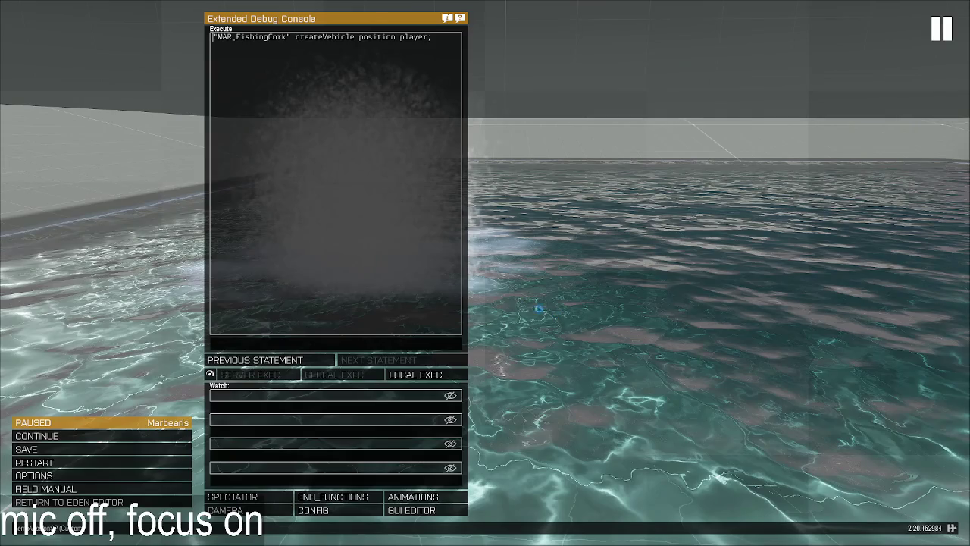
{"action": "key", "text": "alt+Tab"}
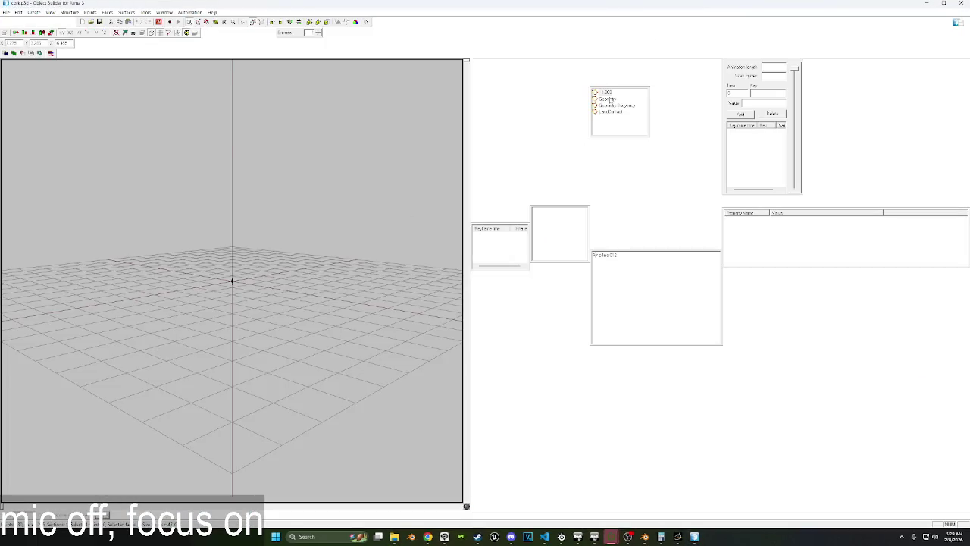
Delete all contents of the cork's Geometry and Geometry Buoyancy LODs.
{"action": "left_click", "coordinate": [608, 99]}
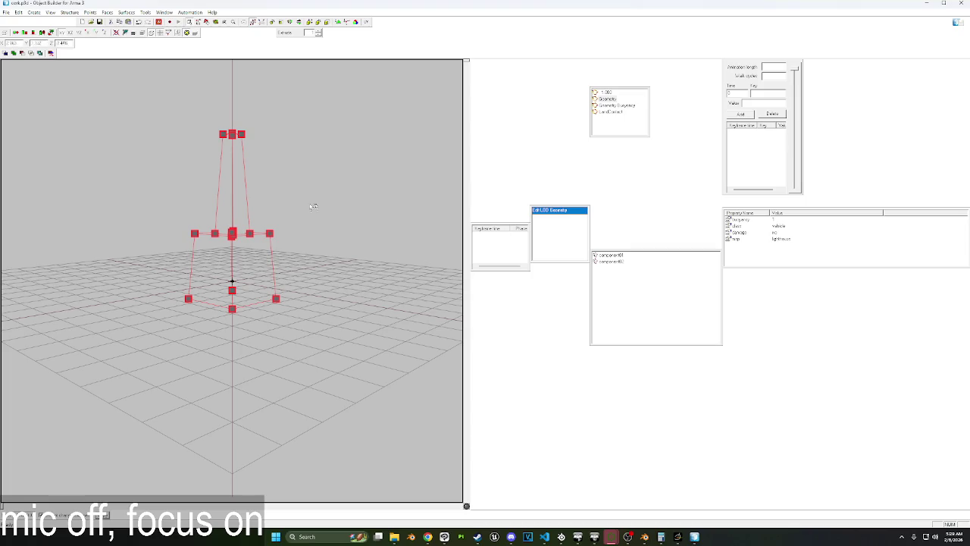
{"action": "left_click_drag", "start_coordinate": [321, 229], "coordinate": [235, 211]}
{"action": "key", "text": "ctrl+a"}
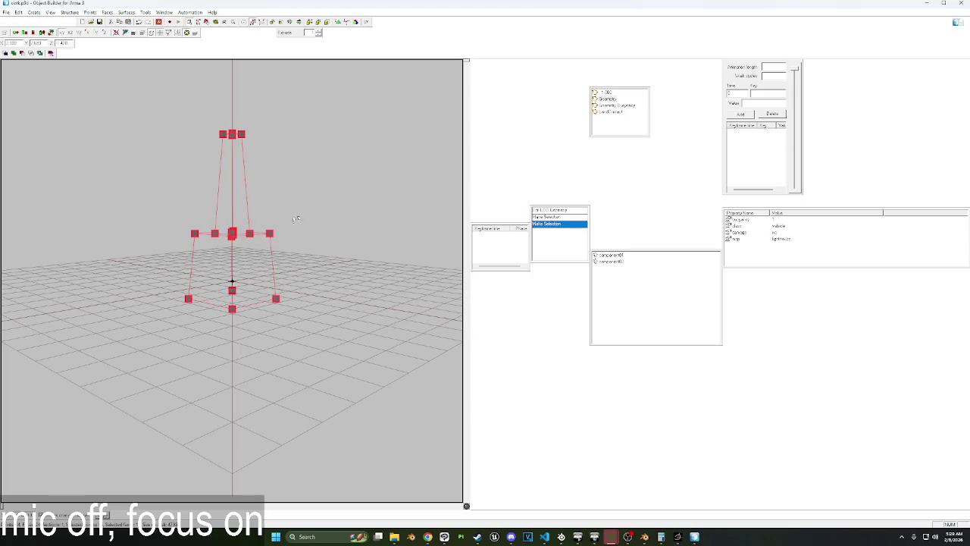
{"action": "key", "text": "Delete"}
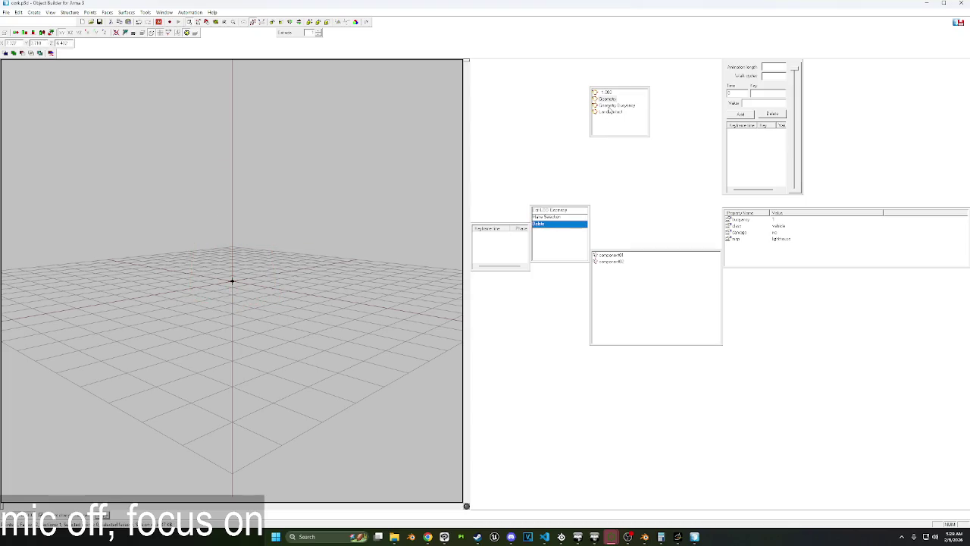
{"action": "left_click", "coordinate": [611, 105]}
{"action": "left_click_drag", "start_coordinate": [135, 183], "coordinate": [315, 256]}
{"action": "key", "text": "Delete"}
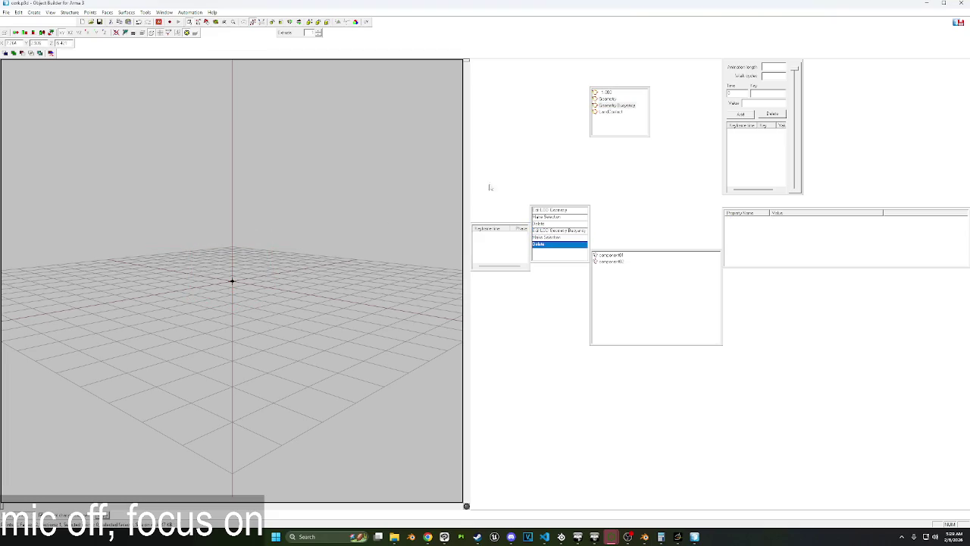
Freehand-transform the three LandContact points in top view, then close Object Builder.
{"action": "left_click", "coordinate": [614, 113]}
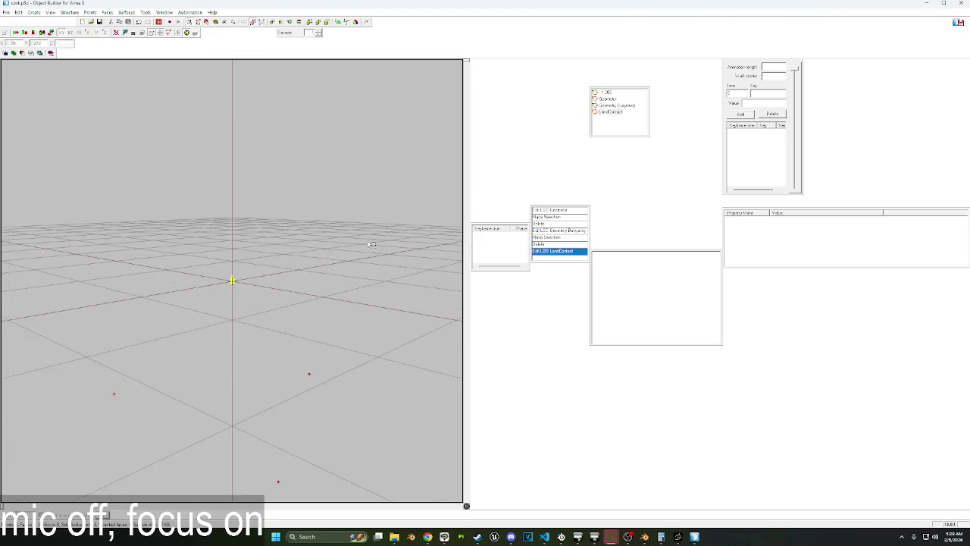
{"action": "left_click", "coordinate": [23, 33]}
{"action": "scroll", "coordinate": [232, 303], "scroll_direction": "up", "scroll_amount": 3}
{"action": "scroll", "coordinate": [232, 304], "scroll_direction": "up", "scroll_amount": 3}
{"action": "left_click_drag", "start_coordinate": [85, 321], "coordinate": [444, 483]}
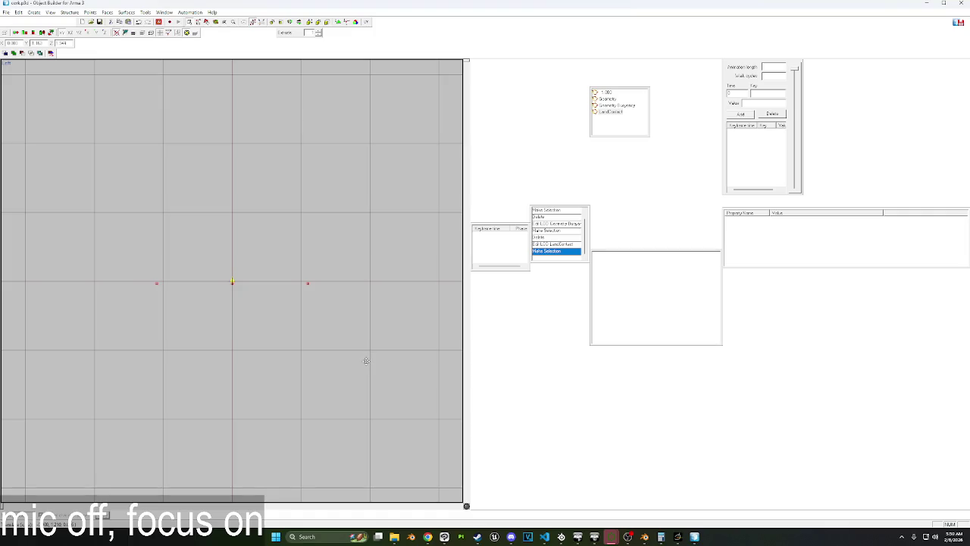
{"action": "left_click_drag", "start_coordinate": [366, 361], "coordinate": [345, 292]}
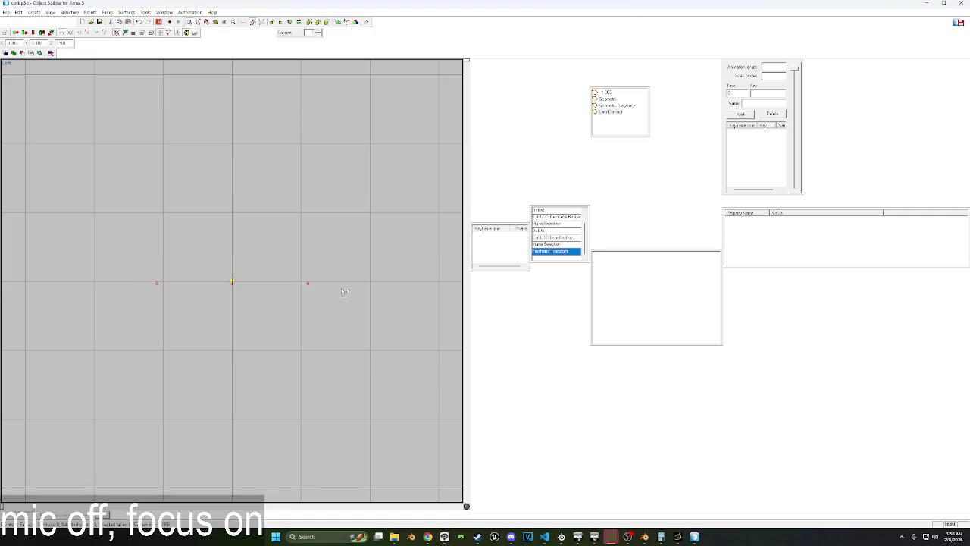
{"action": "left_click", "coordinate": [961, 4]}
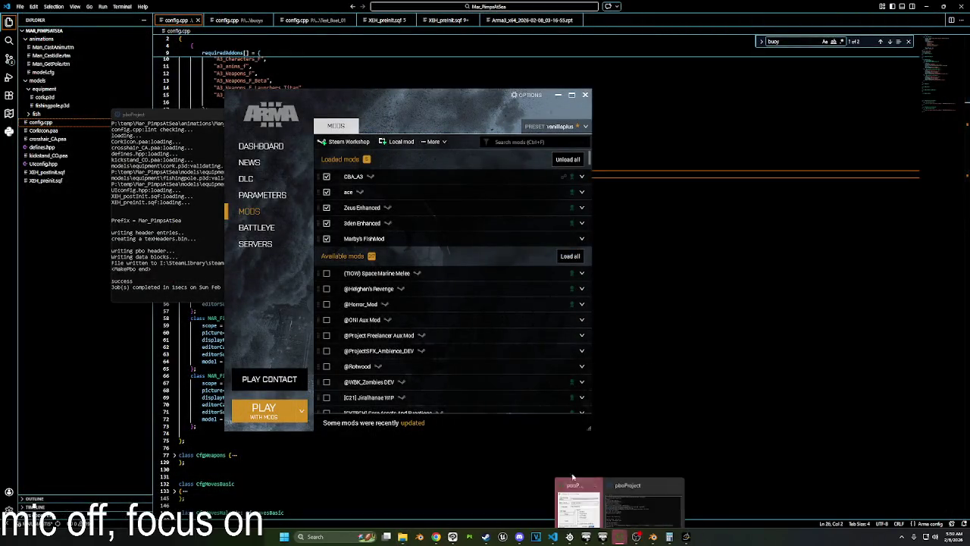
Check the pboProject build log, then launch Arma 3 with the mods.
{"action": "left_click", "coordinate": [576, 489]}
{"action": "left_click", "coordinate": [440, 289]}
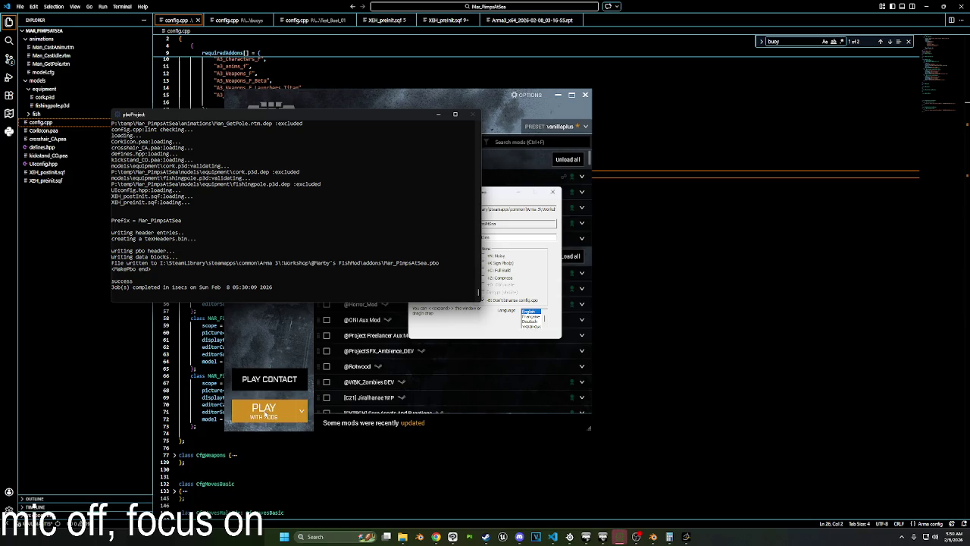
{"action": "left_click", "coordinate": [263, 410]}
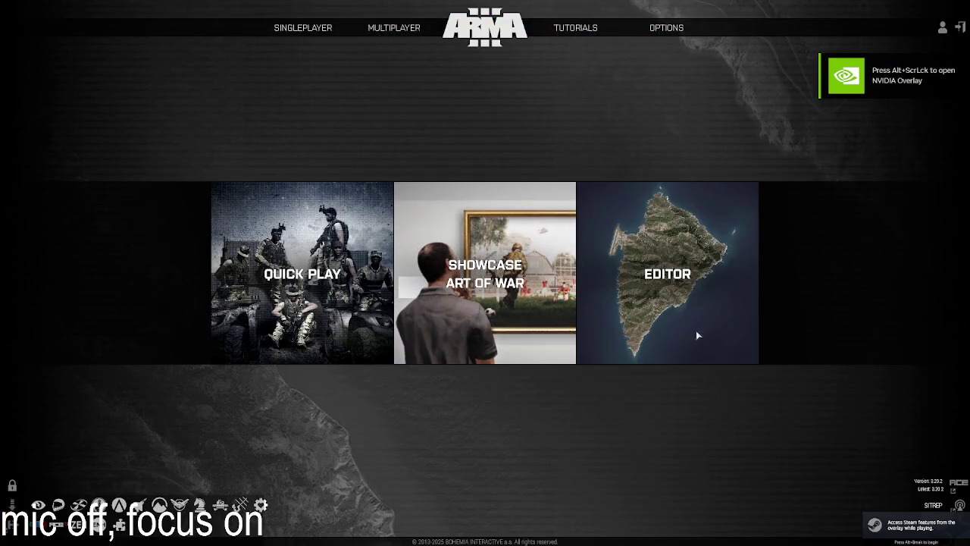
Open the Eden editor on the Virtual Reality map and briefly check the 2D map view.
{"action": "left_click", "coordinate": [602, 334]}
{"action": "left_click", "coordinate": [342, 216]}
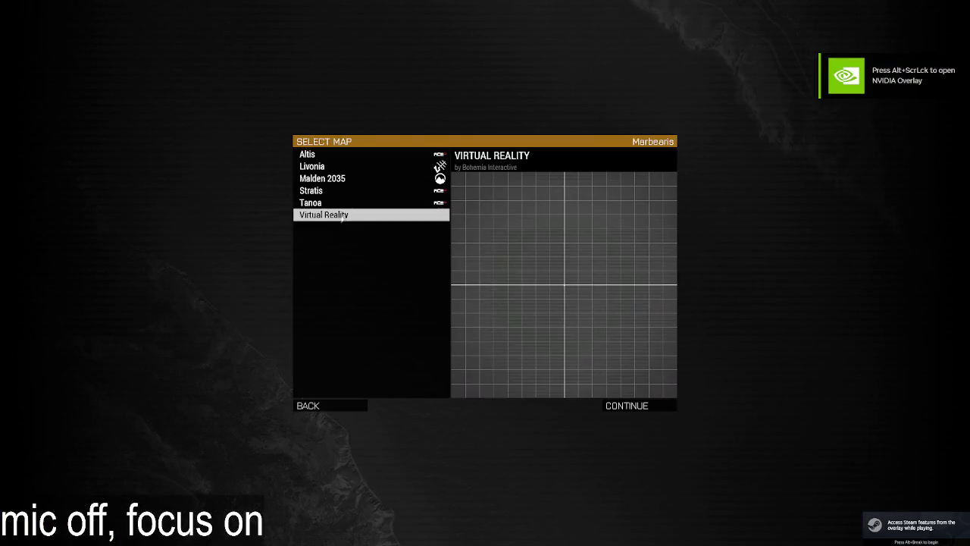
{"action": "left_click", "coordinate": [659, 409]}
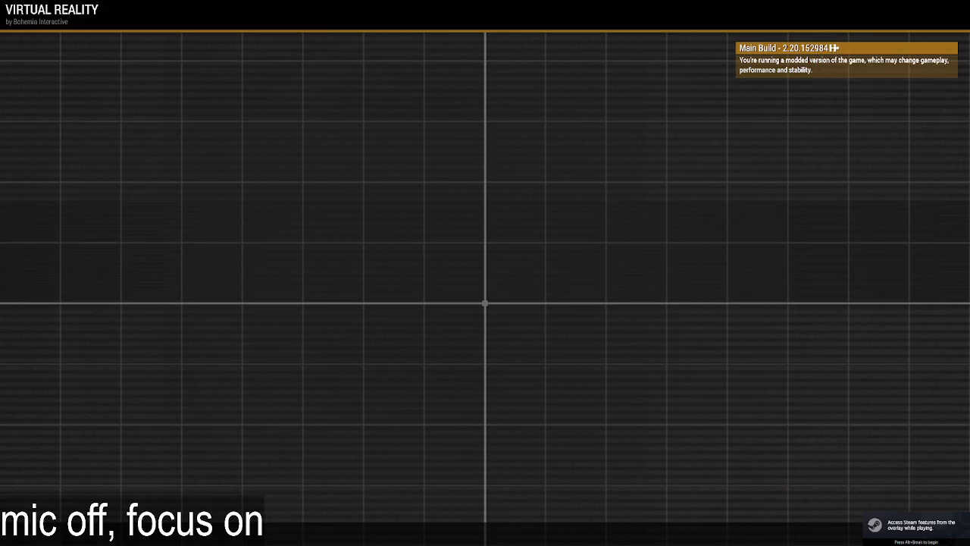
{"action": "key", "text": "m"}
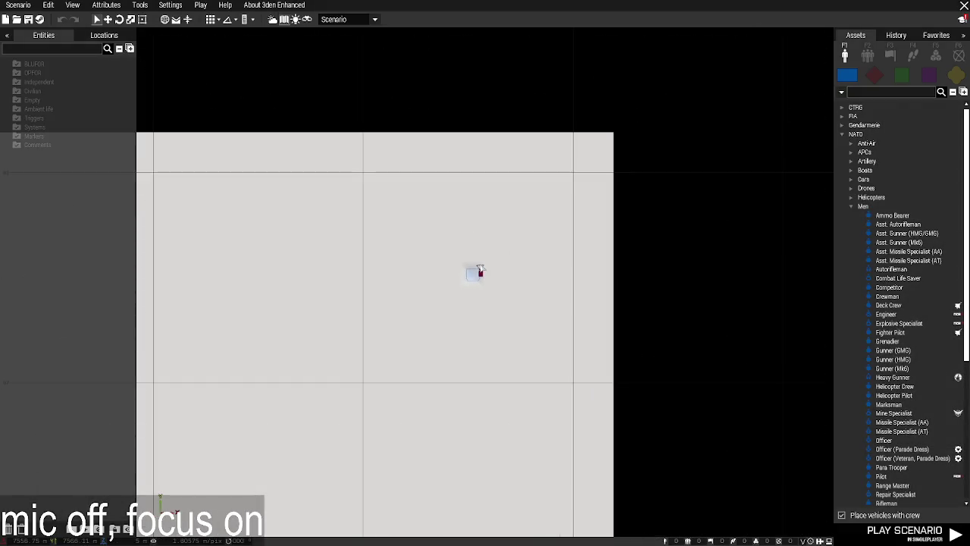
{"action": "key", "text": "m"}
{"action": "left_click", "coordinate": [893, 215]}
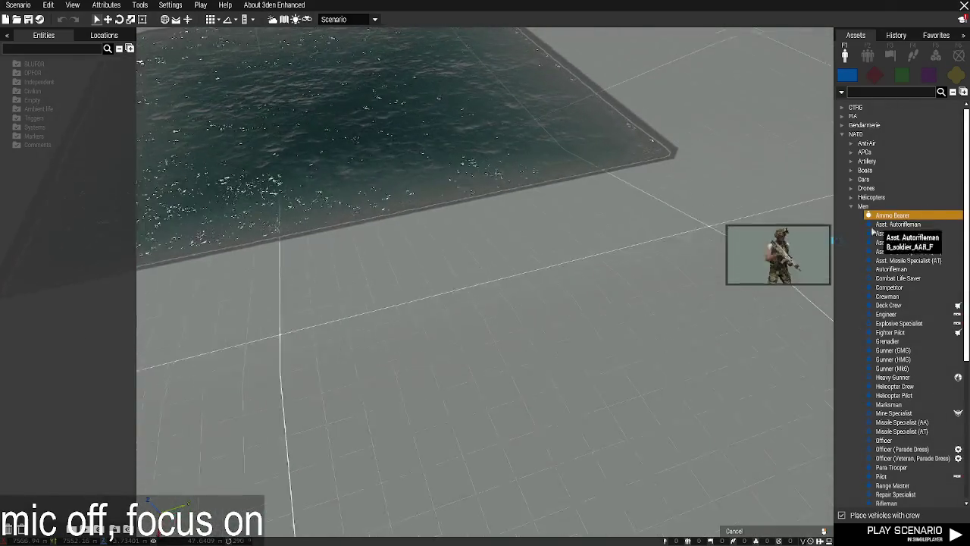
Place an Ammo Bearer by the pool and give him the 'fisherman' loadout in ACE Arsenal.
{"action": "left_click", "coordinate": [466, 388]}
{"action": "right_click", "coordinate": [494, 388]}
{"action": "right_click", "coordinate": [498, 391]}
{"action": "mouse_move", "coordinate": [534, 456]}
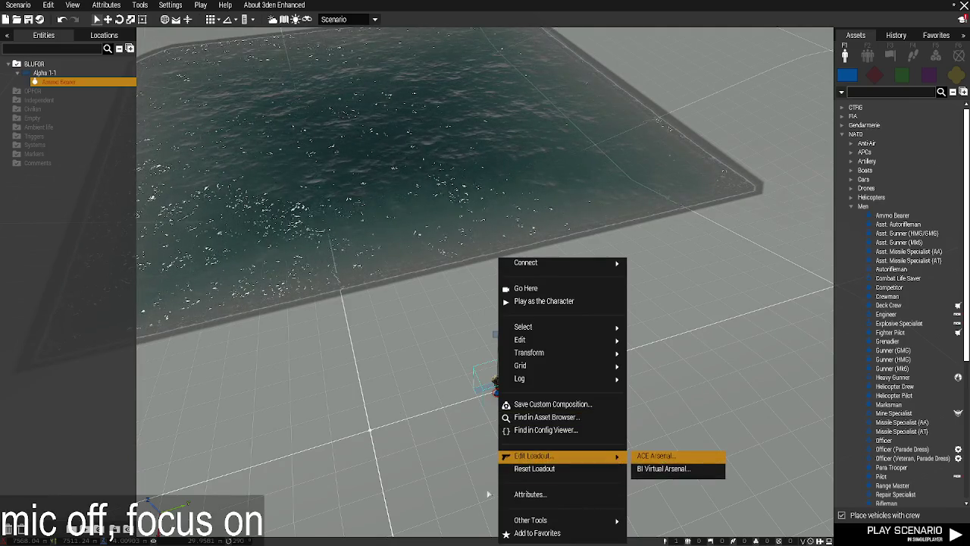
{"action": "left_click", "coordinate": [656, 456]}
{"action": "left_click", "coordinate": [319, 532]}
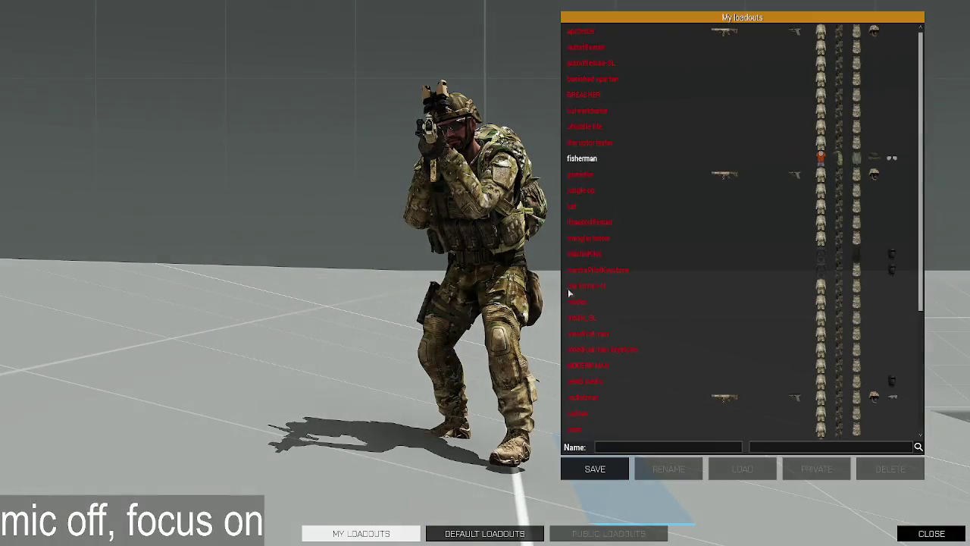
{"action": "left_click", "coordinate": [583, 159]}
{"action": "left_click", "coordinate": [742, 468]}
{"action": "left_click", "coordinate": [932, 532]}
{"action": "left_click", "coordinate": [710, 533]}
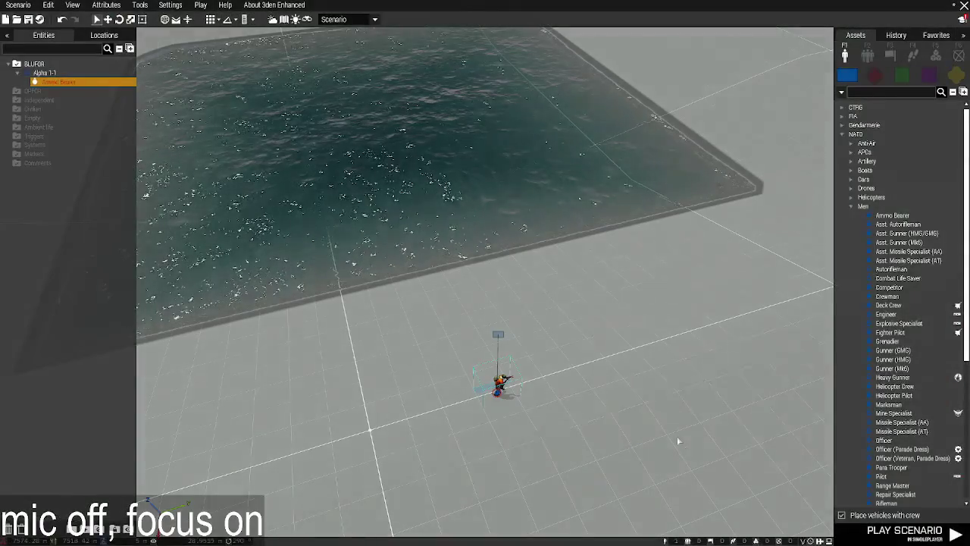
Search Empty props for 'cork' and drag a Basic fishing Cork into the pool.
{"action": "left_click", "coordinate": [957, 75]}
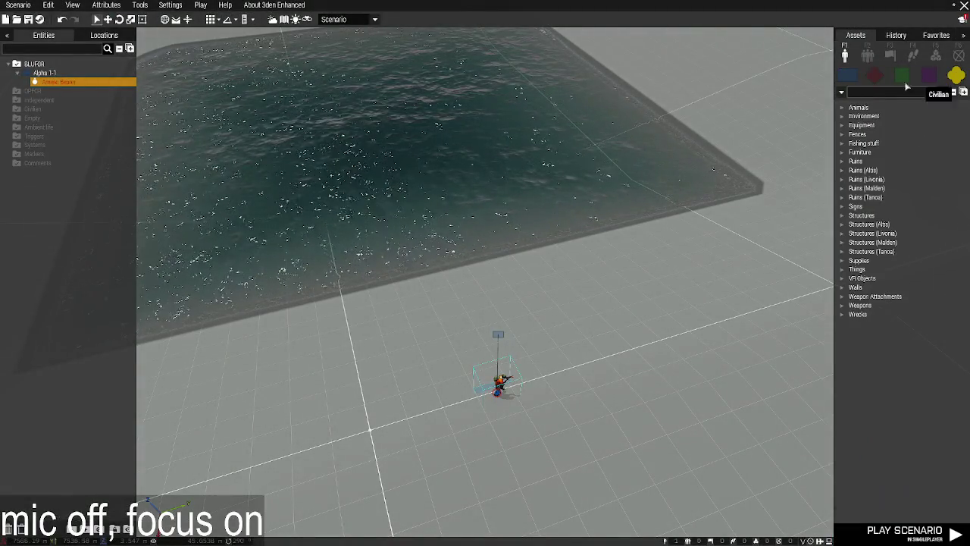
{"action": "left_click", "coordinate": [868, 92]}
{"action": "type", "text": "cork"}
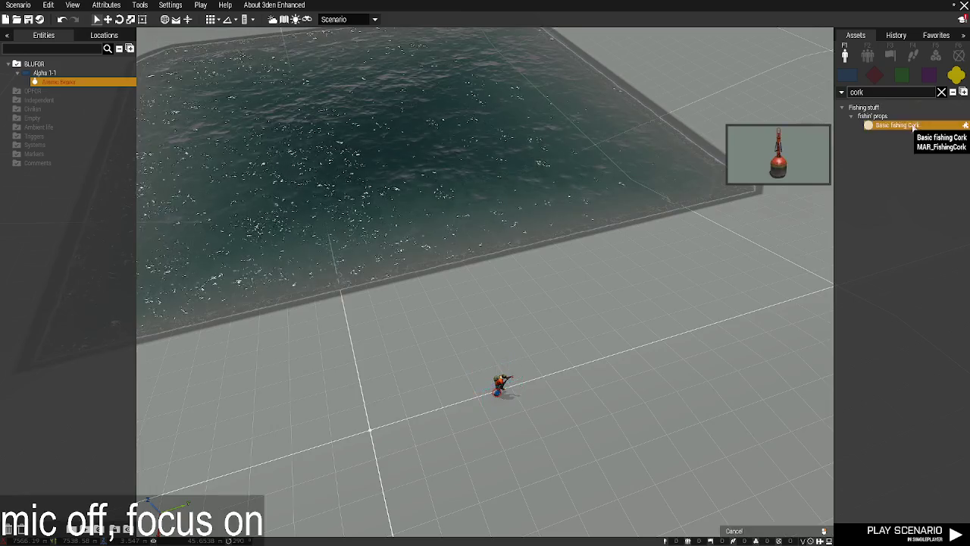
{"action": "left_click_drag", "start_coordinate": [915, 126], "coordinate": [395, 220]}
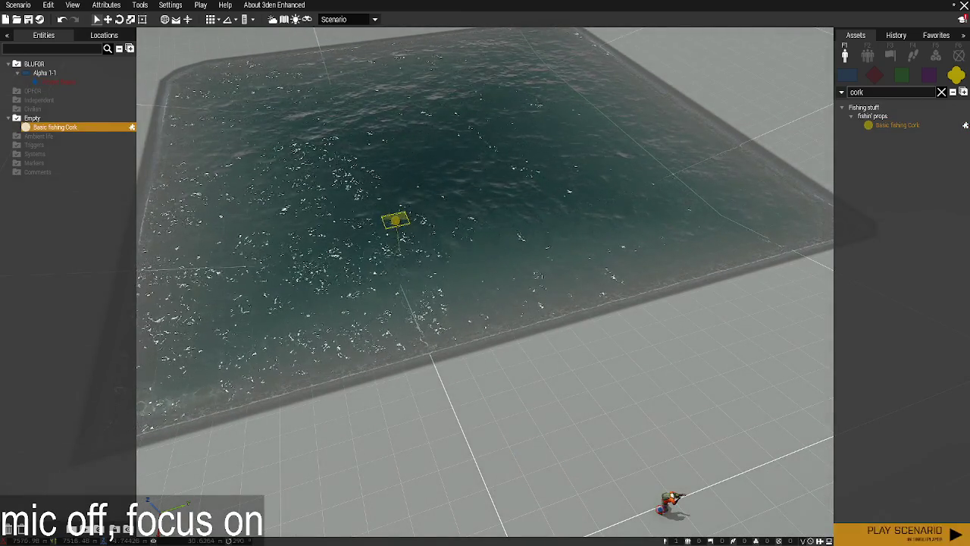
Play the scenario, walk to the pool and view the water in Zeus from below and above.
{"action": "key", "text": "ctrl+r"}
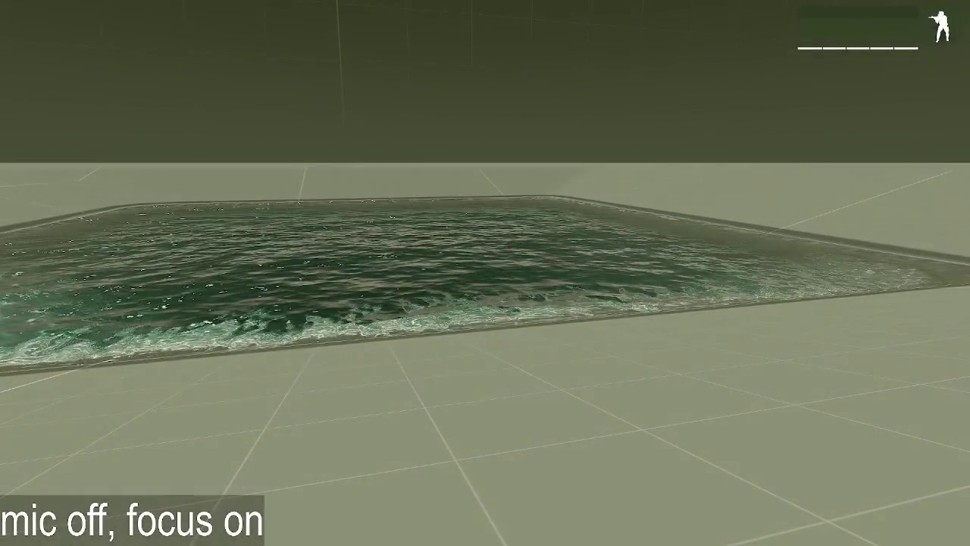
{"action": "key", "text": "w"}
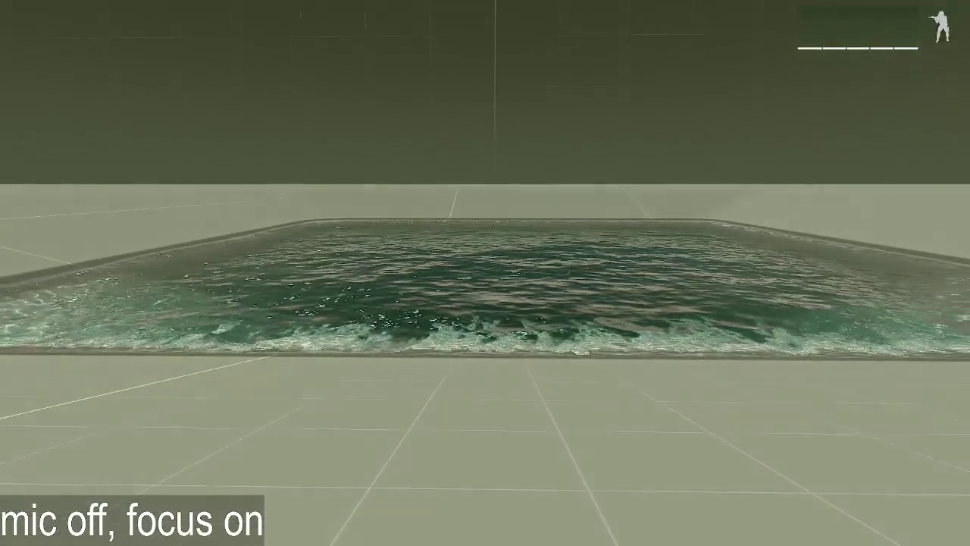
{"action": "key", "text": "ctrl+super"}
{"action": "left_click", "coordinate": [537, 248]}
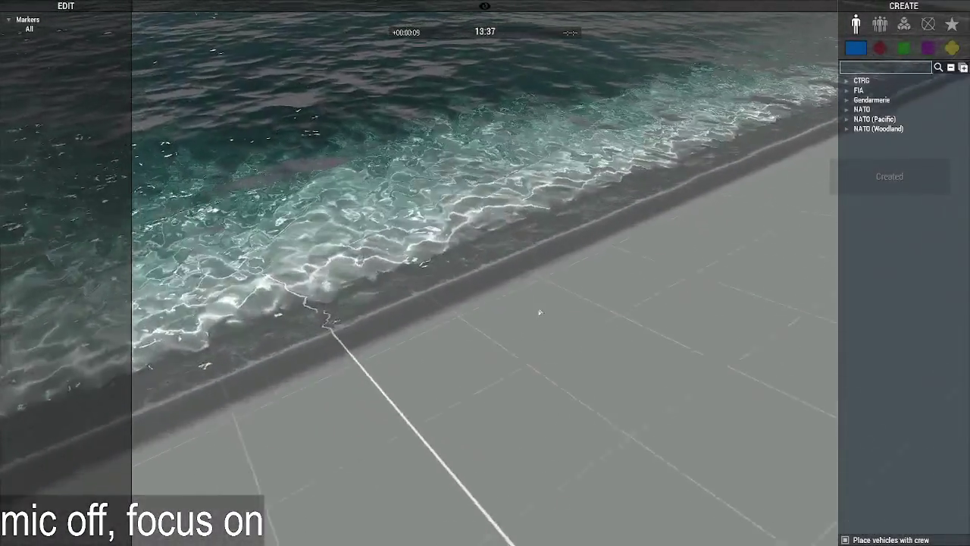
{"action": "scroll", "coordinate": [540, 312], "scroll_direction": "down", "scroll_amount": 5}
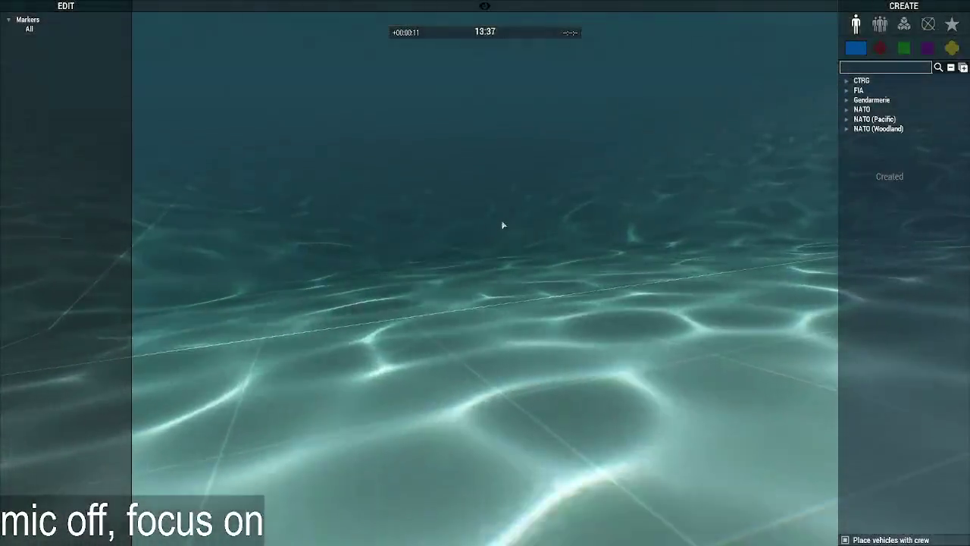
{"action": "scroll", "coordinate": [462, 234], "scroll_direction": "up", "scroll_amount": 5}
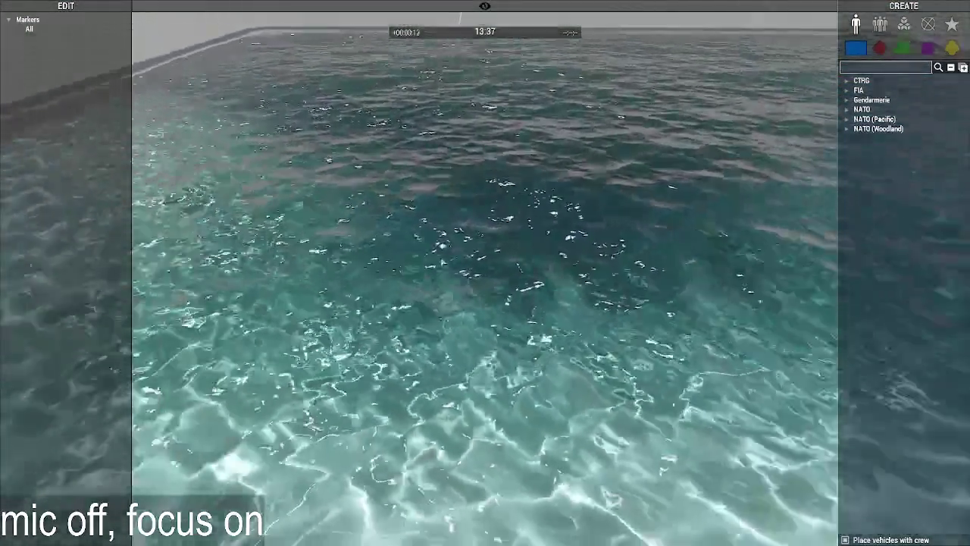
Make the placed objects editable in Zeus, then select and deselect the Basic fishing Cork.
{"action": "right_click", "coordinate": [582, 324]}
{"action": "mouse_move", "coordinate": [503, 324]}
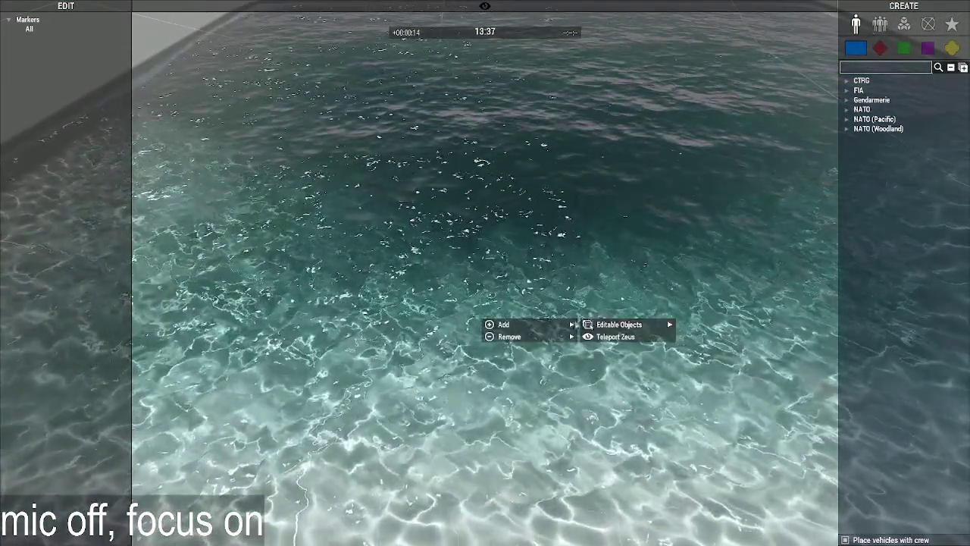
{"action": "left_click", "coordinate": [440, 345]}
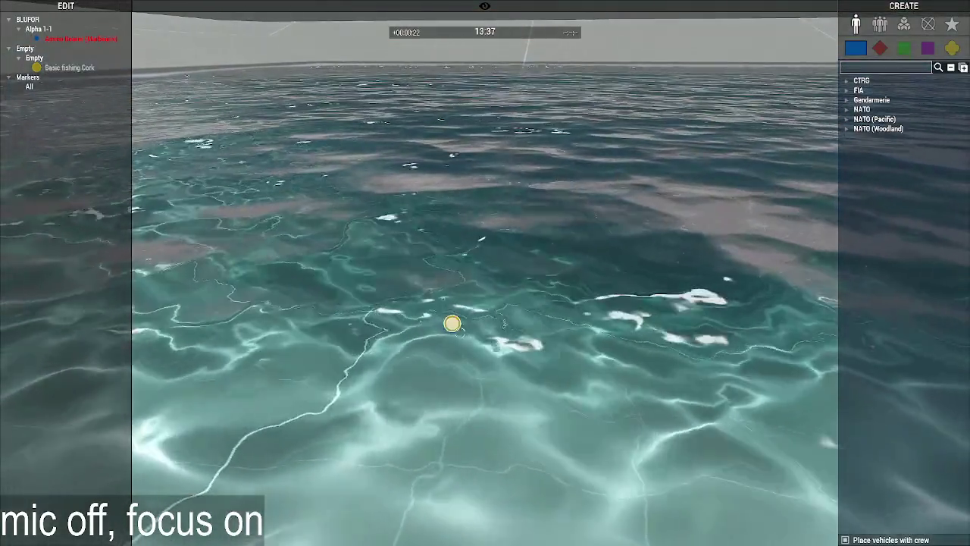
{"action": "left_click", "coordinate": [452, 324]}
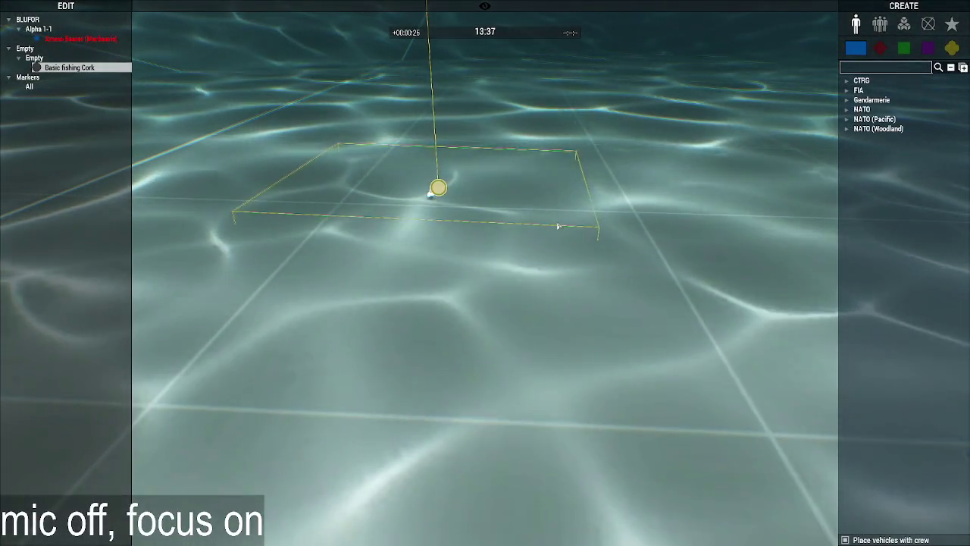
{"action": "left_click", "coordinate": [558, 226]}
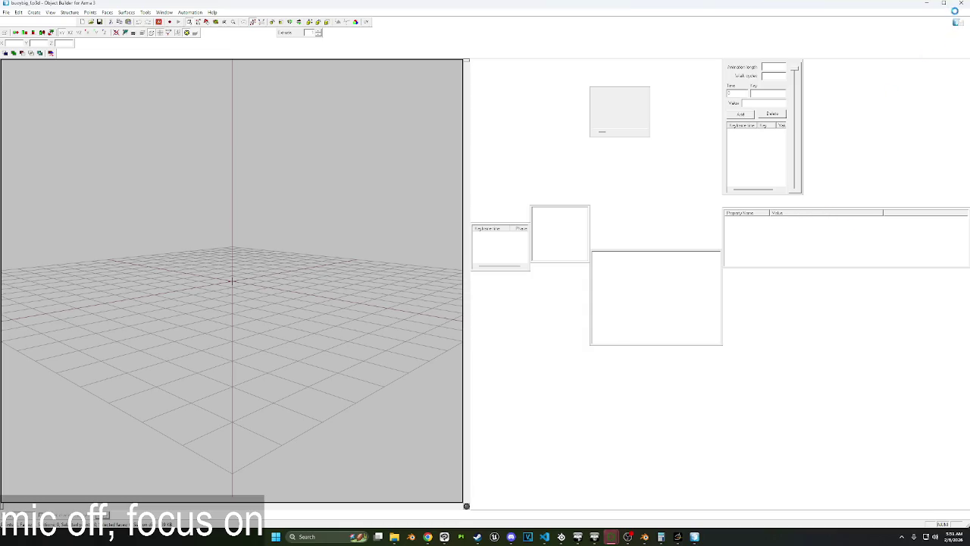
Select the cork's whole Geometry LOD and scale it wider, adjusting the Z scale value.
{"action": "left_click", "coordinate": [955, 4]}
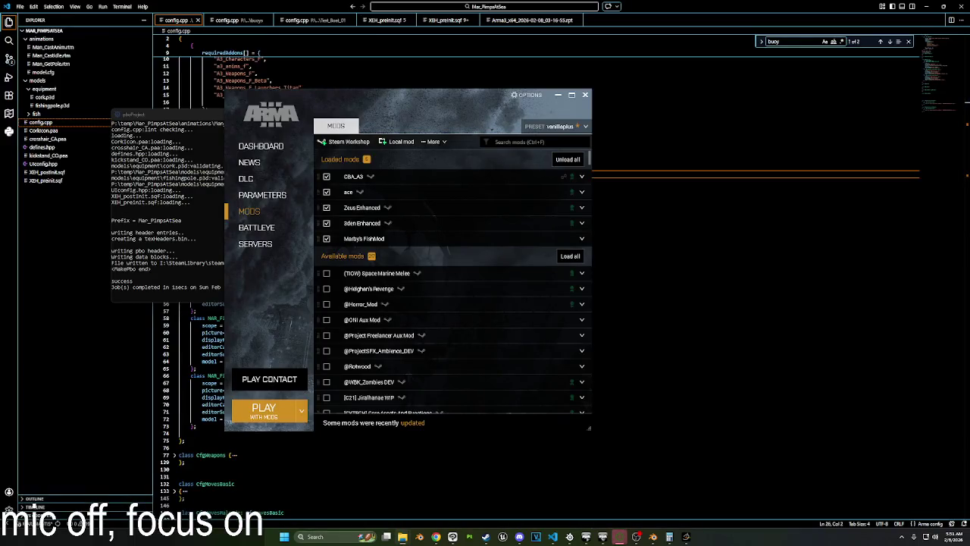
{"action": "left_click", "coordinate": [620, 537]}
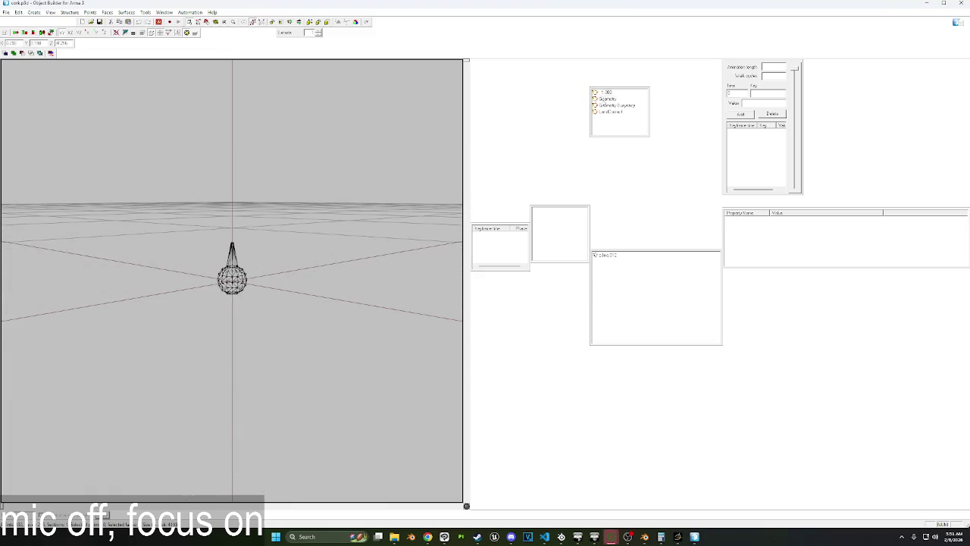
{"action": "left_click", "coordinate": [608, 99]}
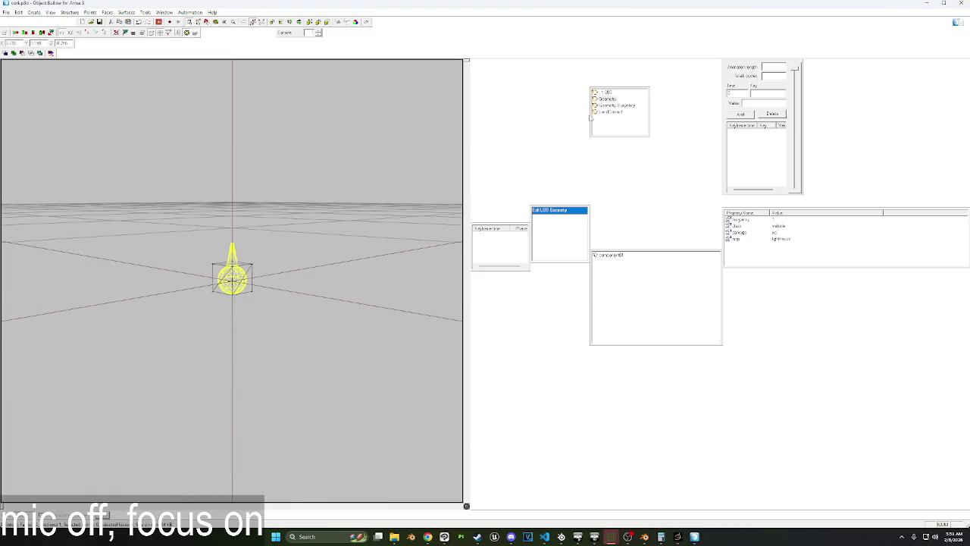
{"action": "left_click_drag", "start_coordinate": [43, 157], "coordinate": [410, 433]}
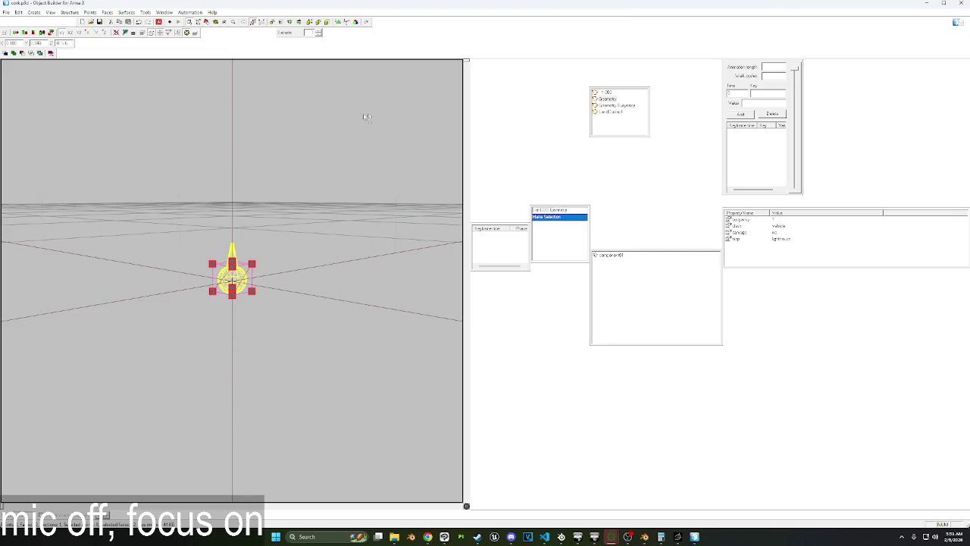
{"action": "left_click", "coordinate": [326, 22]}
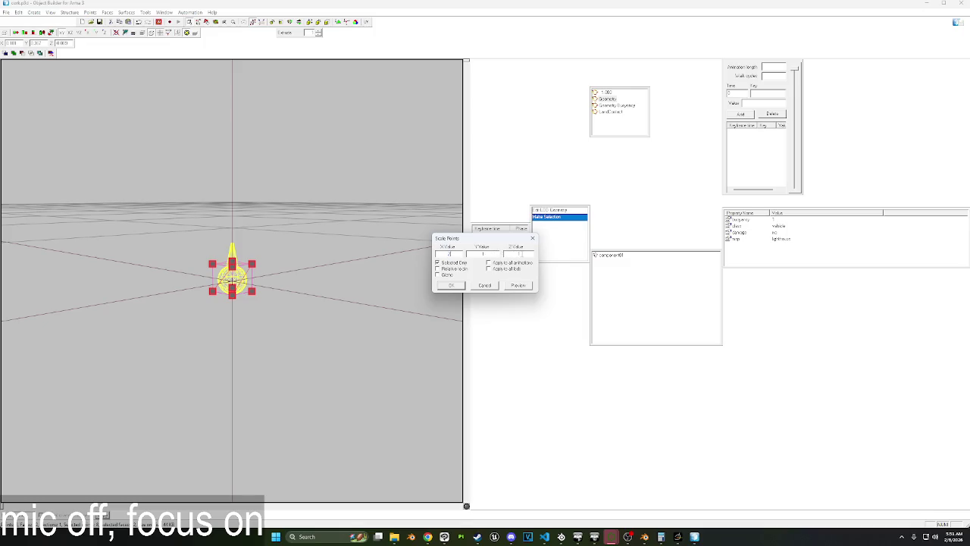
{"action": "left_click", "coordinate": [512, 286]}
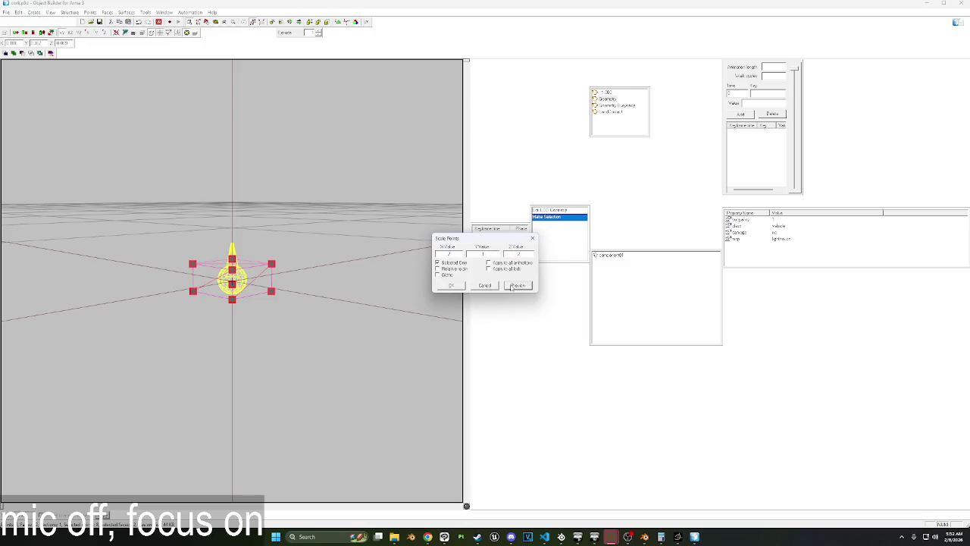
{"action": "left_click", "coordinate": [519, 253]}
{"action": "left_click", "coordinate": [518, 285]}
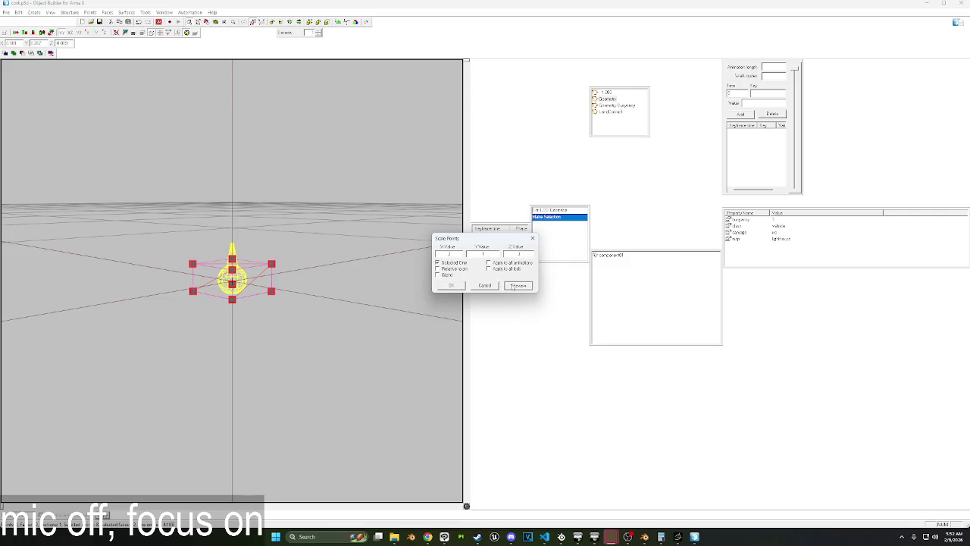
{"action": "left_click", "coordinate": [458, 286]}
Scale the Geometry Buoyancy LOD the same way, recheck Geometry, and close the model editor.
{"action": "left_click", "coordinate": [614, 105]}
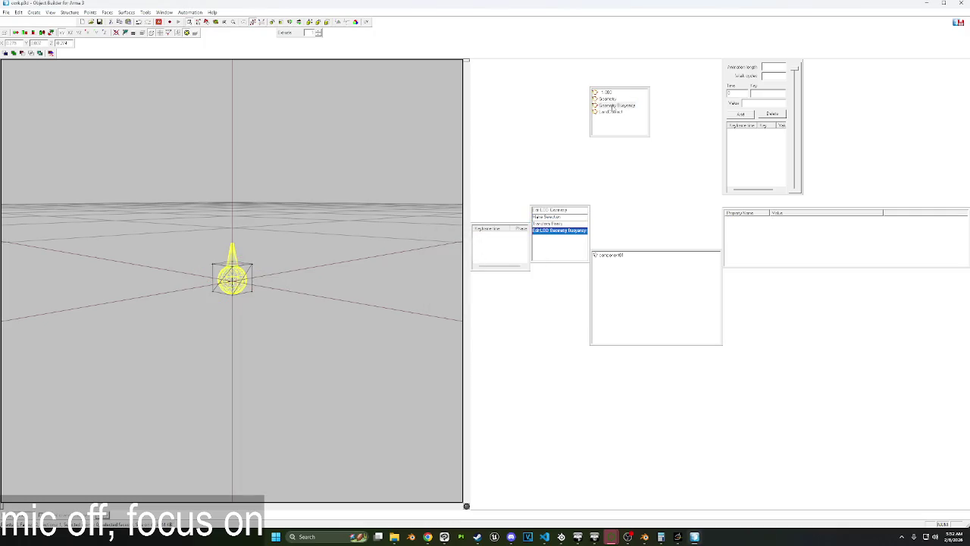
{"action": "left_click", "coordinate": [280, 89]}
{"action": "left_click", "coordinate": [329, 22]}
{"action": "left_click", "coordinate": [517, 285]}
{"action": "left_click", "coordinate": [451, 285]}
{"action": "right_click_drag", "start_coordinate": [381, 324], "coordinate": [344, 297]}
{"action": "key", "text": "Home"}
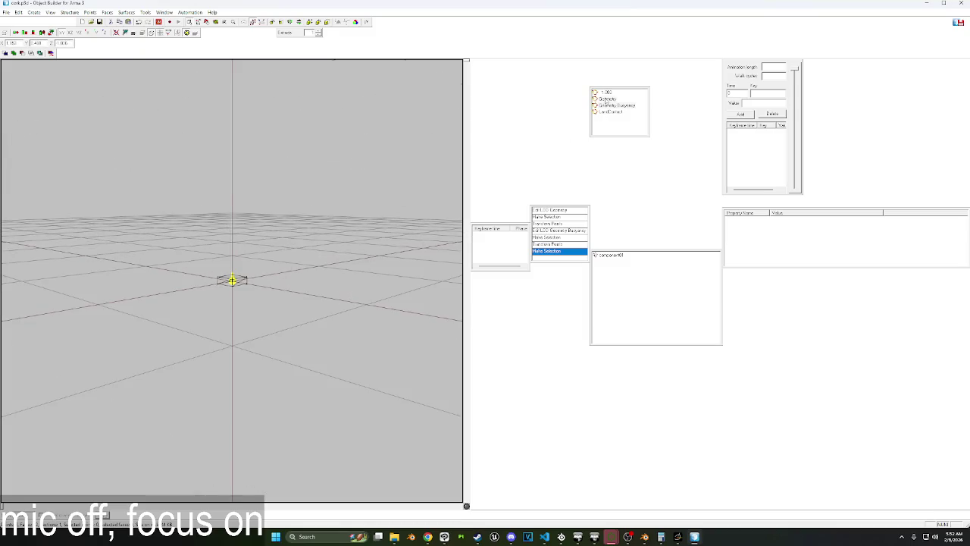
{"action": "key", "text": "Down"}
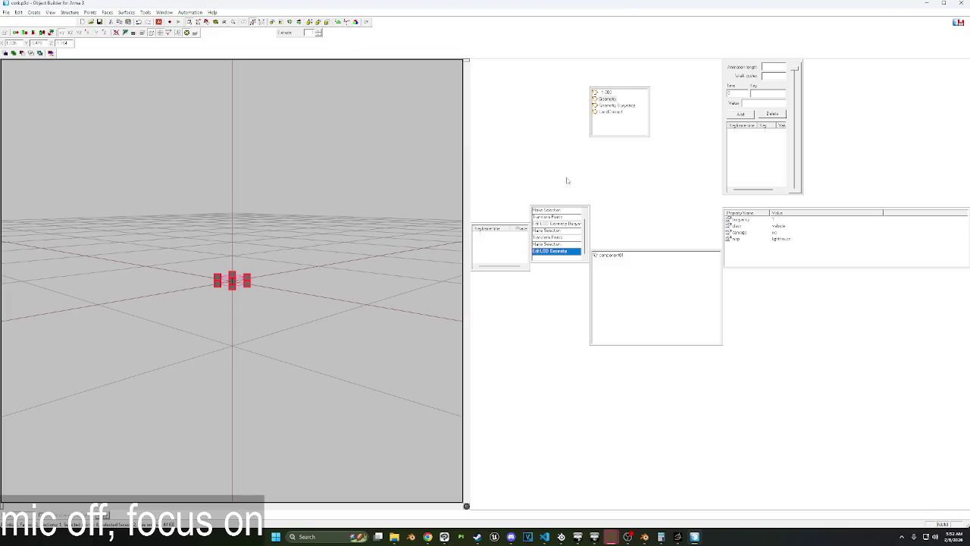
{"action": "key", "text": "ctrl+a"}
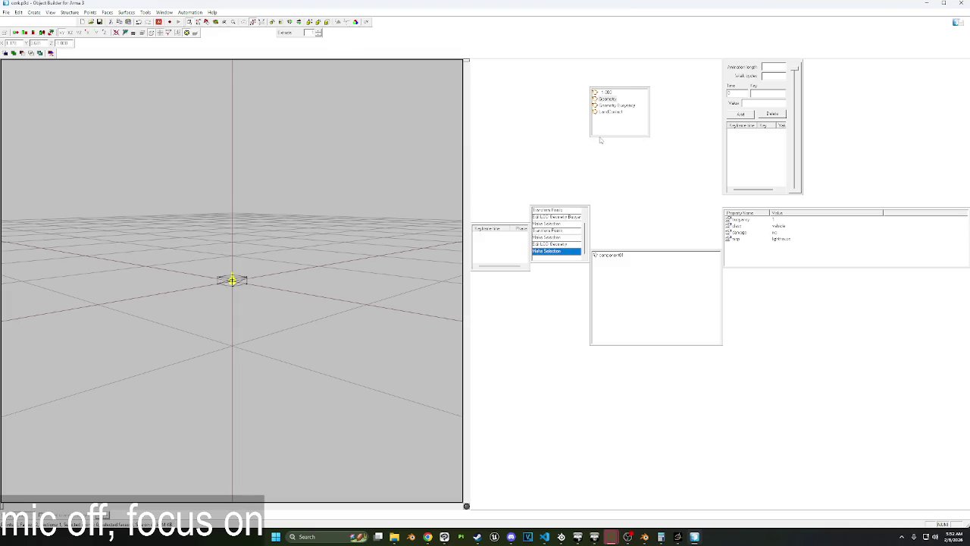
{"action": "left_click", "coordinate": [967, 3]}
{"action": "mouse_move", "coordinate": [611, 536]}
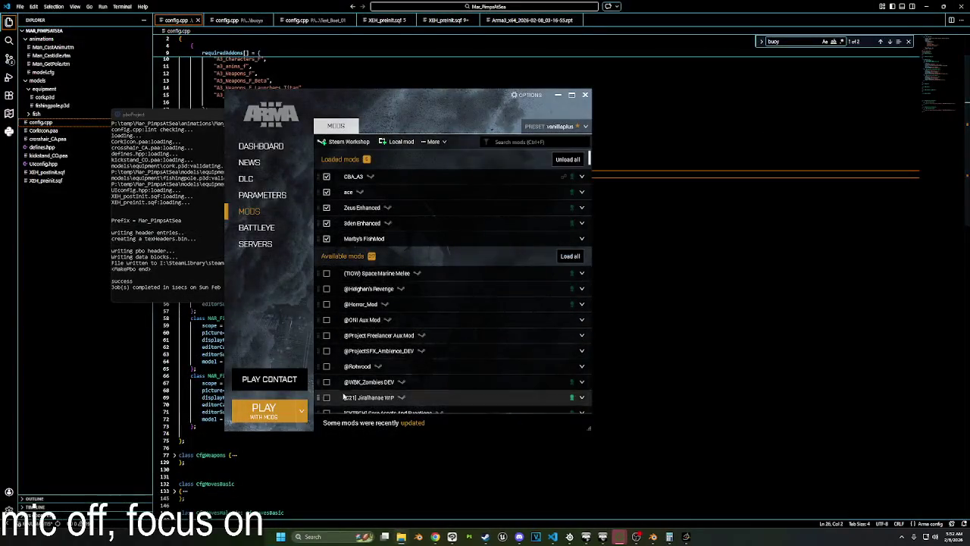
Crunch the mod into Mar_PimpsAtSea.pbo with pboProject and launch Arma 3 from the launcher.
{"action": "left_click", "coordinate": [604, 504]}
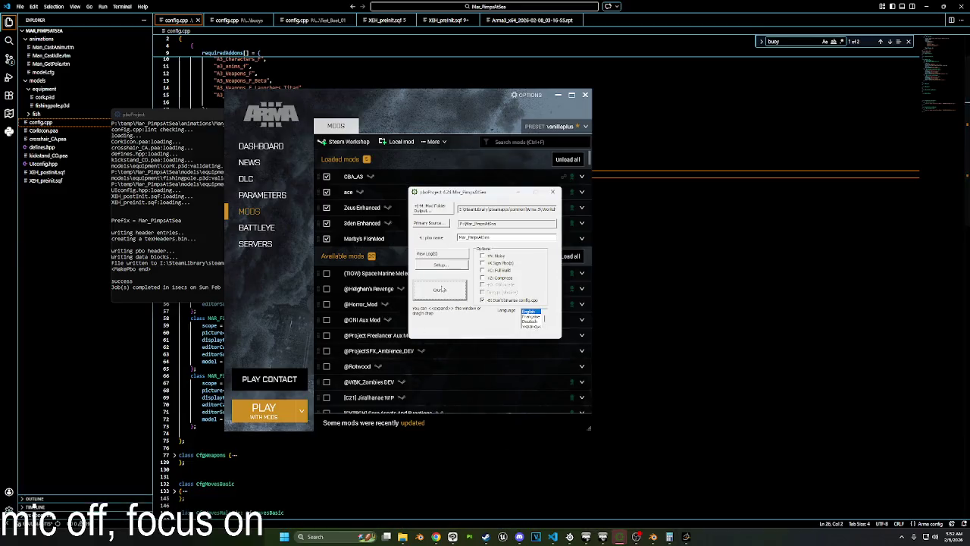
{"action": "left_click", "coordinate": [436, 286]}
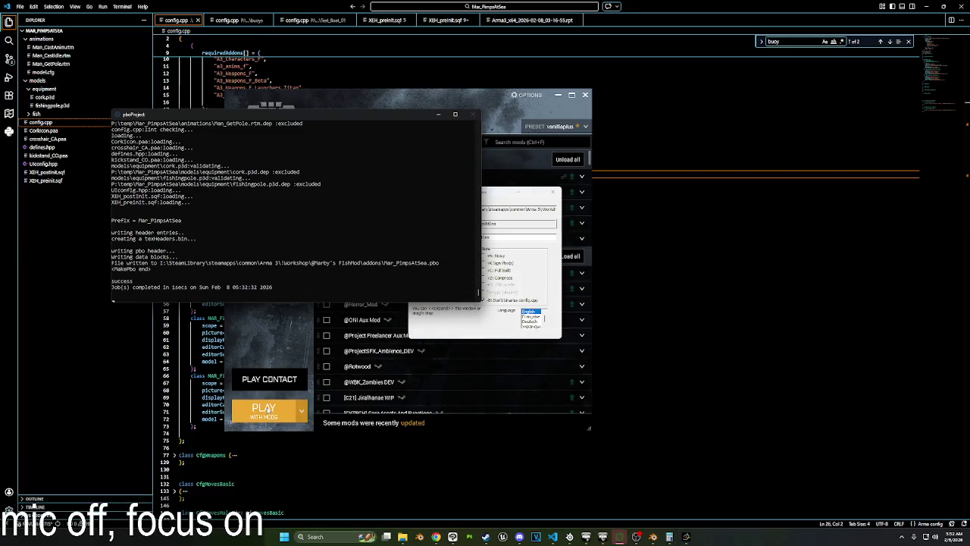
{"action": "left_click", "coordinate": [267, 409]}
{"action": "left_click", "coordinate": [267, 410]}
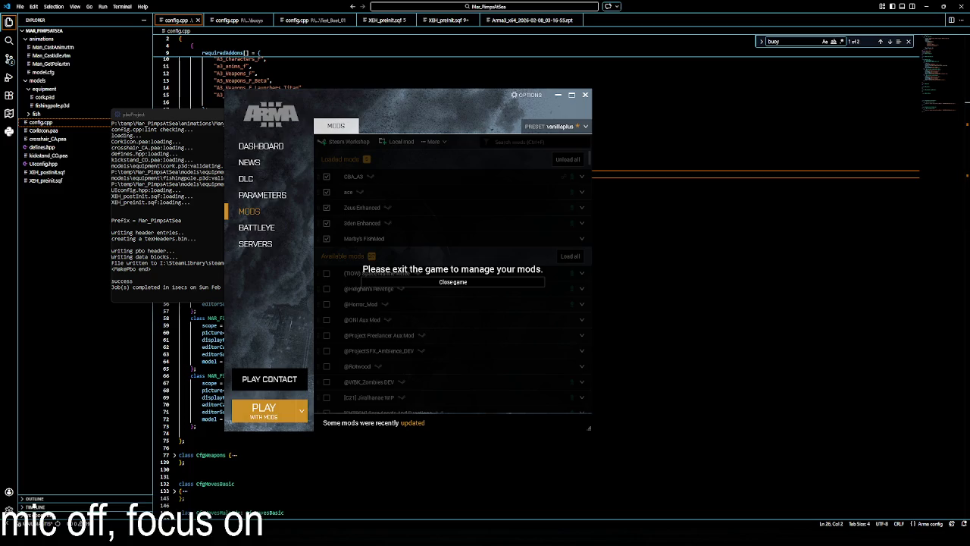
{"action": "key", "text": "super+d"}
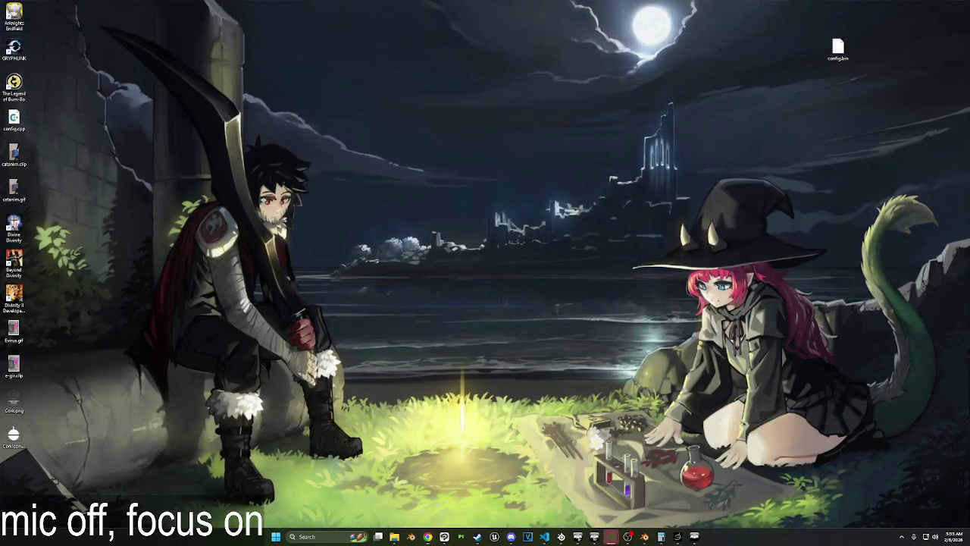
Restore the hidden windows and bring the loaded Arma 3 main menu to the front.
{"action": "key", "text": "super+d"}
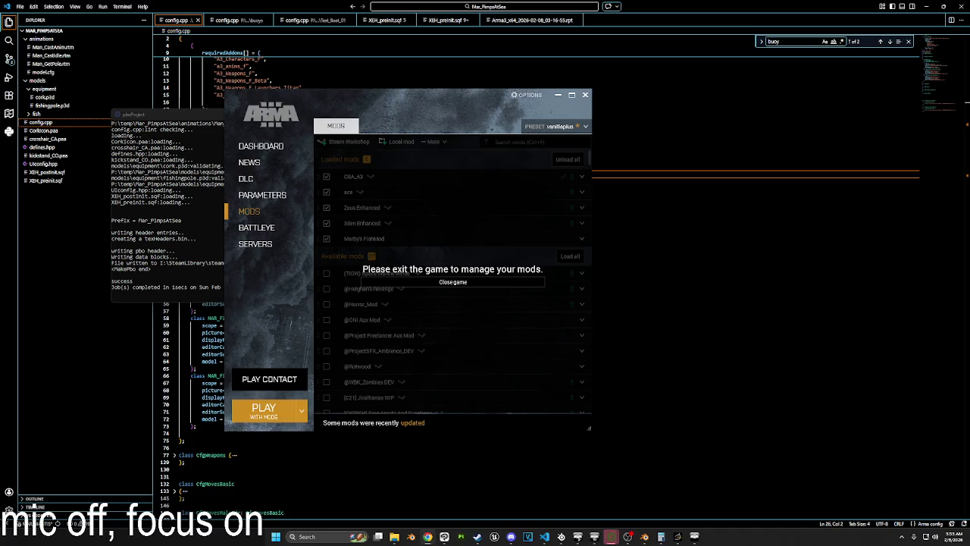
{"action": "left_click", "coordinate": [611, 536]}
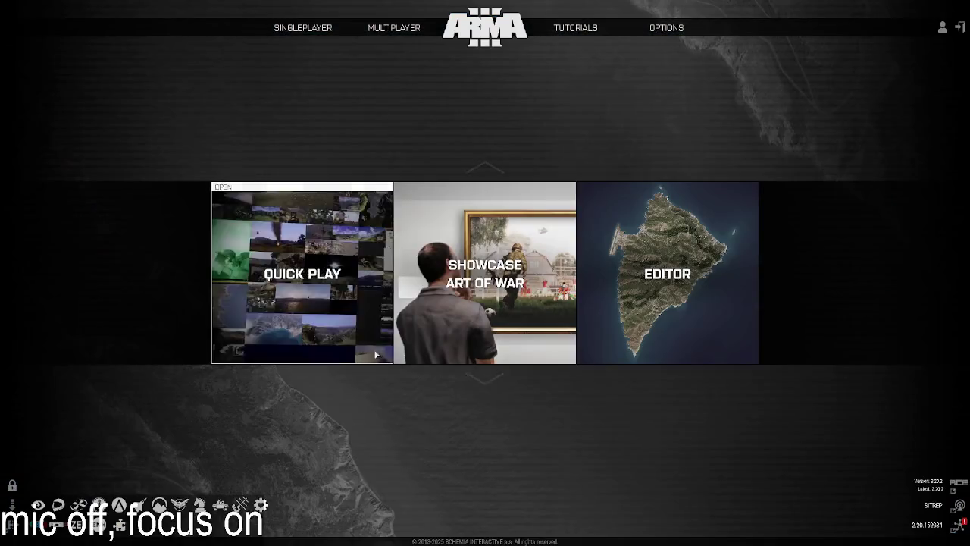
Open the Eden editor on Virtual Reality and zoom around the 2D map view.
{"action": "left_click", "coordinate": [701, 298]}
{"action": "left_click", "coordinate": [326, 215]}
{"action": "left_click", "coordinate": [639, 404]}
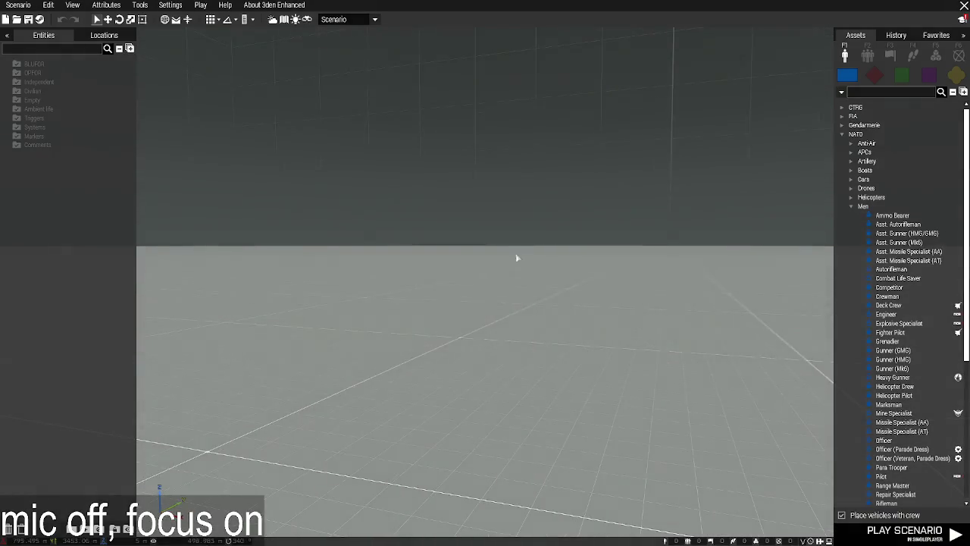
{"action": "key", "text": "m"}
{"action": "scroll", "coordinate": [559, 260], "scroll_direction": "down", "scroll_amount": 3}
{"action": "scroll", "coordinate": [436, 321], "scroll_direction": "down", "scroll_amount": 3}
{"action": "scroll", "coordinate": [607, 264], "scroll_direction": "down", "scroll_amount": 3}
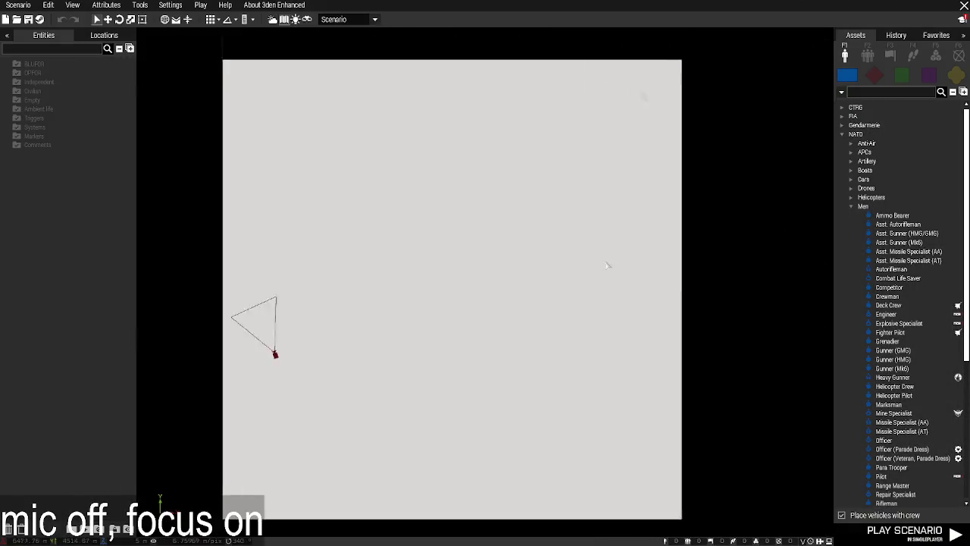
{"action": "scroll", "coordinate": [553, 225], "scroll_direction": "up", "scroll_amount": 3}
{"action": "scroll", "coordinate": [397, 241], "scroll_direction": "up", "scroll_amount": 3}
{"action": "scroll", "coordinate": [472, 216], "scroll_direction": "up", "scroll_amount": 2}
{"action": "key", "text": "m"}
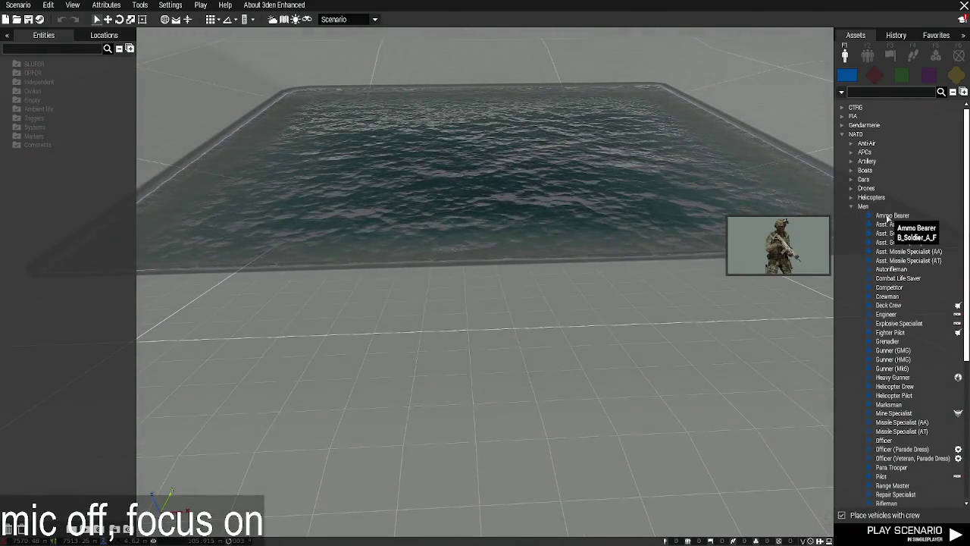
Place an Ammo Bearer by the water and load the 'fisherman' loadout in ACE Arsenal.
{"action": "left_click", "coordinate": [893, 216]}
{"action": "left_click", "coordinate": [555, 381]}
{"action": "right_click", "coordinate": [550, 364]}
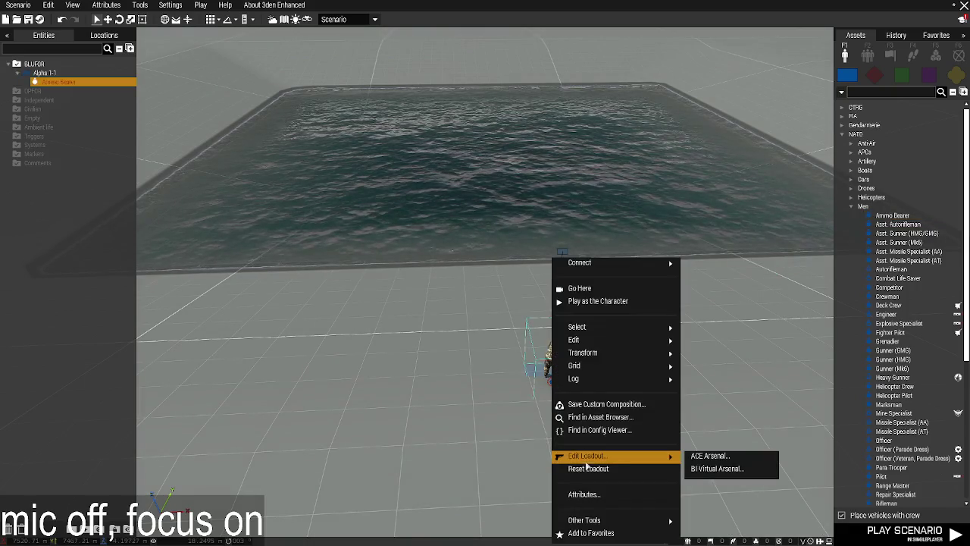
{"action": "left_click", "coordinate": [586, 461]}
{"action": "left_click", "coordinate": [340, 530]}
{"action": "left_click", "coordinate": [611, 160]}
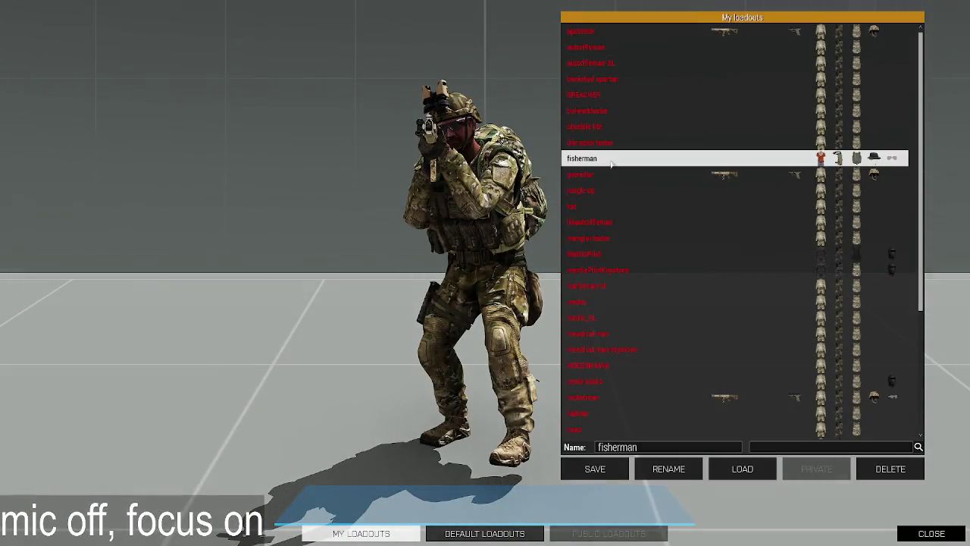
{"action": "left_click", "coordinate": [742, 468]}
{"action": "left_click", "coordinate": [932, 533]}
{"action": "left_click", "coordinate": [715, 529]}
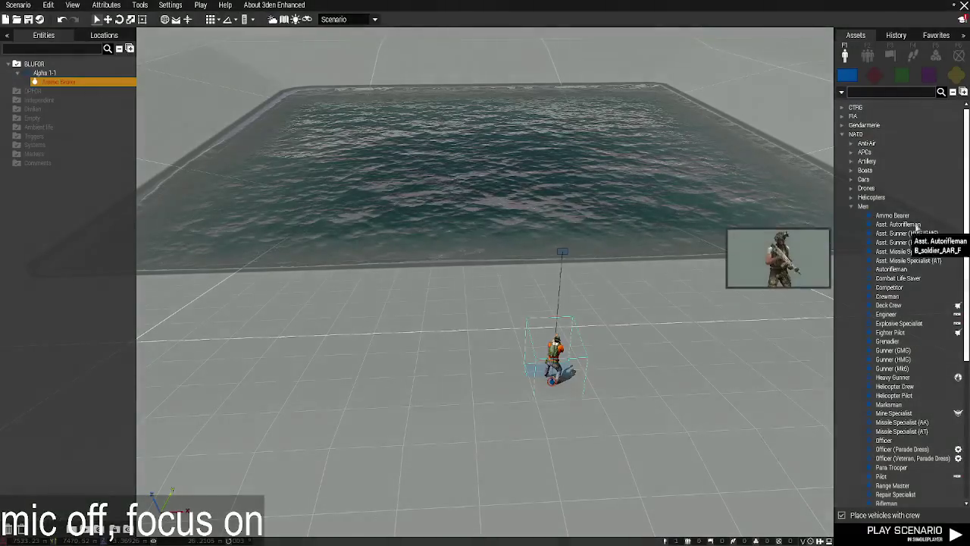
Search the props for the cork and place a Basic fishing Cork on the water.
{"action": "left_click", "coordinate": [956, 75]}
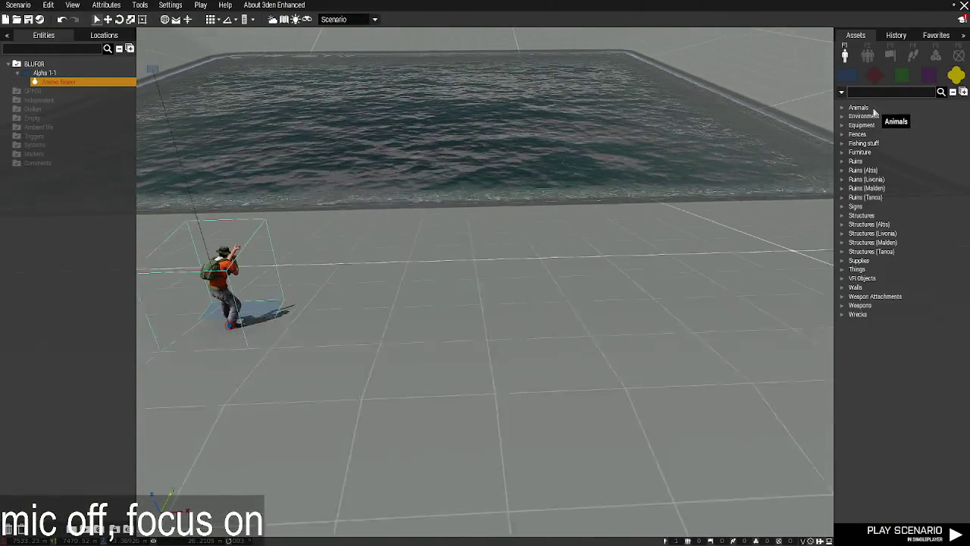
{"action": "left_click", "coordinate": [888, 92]}
{"action": "type", "text": "0"}
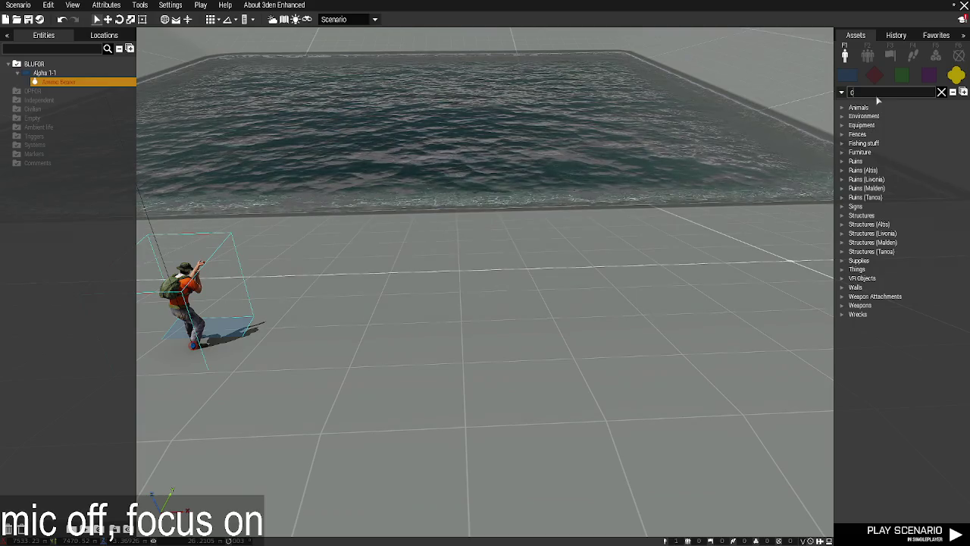
{"action": "type", "text": "ork"}
{"action": "left_click", "coordinate": [899, 125]}
{"action": "left_click", "coordinate": [480, 157]}
{"action": "left_click", "coordinate": [909, 531]}
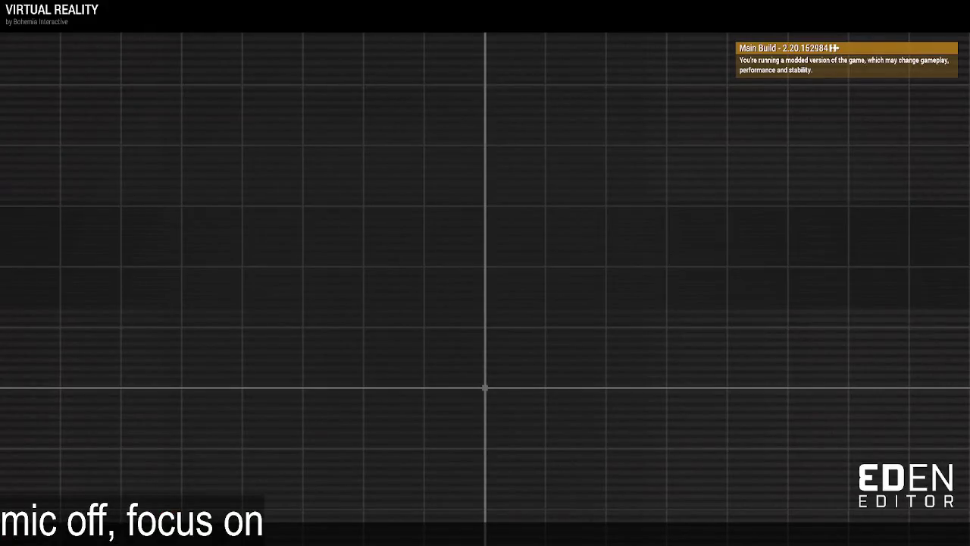
Return to cork.p3d and inspect the plne.012 selection and the Geometry LOD's component01.
{"action": "key", "text": "alt+Tab"}
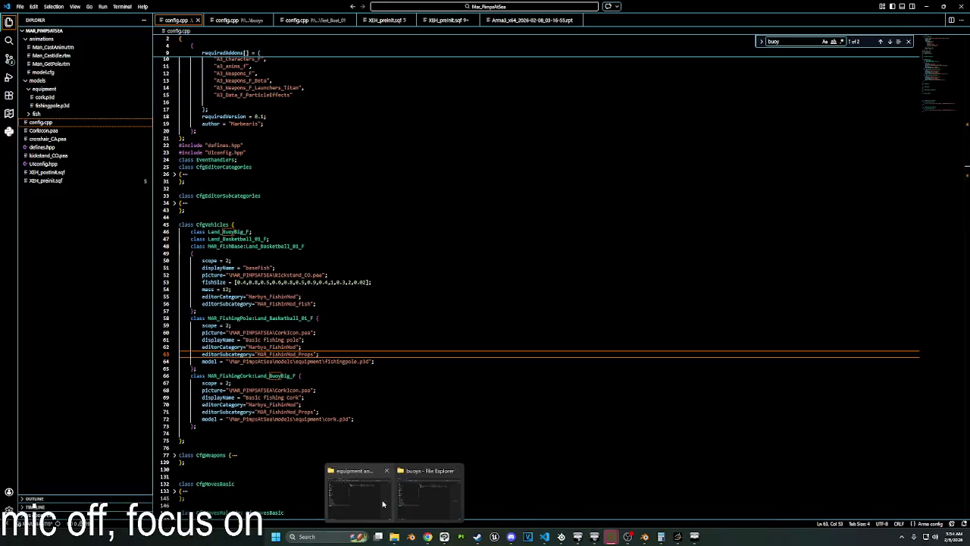
{"action": "key", "text": "alt+Tab"}
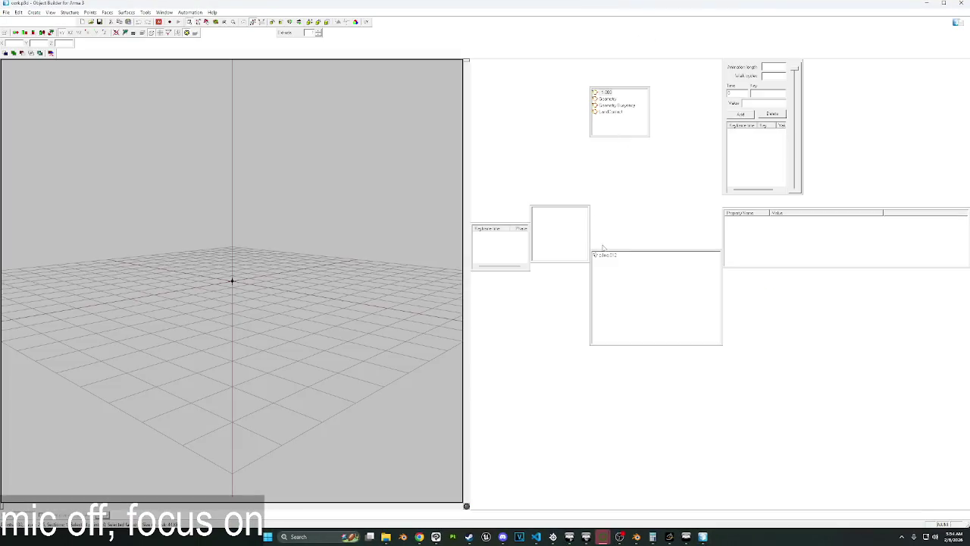
{"action": "scroll", "coordinate": [295, 264], "scroll_direction": "up", "scroll_amount": 2}
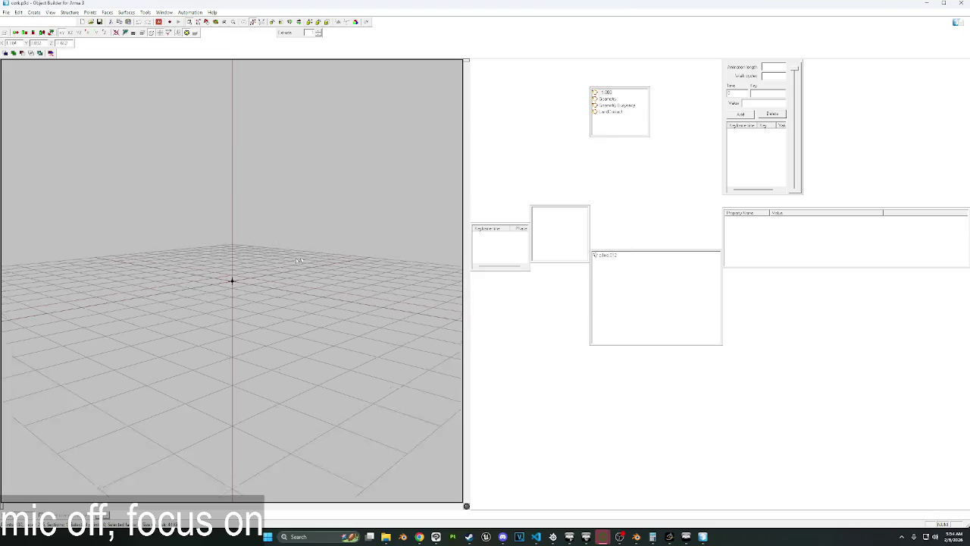
{"action": "scroll", "coordinate": [296, 264], "scroll_direction": "up", "scroll_amount": 3}
{"action": "left_click", "coordinate": [608, 258]}
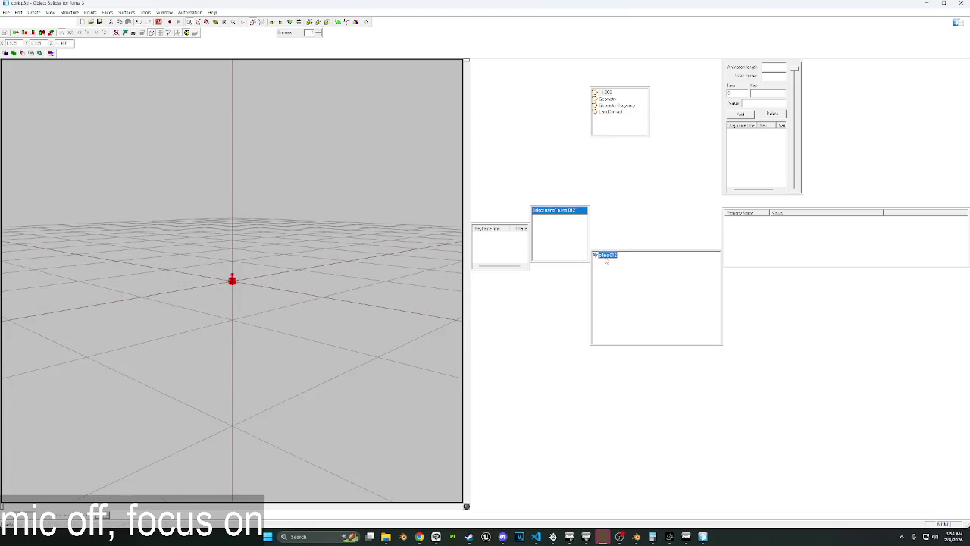
{"action": "left_click", "coordinate": [606, 99]}
{"action": "scroll", "coordinate": [292, 270], "scroll_direction": "up", "scroll_amount": 5}
{"action": "scroll", "coordinate": [292, 271], "scroll_direction": "down", "scroll_amount": 3}
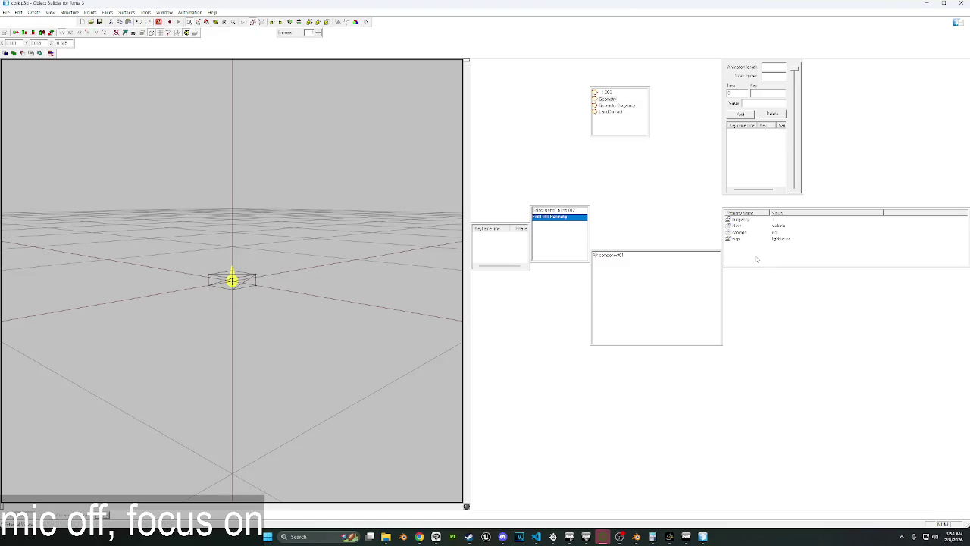
{"action": "left_click", "coordinate": [606, 254]}
{"action": "left_click", "coordinate": [360, 251]}
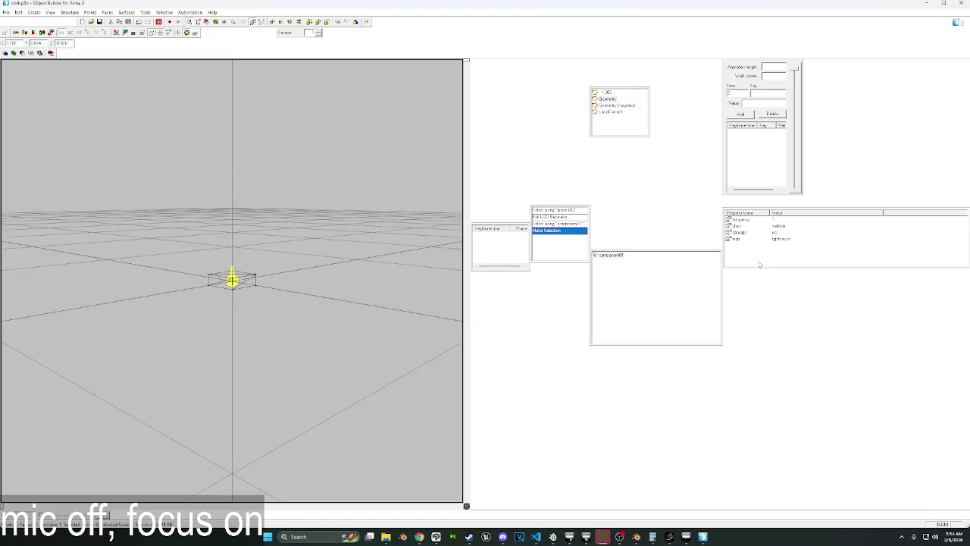
Add an autocenter property with value 0 to the Geometry LOD, then view LandContact.
{"action": "right_click", "coordinate": [757, 259]}
{"action": "type", "text": "autocenter"}
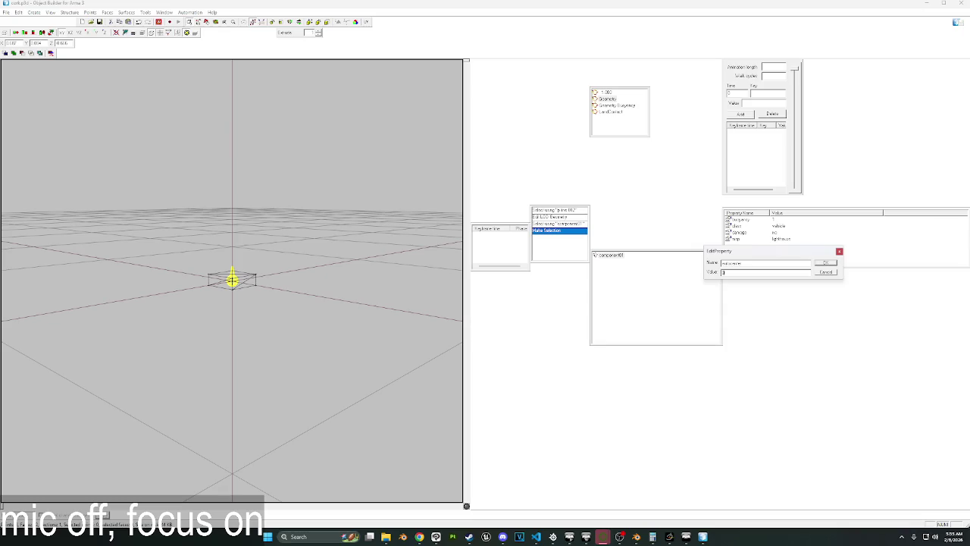
{"action": "type", "text": "0"}
{"action": "key", "text": "Return"}
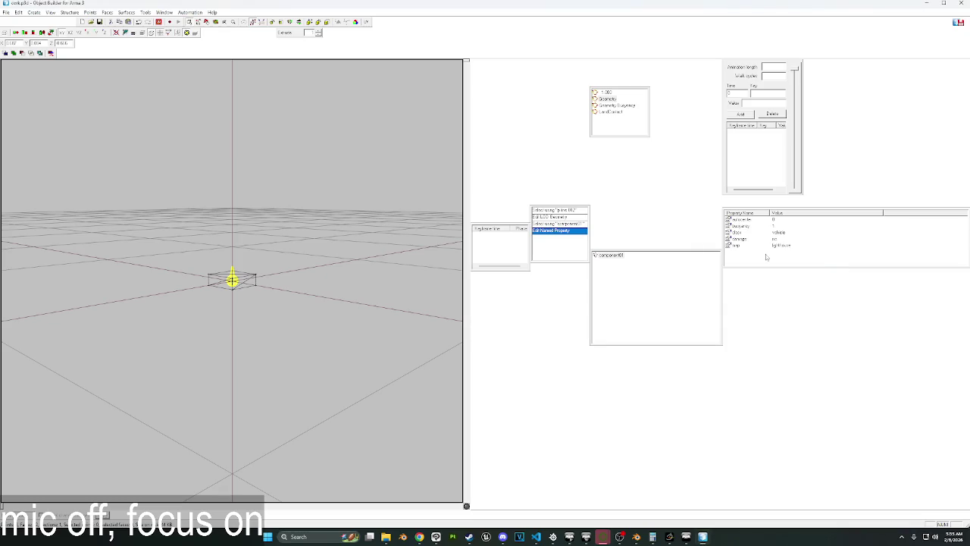
{"action": "left_click", "coordinate": [621, 105]}
{"action": "left_click", "coordinate": [610, 112]}
{"action": "right_click_drag", "start_coordinate": [303, 273], "coordinate": [307, 226]}
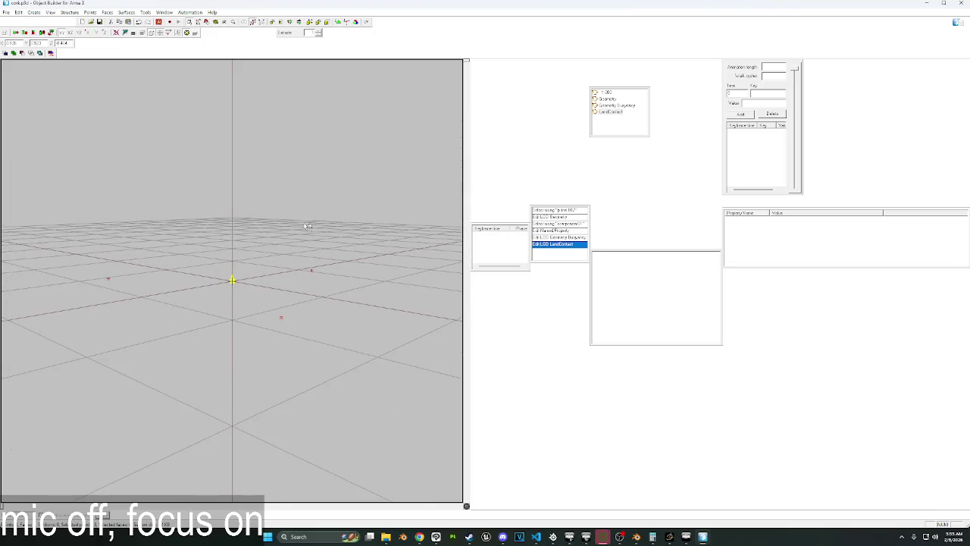
In top view, replace the LandContact points with new ones, moving one below the centre.
{"action": "key", "text": "t"}
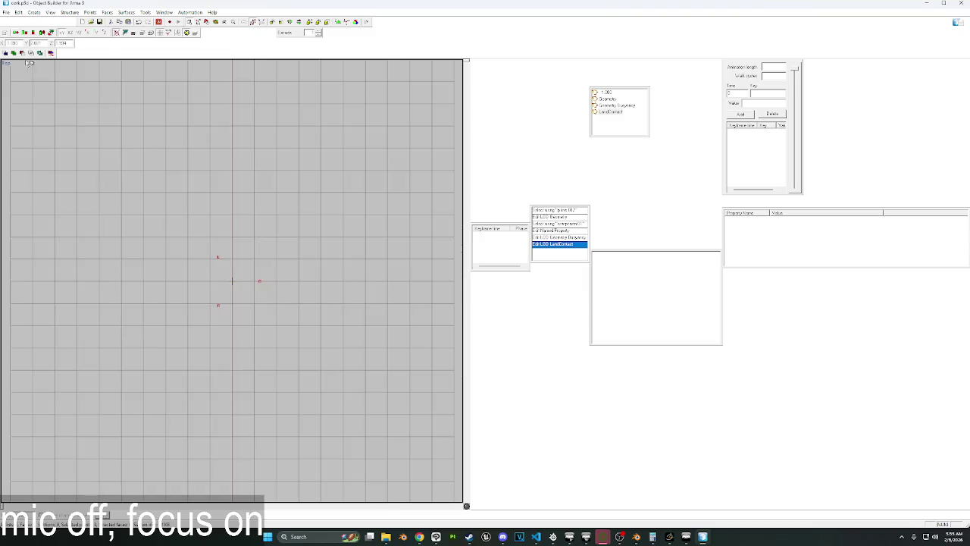
{"action": "key", "text": "Delete"}
{"action": "scroll", "coordinate": [231, 282], "scroll_direction": "up", "scroll_amount": 5}
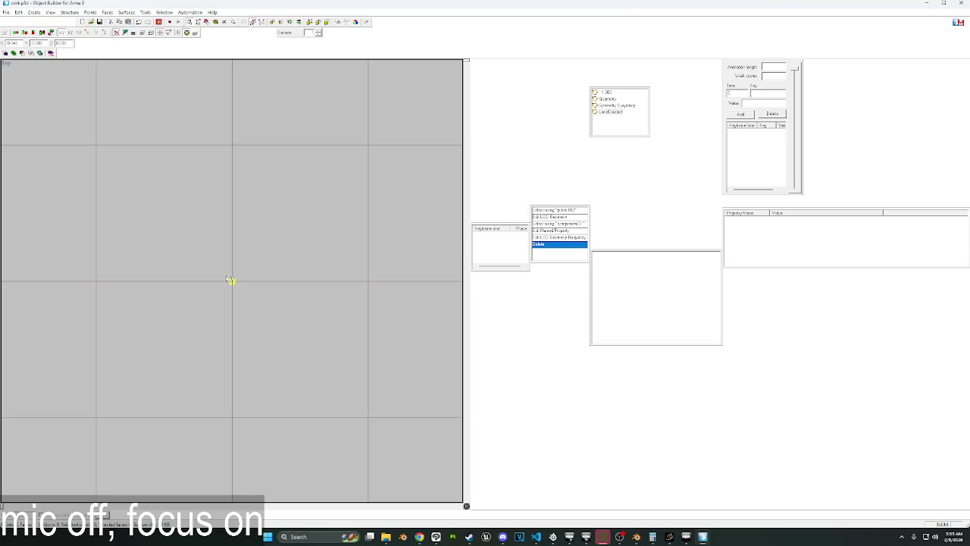
{"action": "key", "text": "Insert"}
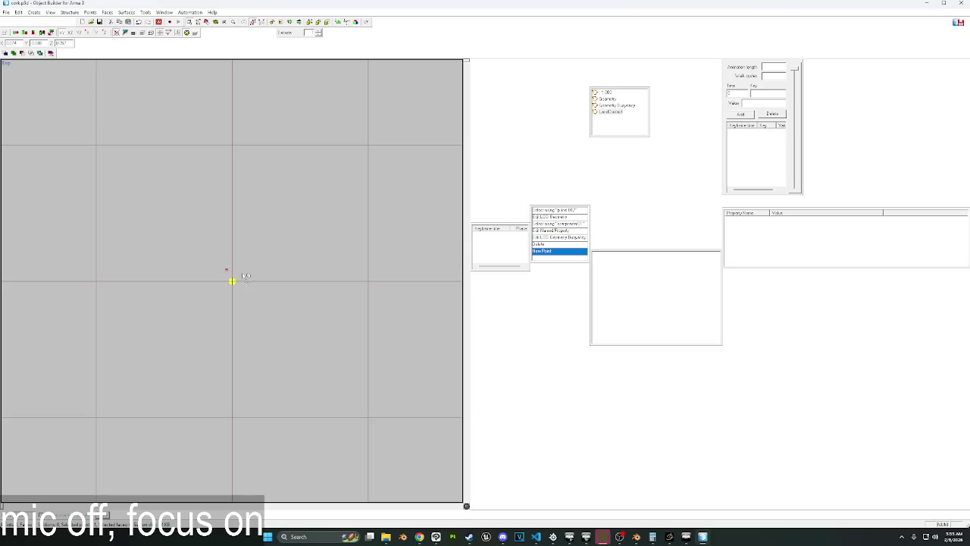
{"action": "key", "text": "Insert"}
{"action": "scroll", "coordinate": [241, 288], "scroll_direction": "down", "scroll_amount": 1}
{"action": "scroll", "coordinate": [233, 281], "scroll_direction": "up", "scroll_amount": 1}
{"action": "scroll", "coordinate": [232, 281], "scroll_direction": "up", "scroll_amount": 1}
{"action": "left_click_drag", "start_coordinate": [262, 265], "coordinate": [270, 262]}
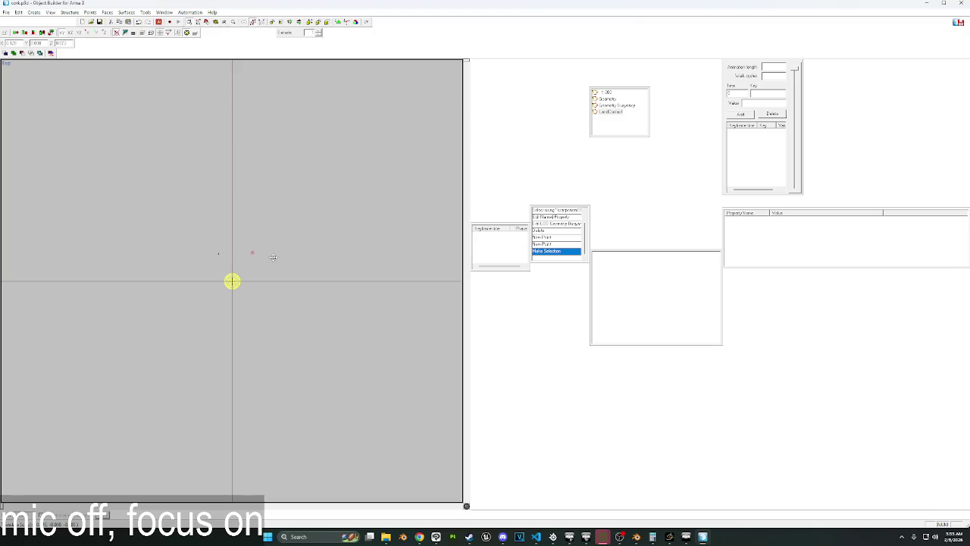
{"action": "left_click_drag", "start_coordinate": [273, 258], "coordinate": [261, 256]}
{"action": "left_click_drag", "start_coordinate": [253, 265], "coordinate": [272, 307]}
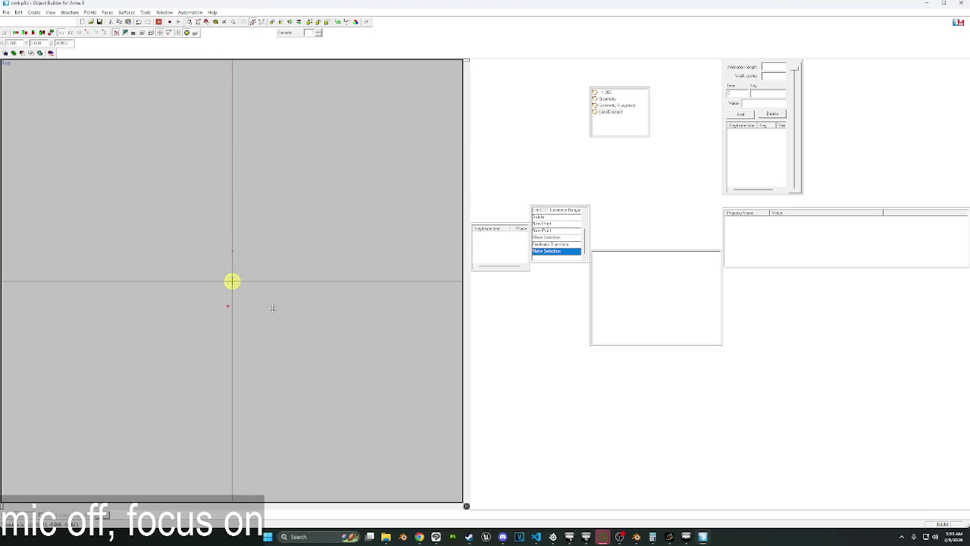
{"action": "left_click", "coordinate": [276, 315]}
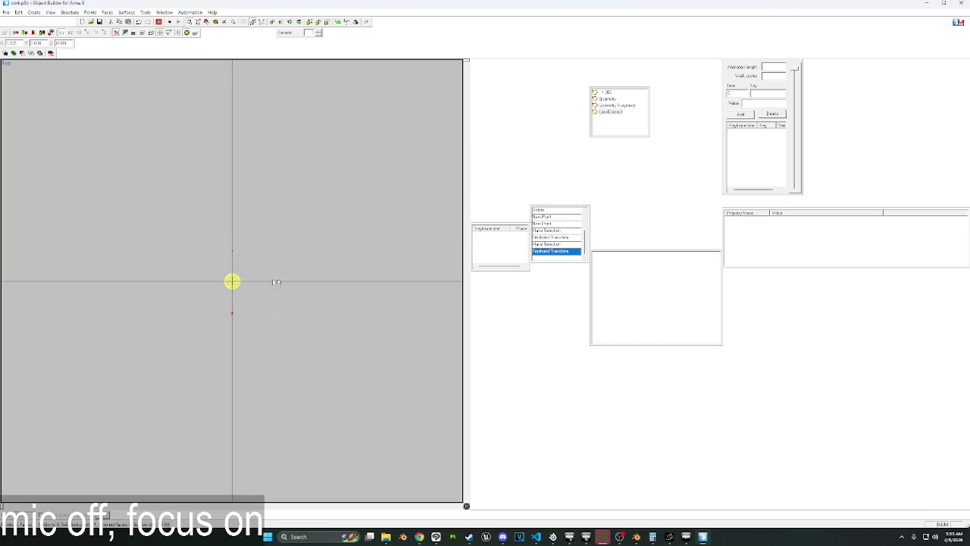
Add two more LandContact points right and left of centre, then view Geometry Buoyancy.
{"action": "key", "text": "Insert"}
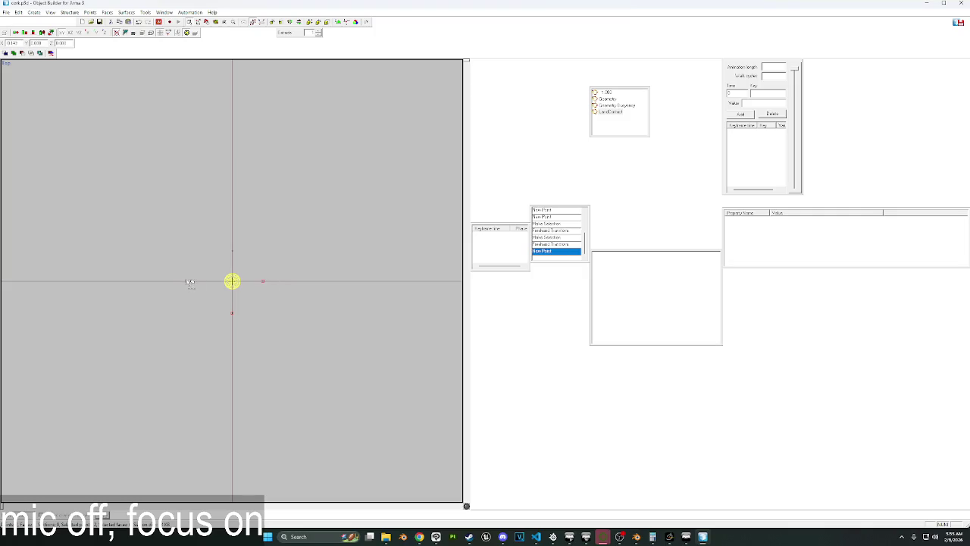
{"action": "key", "text": "Insert"}
{"action": "scroll", "coordinate": [271, 301], "scroll_direction": "up", "scroll_amount": 2}
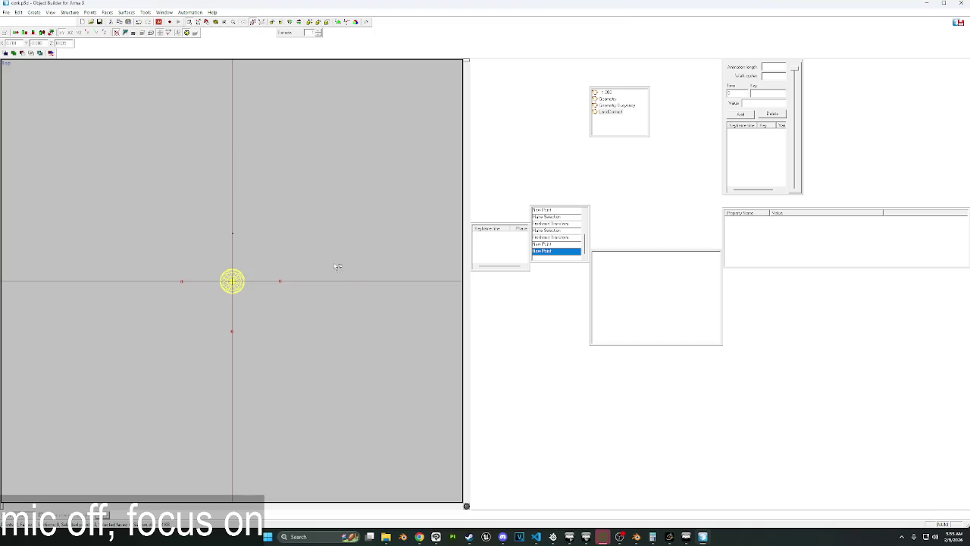
{"action": "left_click", "coordinate": [614, 104]}
{"action": "scroll", "coordinate": [341, 295], "scroll_direction": "up", "scroll_amount": 2}
{"action": "scroll", "coordinate": [339, 295], "scroll_direction": "up", "scroll_amount": 2}
{"action": "scroll", "coordinate": [338, 292], "scroll_direction": "down", "scroll_amount": 3}
{"action": "middle_click_drag", "start_coordinate": [335, 305], "coordinate": [291, 322]}
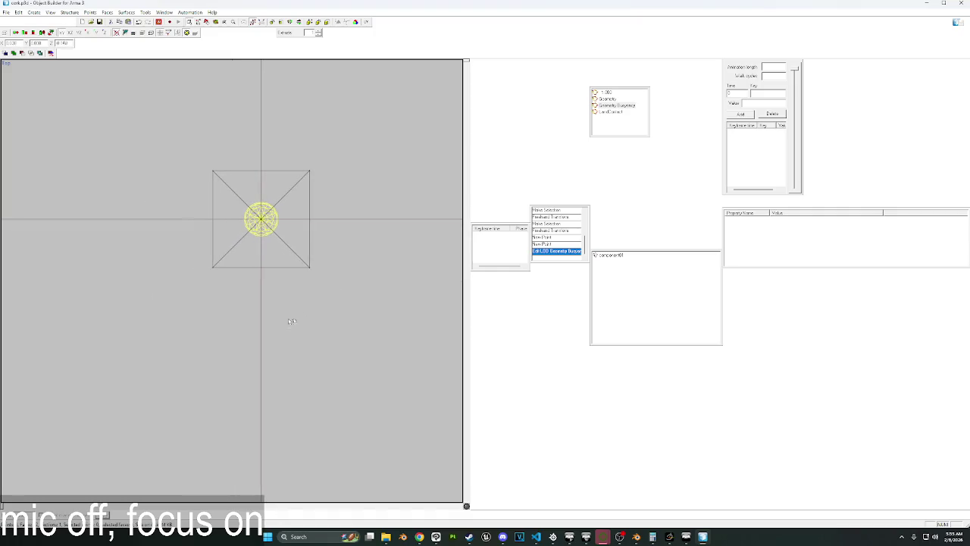
Assign mass to every vertex of the Geometry LOD, then minimise Object Builder.
{"action": "scroll", "coordinate": [333, 359], "scroll_direction": "up", "scroll_amount": 2}
{"action": "scroll", "coordinate": [330, 356], "scroll_direction": "down", "scroll_amount": 2}
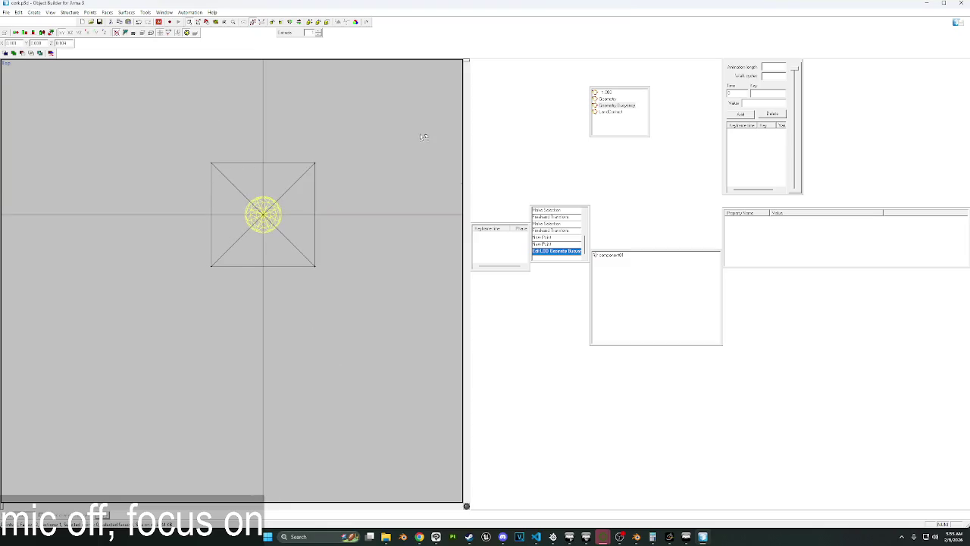
{"action": "key", "text": "Up"}
{"action": "key", "text": "ctrl+a"}
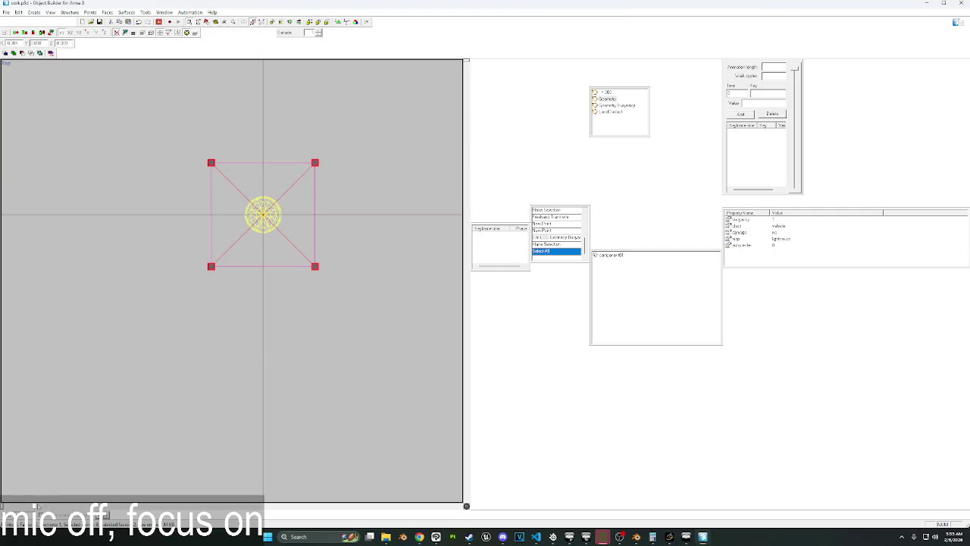
{"action": "key", "text": "Return"}
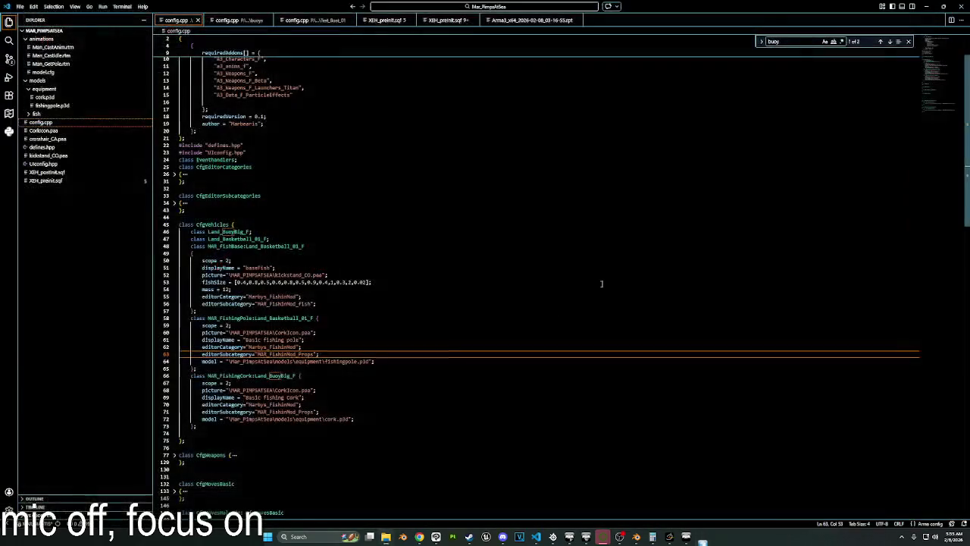
{"action": "left_click", "coordinate": [604, 536]}
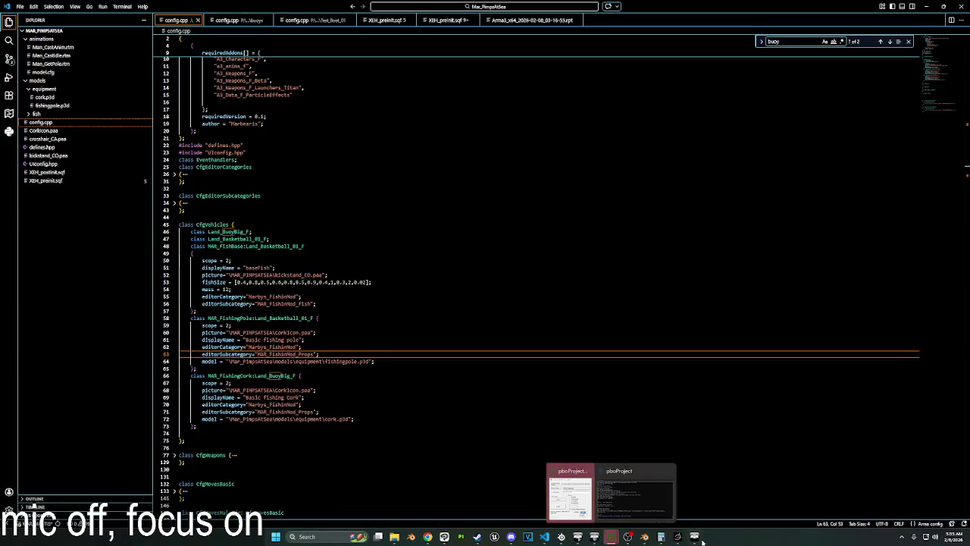
Repack the mod into a PBO with pboProject and bring up the Arma 3 launcher.
{"action": "mouse_move", "coordinate": [611, 536]}
{"action": "left_click", "coordinate": [576, 463]}
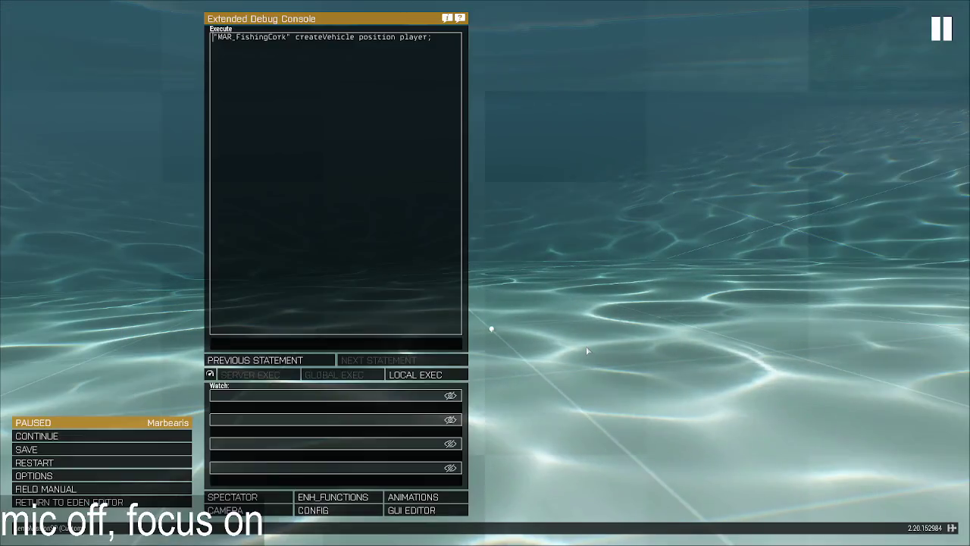
{"action": "key", "text": "alt+Tab"}
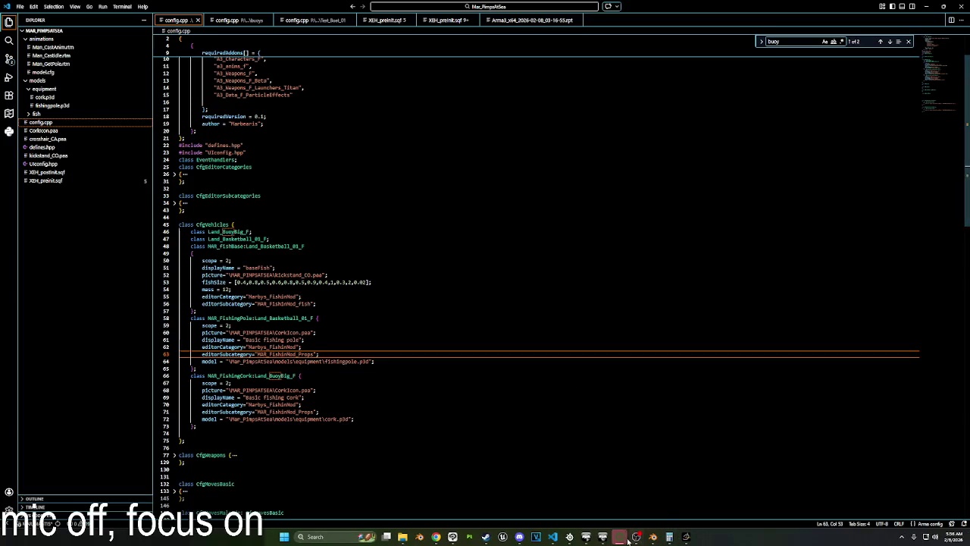
{"action": "left_click", "coordinate": [578, 494]}
{"action": "key", "text": "Return"}
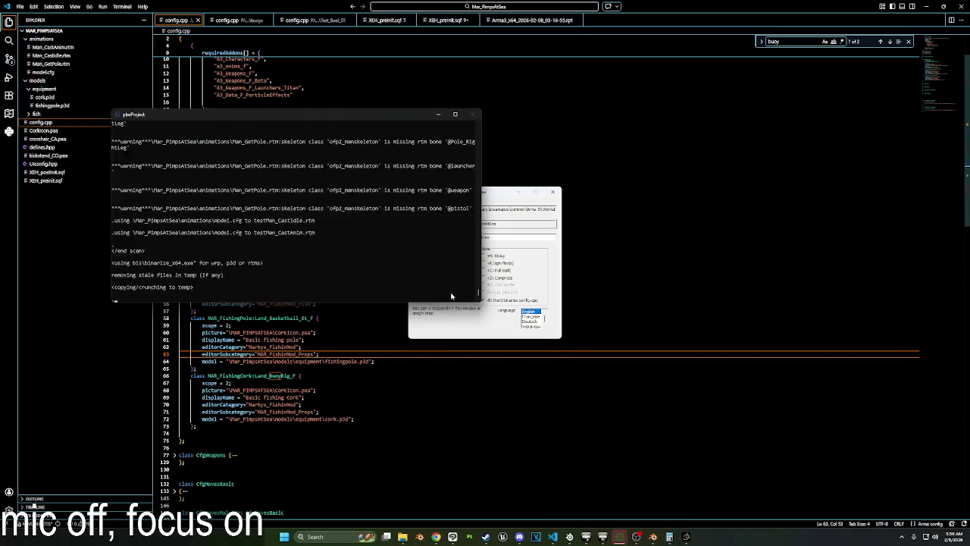
{"action": "left_click", "coordinate": [620, 537]}
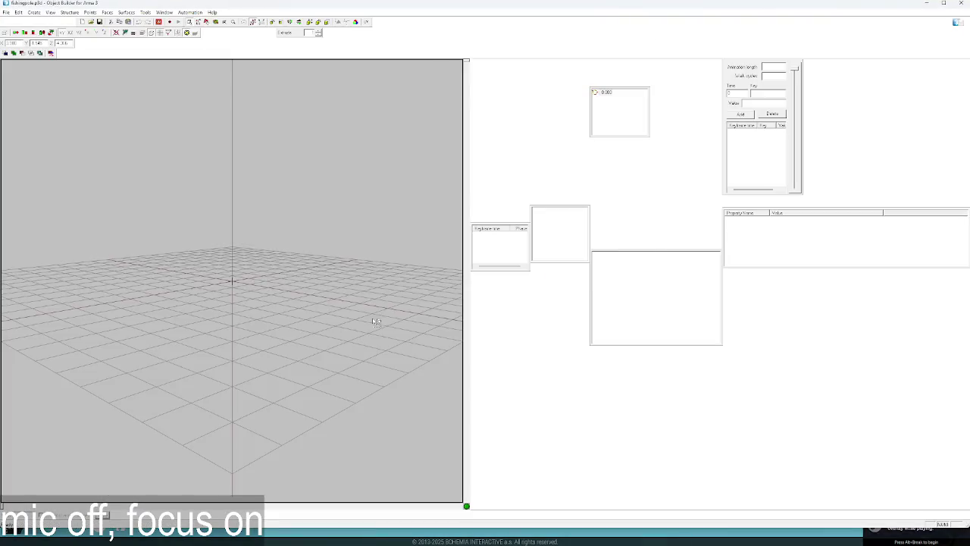
Delete the vertices at the fishing pole's far end.
{"action": "mouse_move", "coordinate": [293, 296]}
{"action": "right_mouse_down"}
{"action": "mouse_move", "coordinate": [396, 286]}
{"action": "mouse_move", "coordinate": [418, 314]}
{"action": "right_mouse_up"}
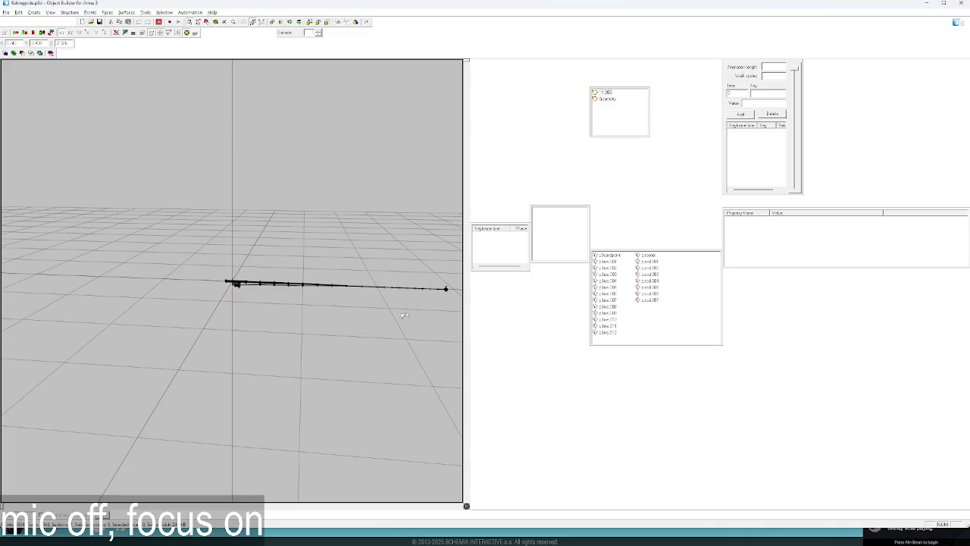
{"action": "mouse_move", "coordinate": [453, 310]}
{"action": "left_mouse_down"}
{"action": "mouse_move", "coordinate": [388, 265]}
{"action": "mouse_move", "coordinate": [231, 269]}
{"action": "left_mouse_up"}
{"action": "key", "text": "Delete"}
{"action": "key", "text": "ctrl+z"}
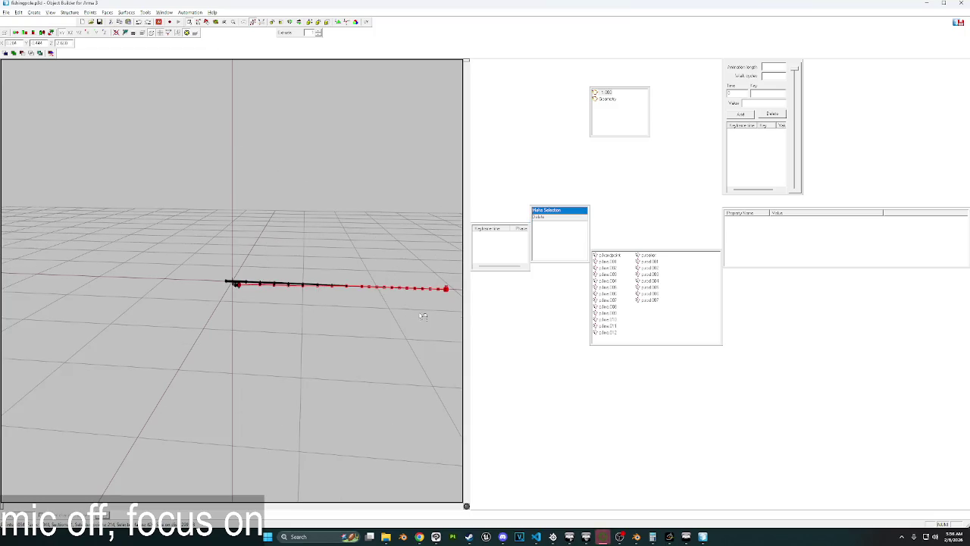
{"action": "right_click_drag", "start_coordinate": [423, 317], "coordinate": [423, 316]}
{"action": "key", "text": "Delete"}
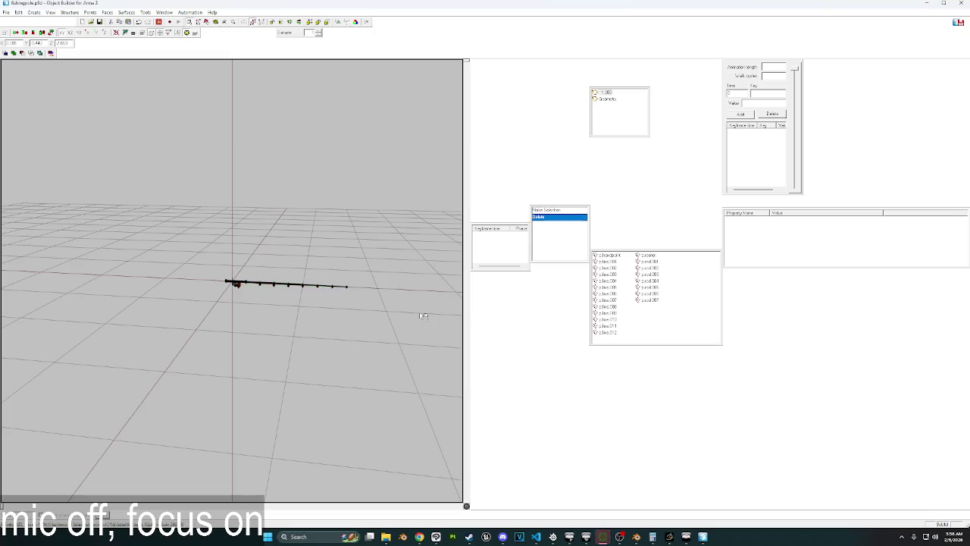
{"action": "key", "text": "KP_7"}
{"action": "scroll", "coordinate": [235, 428], "scroll_direction": "up", "scroll_amount": 3}
{"action": "scroll", "coordinate": [235, 428], "scroll_direction": "up", "scroll_amount": 2}
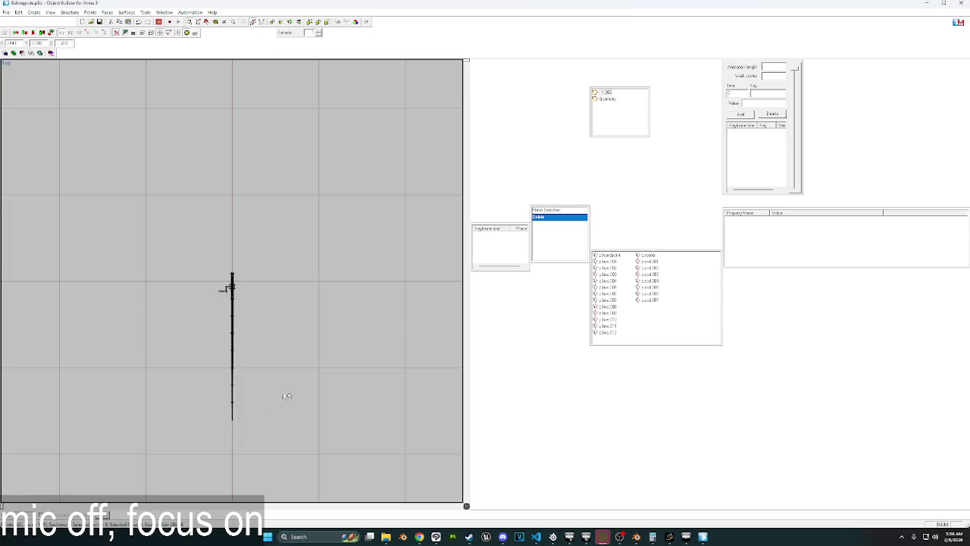
Add a new LOD at 2.000 and set its type to Memory.
{"action": "right_click", "coordinate": [624, 125]}
{"action": "left_click", "coordinate": [643, 129]}
{"action": "right_click", "coordinate": [615, 107]}
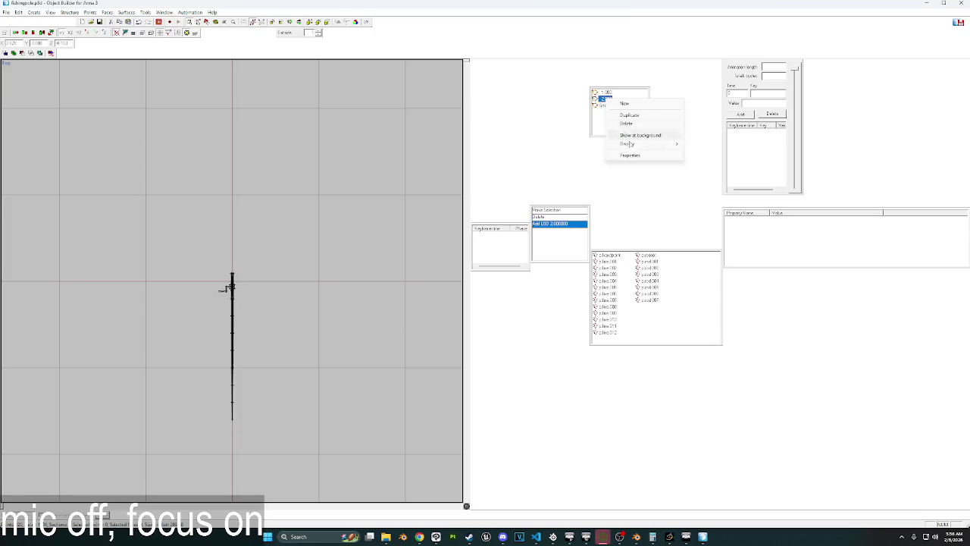
{"action": "left_click", "coordinate": [629, 156]}
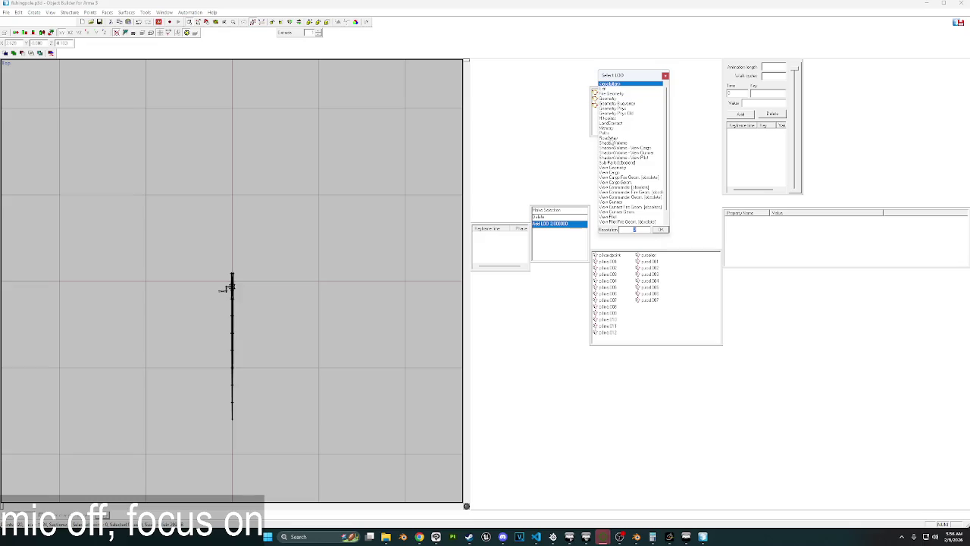
{"action": "double_click", "coordinate": [608, 129]}
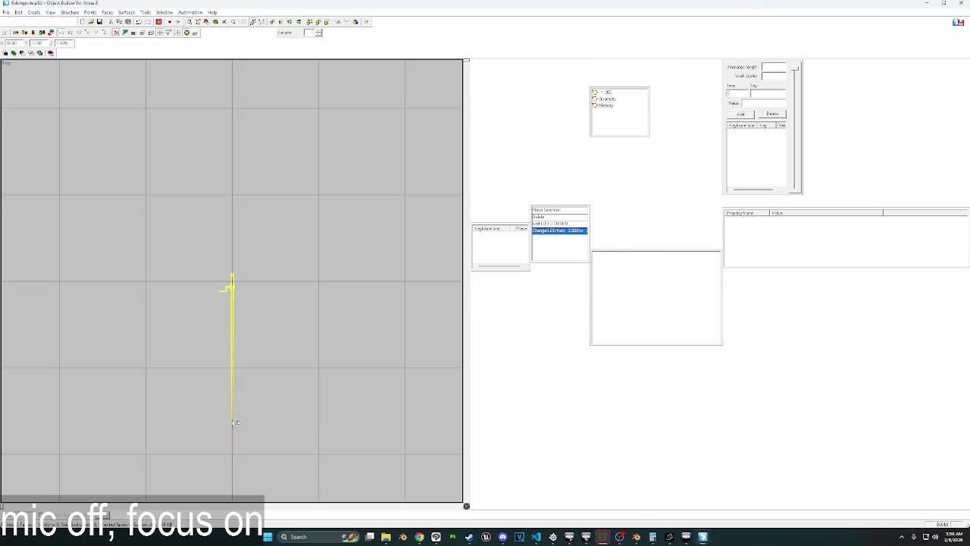
Insert a point at the pole's bottom as named selection ropePoint, then minimise Object Builder.
{"action": "key", "text": "Insert"}
{"action": "right_click", "coordinate": [632, 290]}
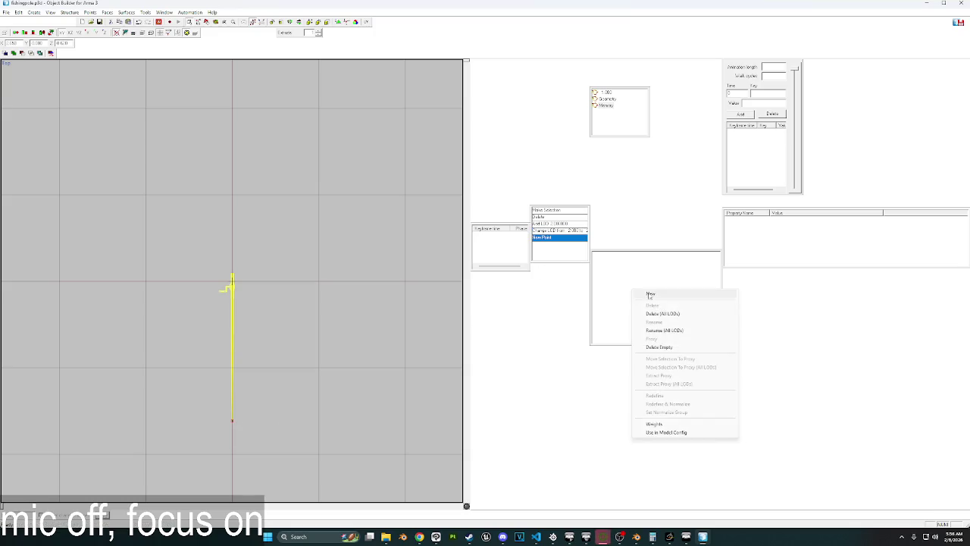
{"action": "left_click", "coordinate": [643, 295]}
{"action": "type", "text": "podPoint"}
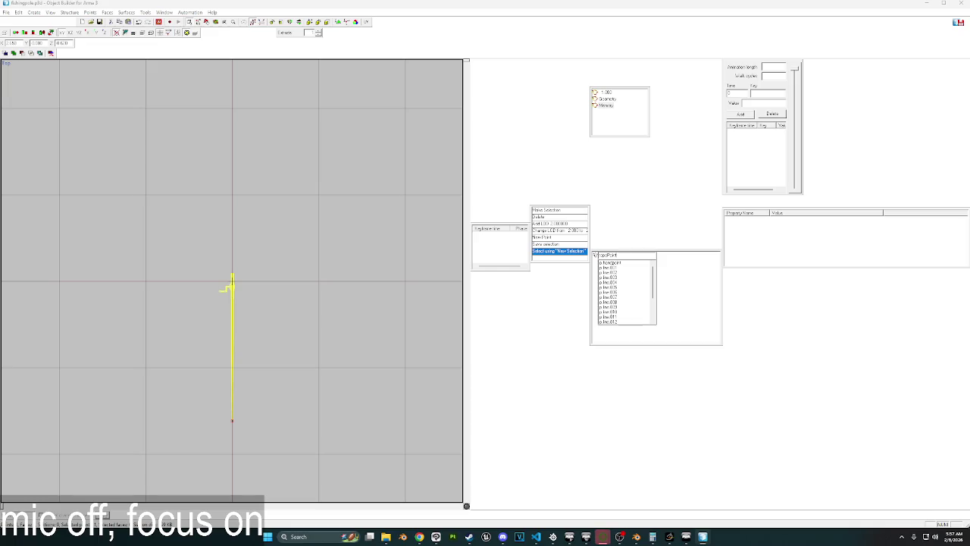
{"action": "key", "text": "Return"}
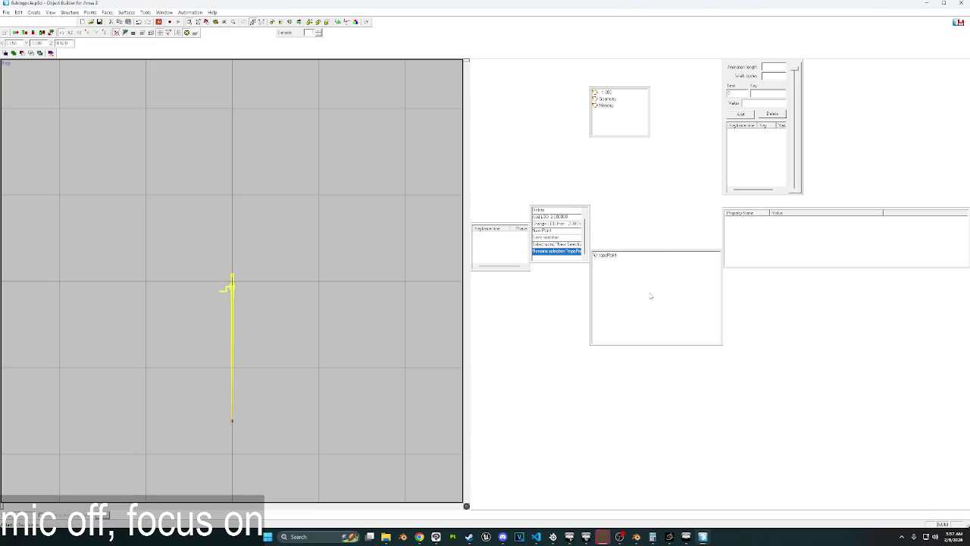
{"action": "left_click", "coordinate": [961, 3]}
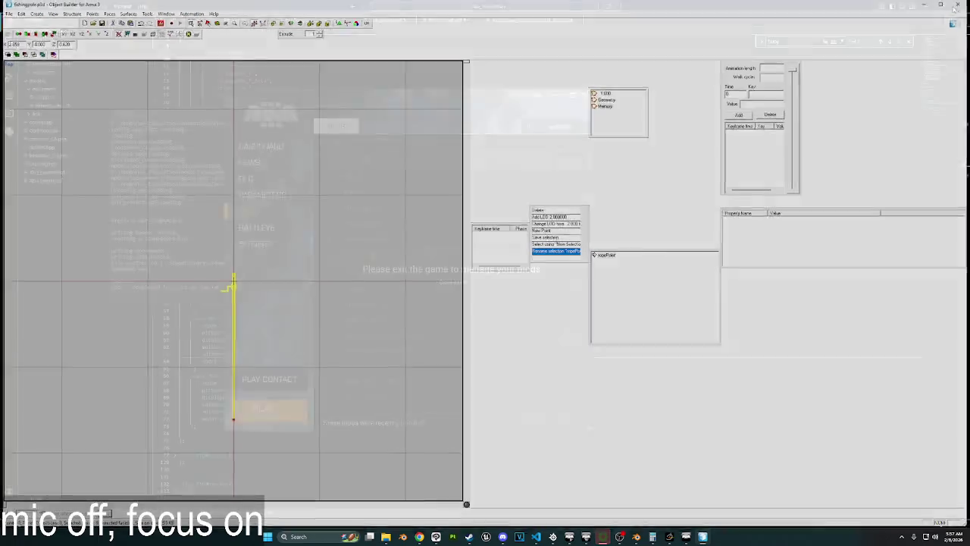
Quit the running Arma 3 session and relaunch it with mods from the launcher.
{"action": "left_click", "coordinate": [693, 537]}
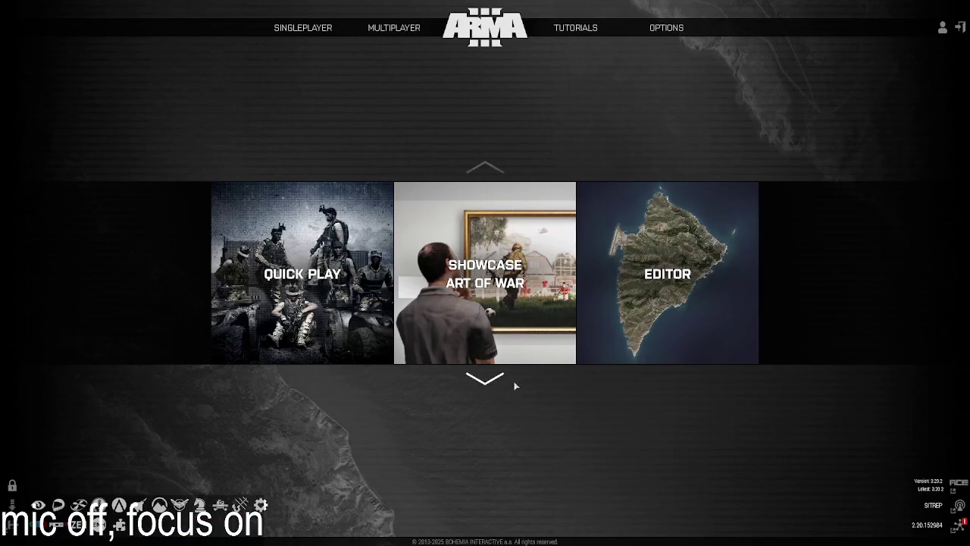
{"action": "left_click", "coordinate": [961, 28]}
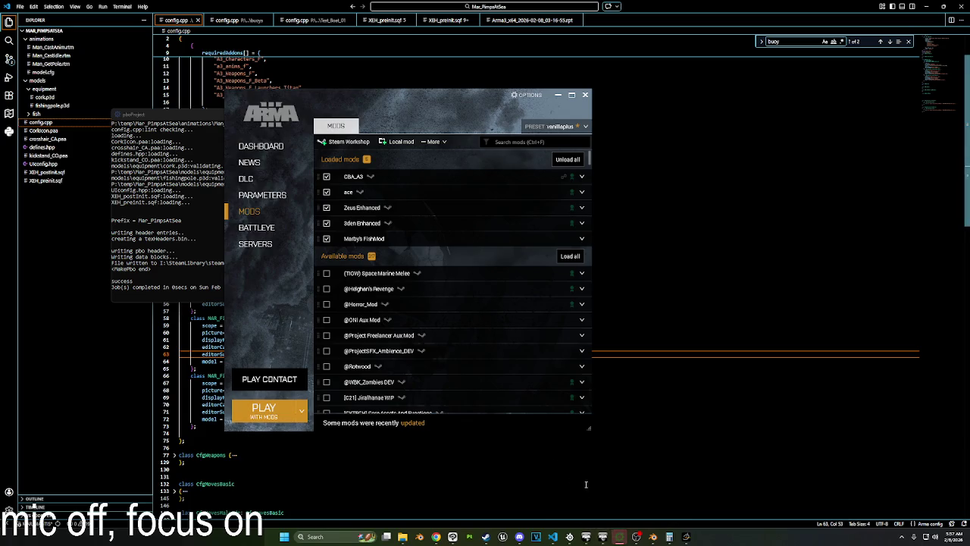
{"action": "mouse_move", "coordinate": [414, 112]}
{"action": "left_mouse_down"}
{"action": "mouse_move", "coordinate": [720, 134]}
{"action": "mouse_move", "coordinate": [705, 130]}
{"action": "left_mouse_up"}
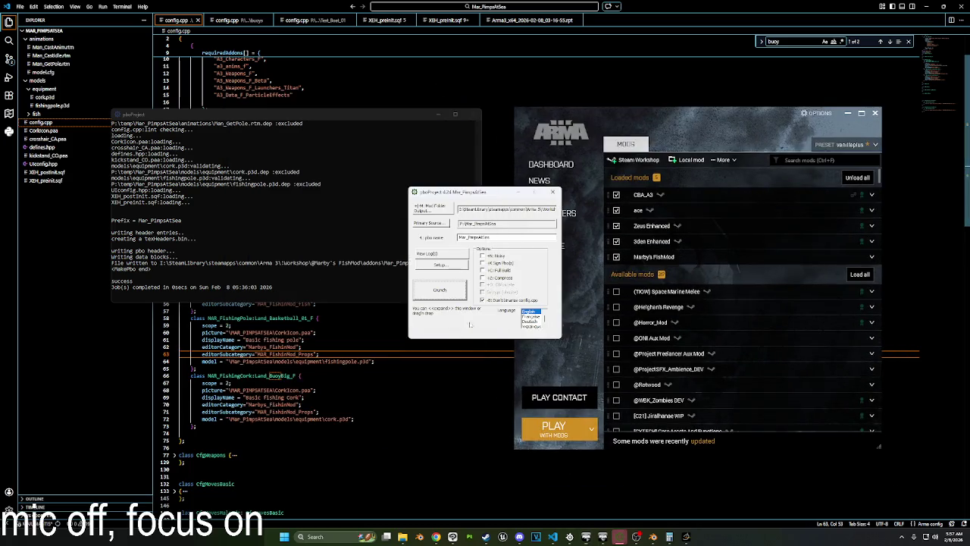
{"action": "left_click", "coordinate": [554, 426]}
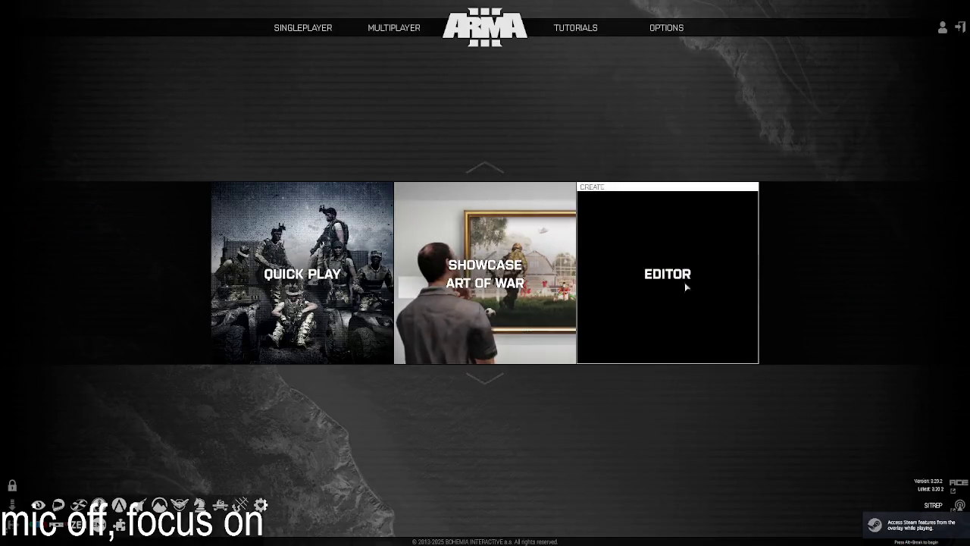
Open the Eden editor on Virtual Reality and load the fishingTester mission.
{"action": "left_click", "coordinate": [685, 287]}
{"action": "left_click", "coordinate": [369, 214]}
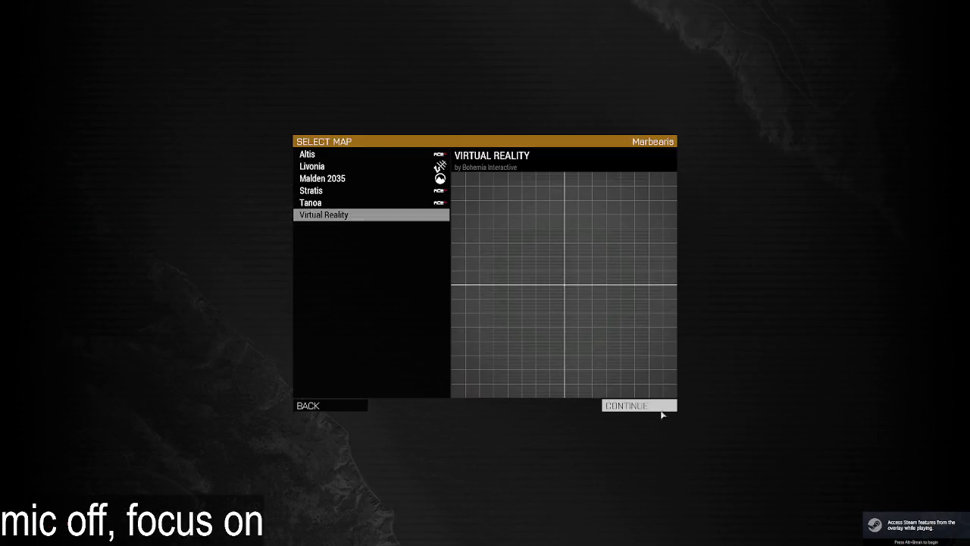
{"action": "left_click", "coordinate": [661, 410]}
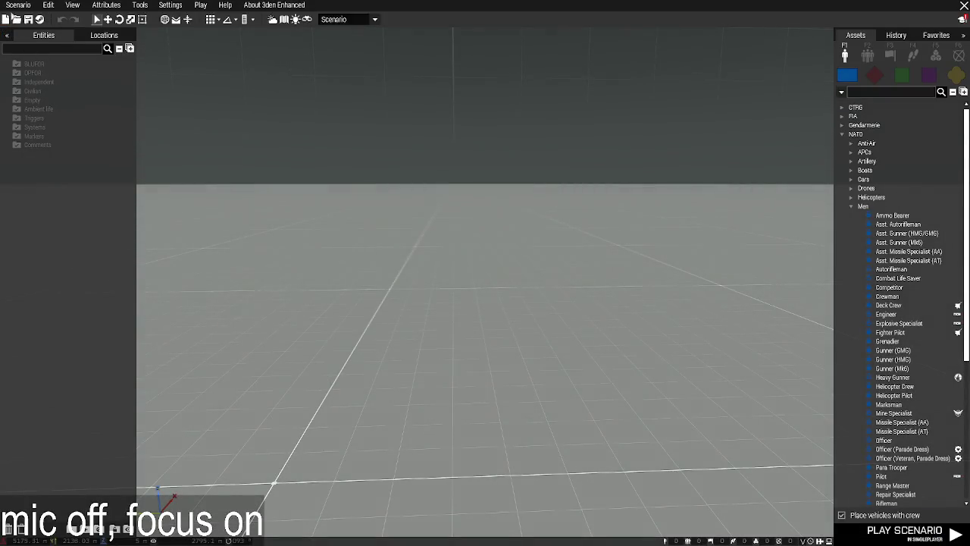
{"action": "left_click", "coordinate": [18, 6]}
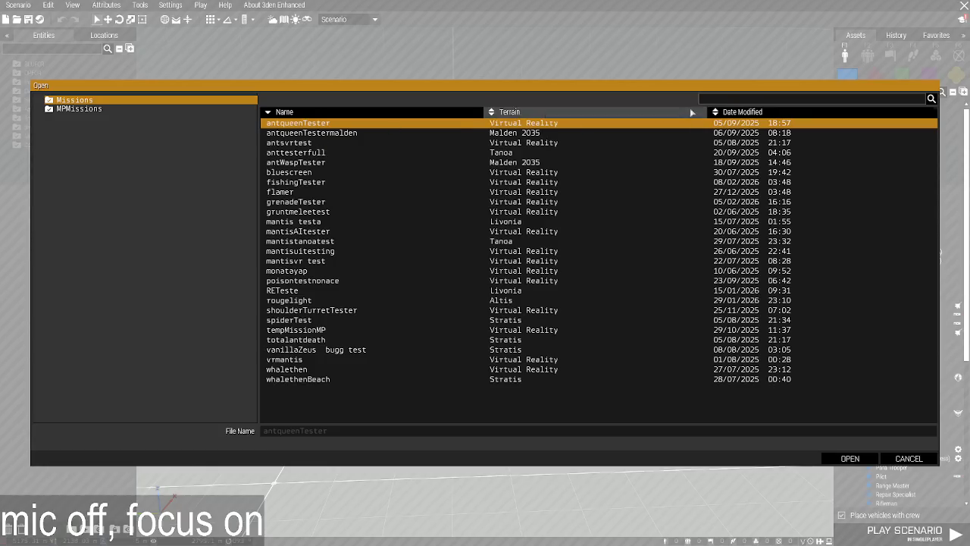
{"action": "left_click", "coordinate": [747, 111]}
{"action": "left_click", "coordinate": [747, 112]}
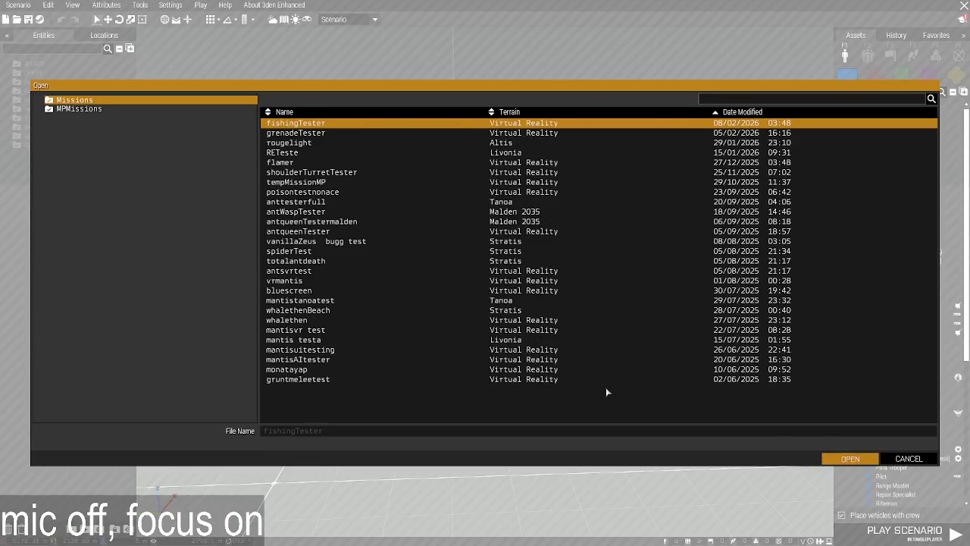
{"action": "key", "text": "Return"}
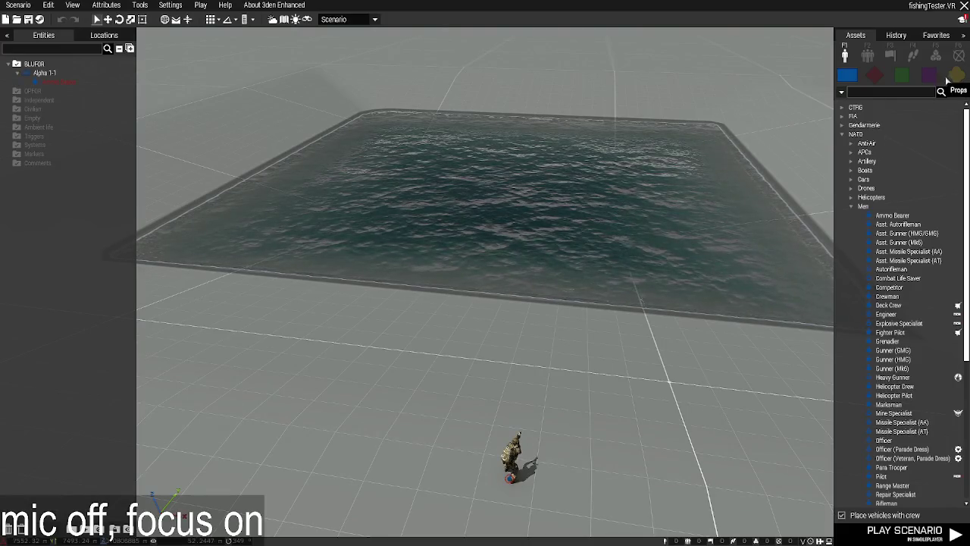
Place a 'cork' asset in the pool and play the scenario.
{"action": "type", "text": "cork"}
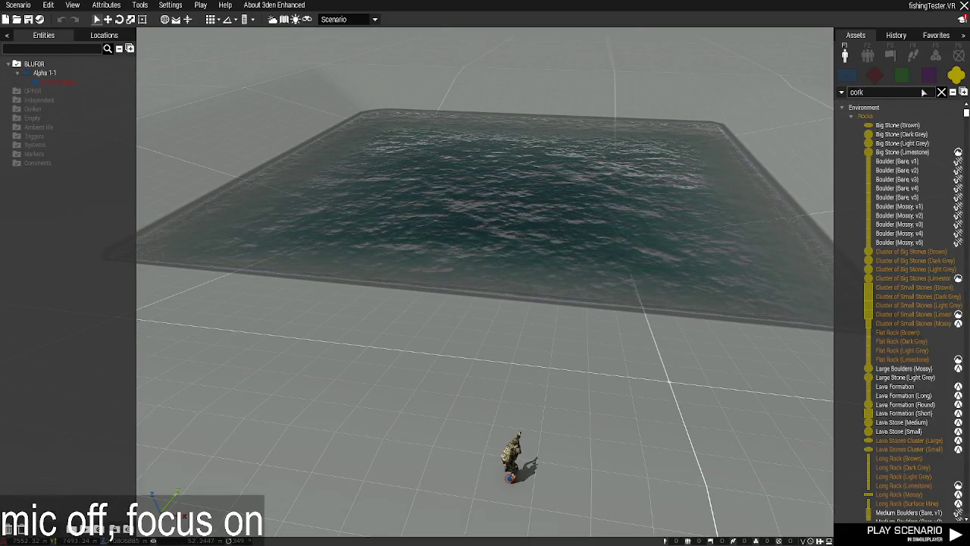
{"action": "left_click", "coordinate": [910, 123]}
{"action": "left_click", "coordinate": [527, 245]}
{"action": "left_click", "coordinate": [904, 530]}
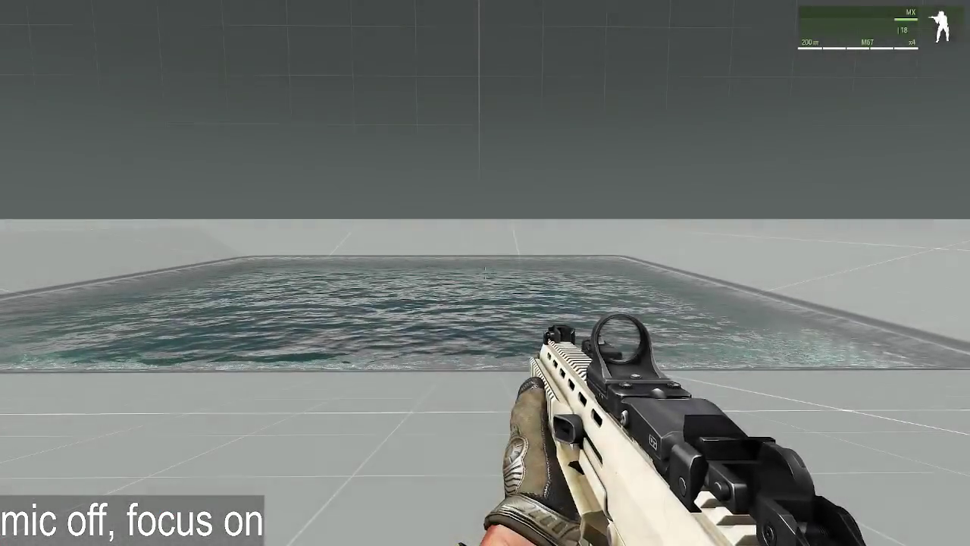
Create a Zeus via ACE self-interaction and open the Zeus interface.
{"action": "key", "text": "ctrl+super"}
{"action": "left_click", "coordinate": [537, 249]}
{"action": "key", "text": "y"}
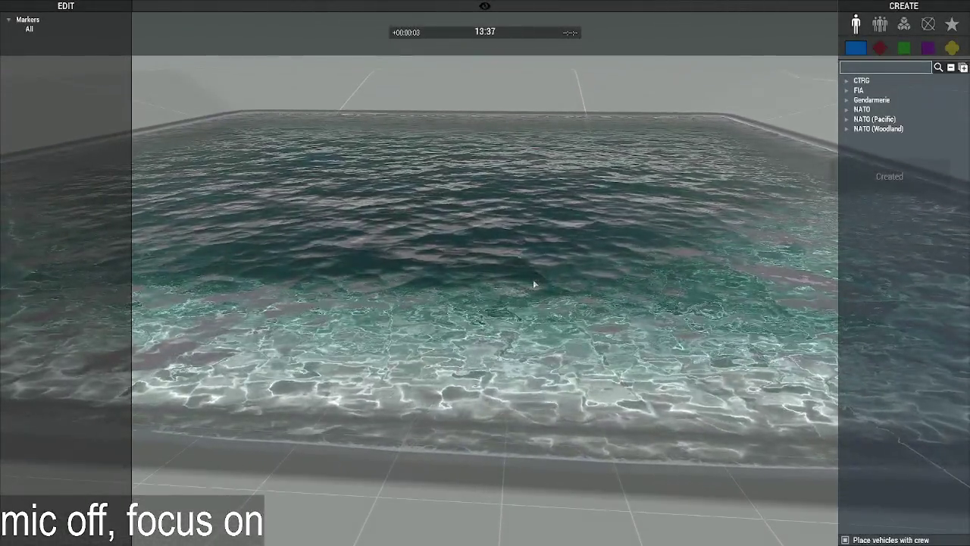
Make the mission objects editable and inspect the Basic fishing Cork in the pool.
{"action": "right_click", "coordinate": [433, 282]}
{"action": "left_click", "coordinate": [385, 305]}
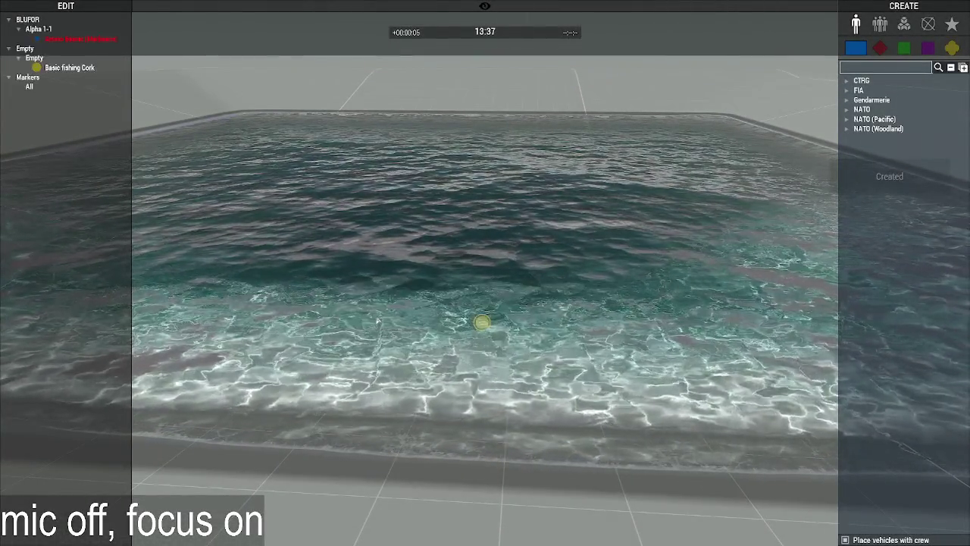
{"action": "scroll", "coordinate": [455, 341], "scroll_direction": "up", "scroll_amount": 5}
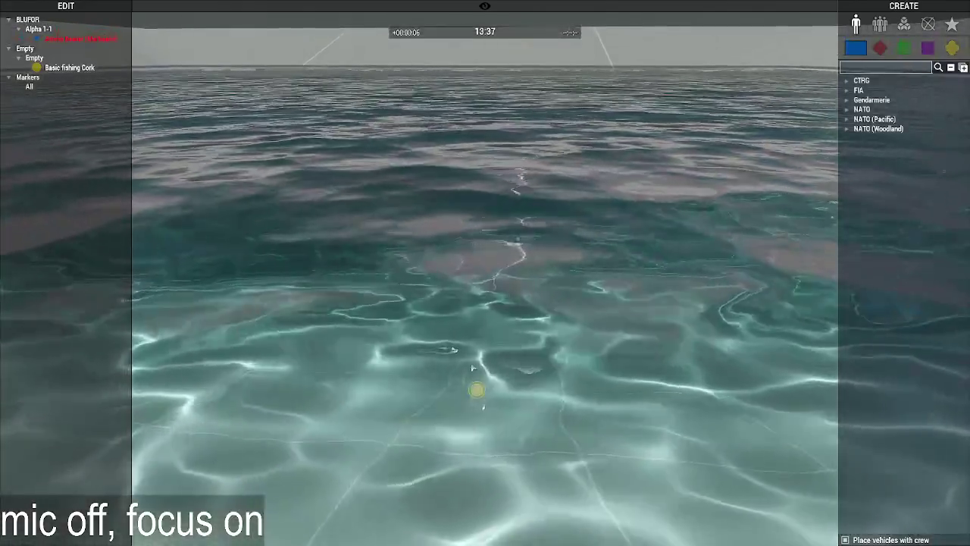
{"action": "left_click", "coordinate": [472, 371]}
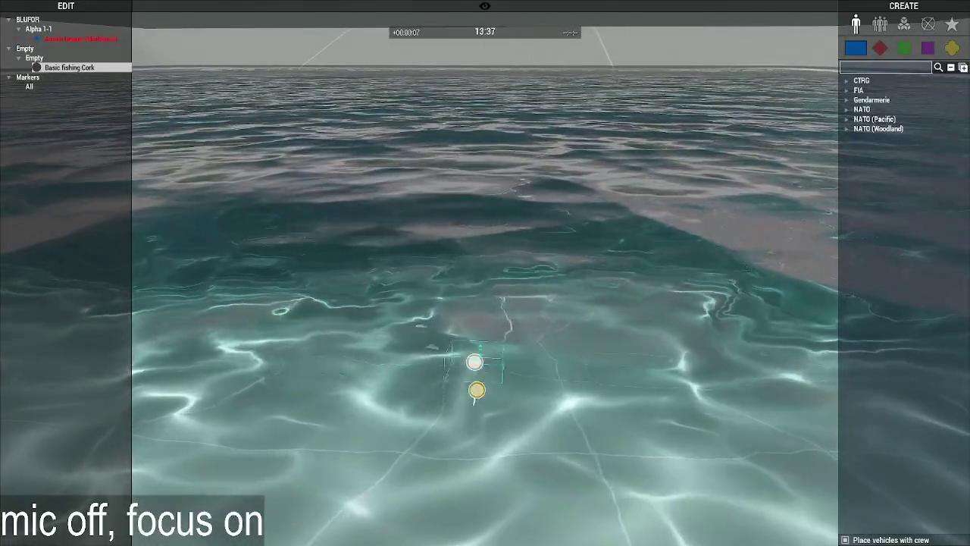
{"action": "scroll", "coordinate": [470, 379], "scroll_direction": "up", "scroll_amount": 5}
{"action": "scroll", "coordinate": [545, 253], "scroll_direction": "down", "scroll_amount": 5}
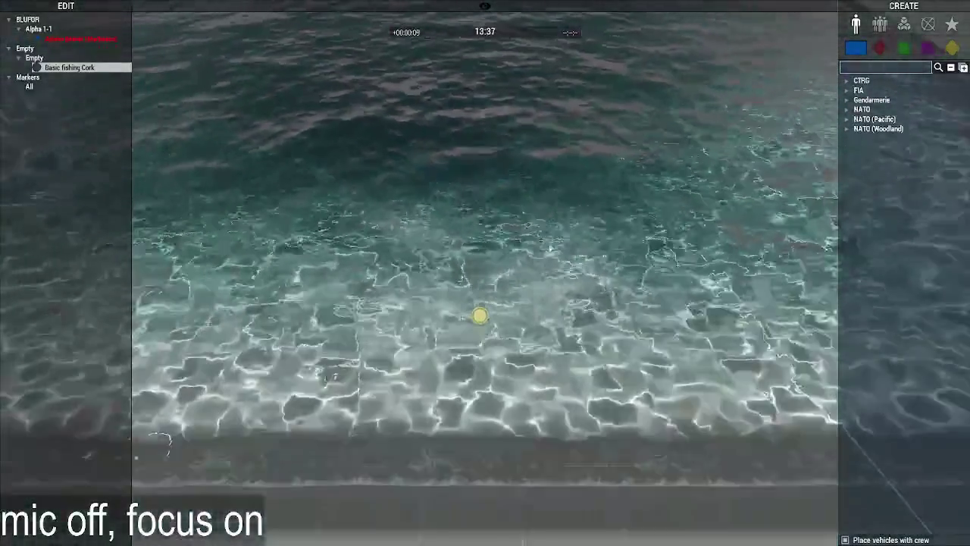
{"action": "scroll", "coordinate": [543, 196], "scroll_direction": "up", "scroll_amount": 5}
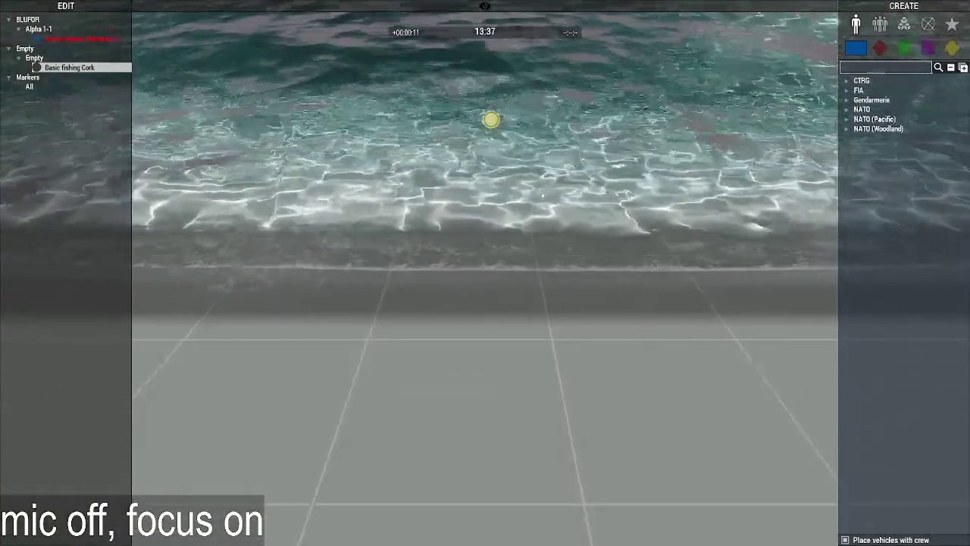
{"action": "left_click", "coordinate": [546, 216]}
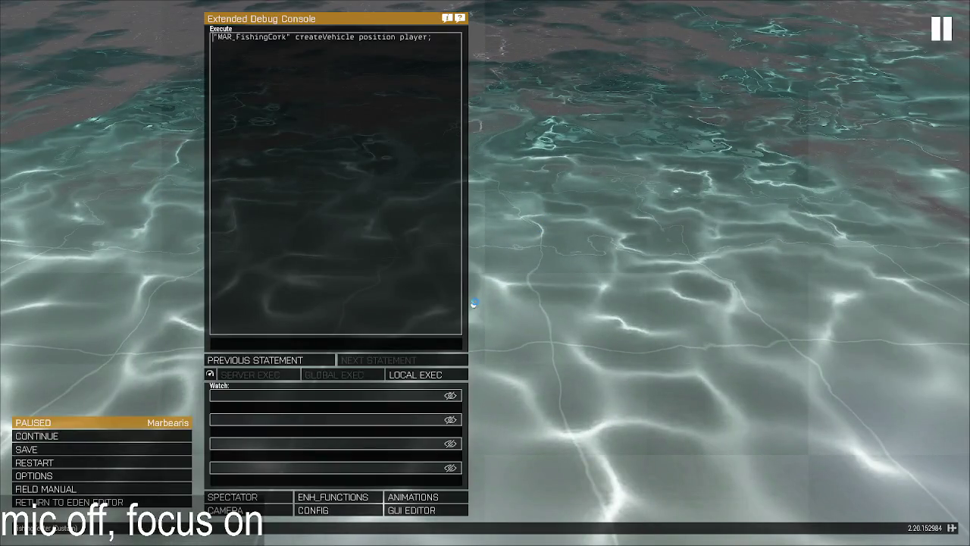
Leave the game and bring Visual Studio Code back to the front.
{"action": "key", "text": "alt+Tab"}
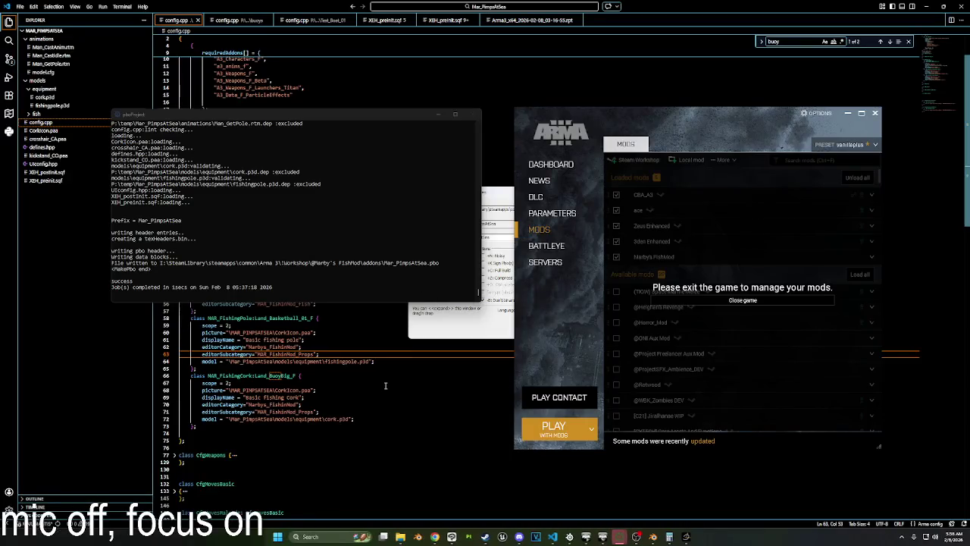
{"action": "left_click", "coordinate": [551, 495]}
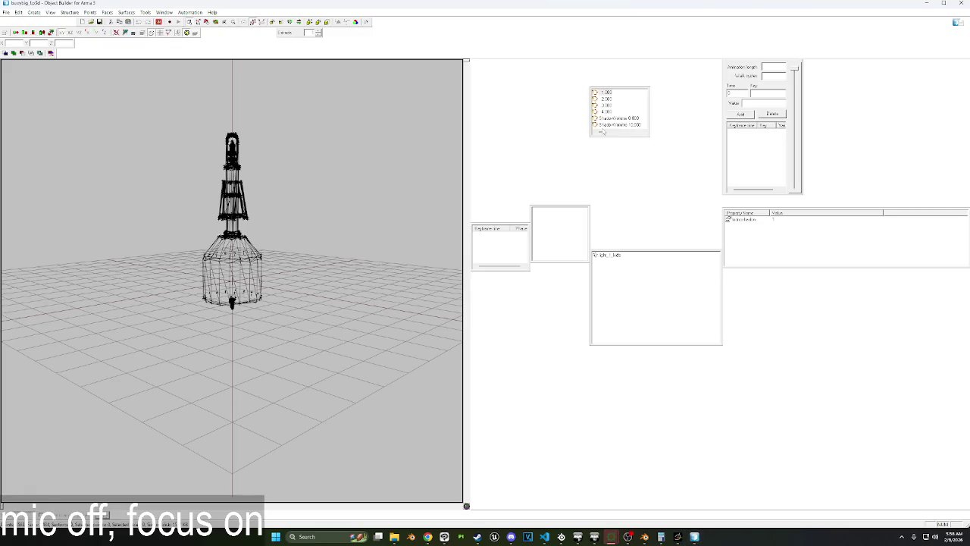
Copy the buoy's Geometry LOD points into cork.p3d and preview a 0.1 scale on them.
{"action": "scroll", "coordinate": [607, 129], "scroll_direction": "down", "scroll_amount": 2}
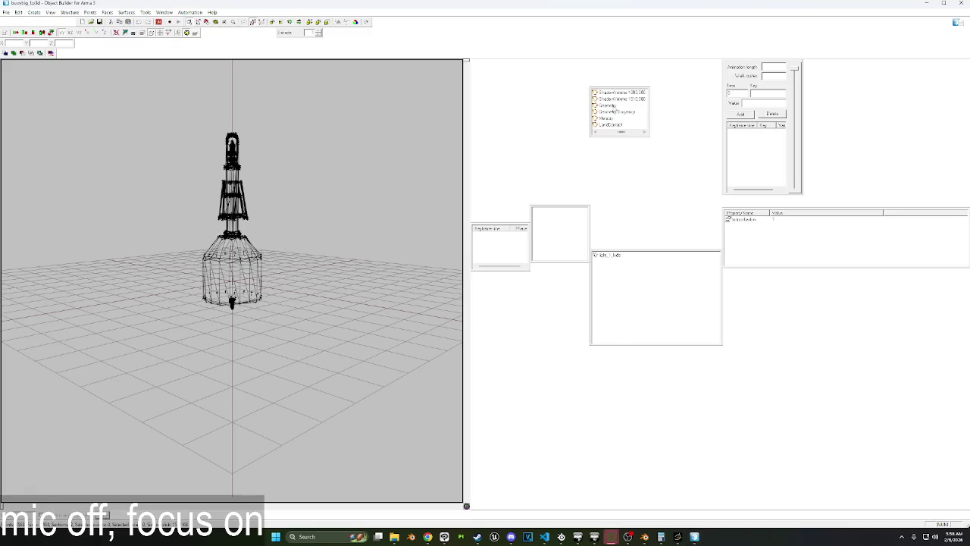
{"action": "left_click", "coordinate": [606, 105]}
{"action": "left_click_drag", "start_coordinate": [133, 106], "coordinate": [382, 408]}
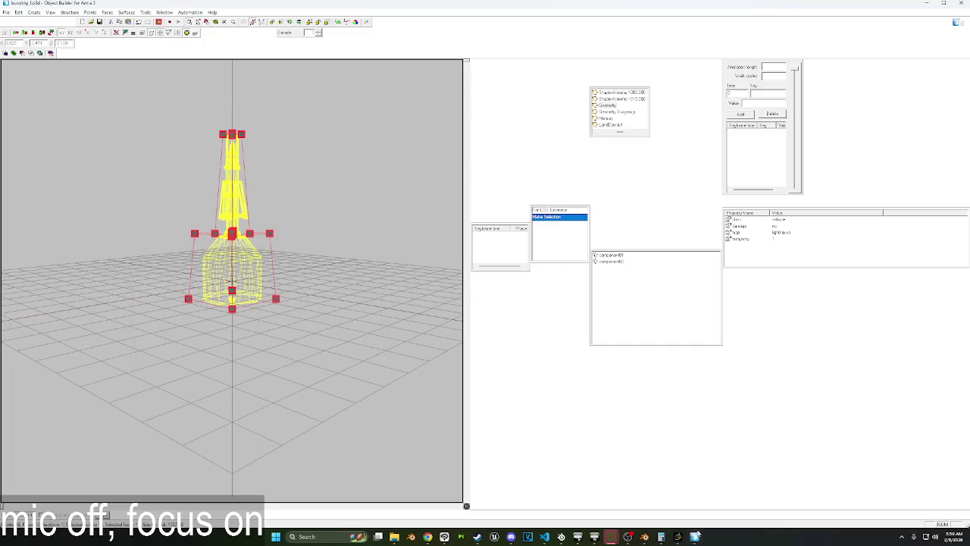
{"action": "mouse_move", "coordinate": [394, 537]}
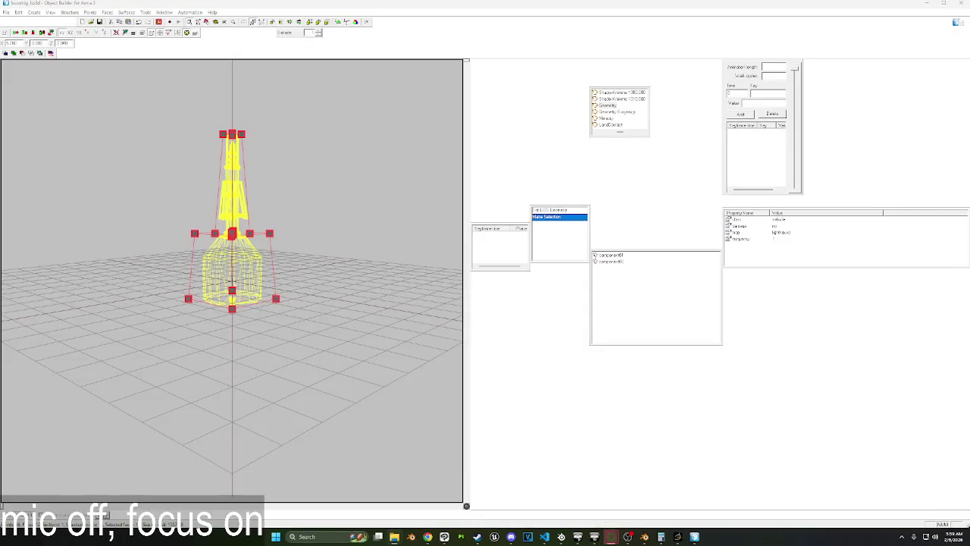
{"action": "left_click", "coordinate": [611, 537]}
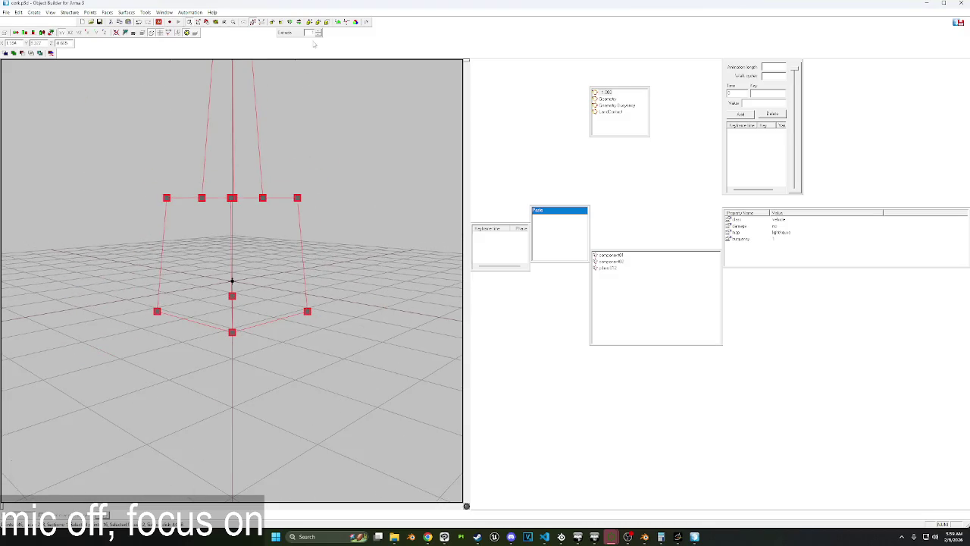
{"action": "left_click", "coordinate": [327, 23]}
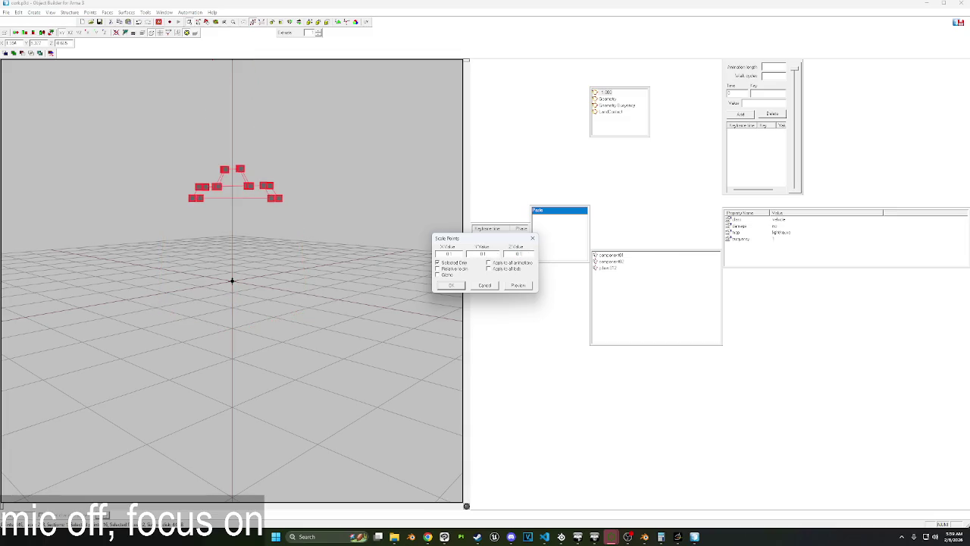
Apply the scaling, then move the points down along Y in the front view.
{"action": "left_click", "coordinate": [458, 285]}
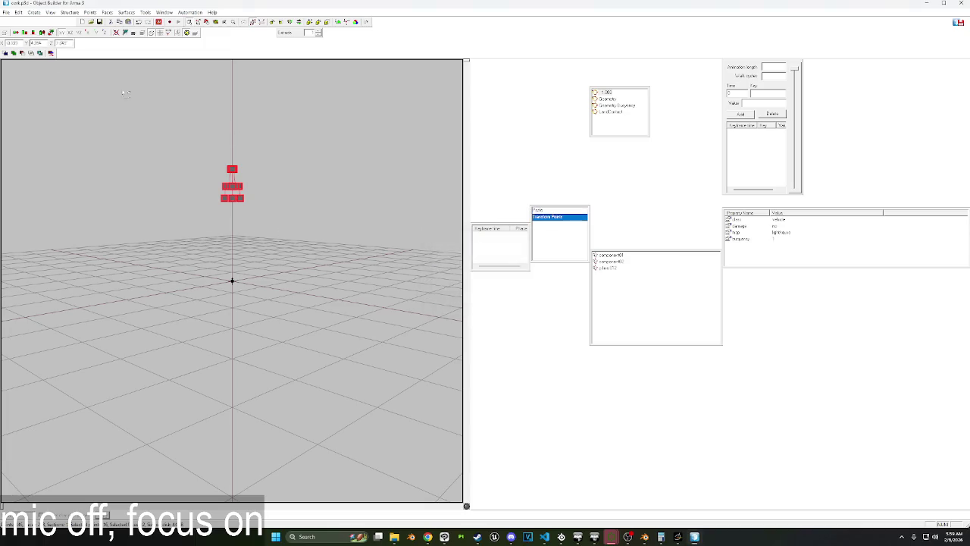
{"action": "left_click", "coordinate": [25, 34]}
{"action": "scroll", "coordinate": [246, 274], "scroll_direction": "up", "scroll_amount": 3}
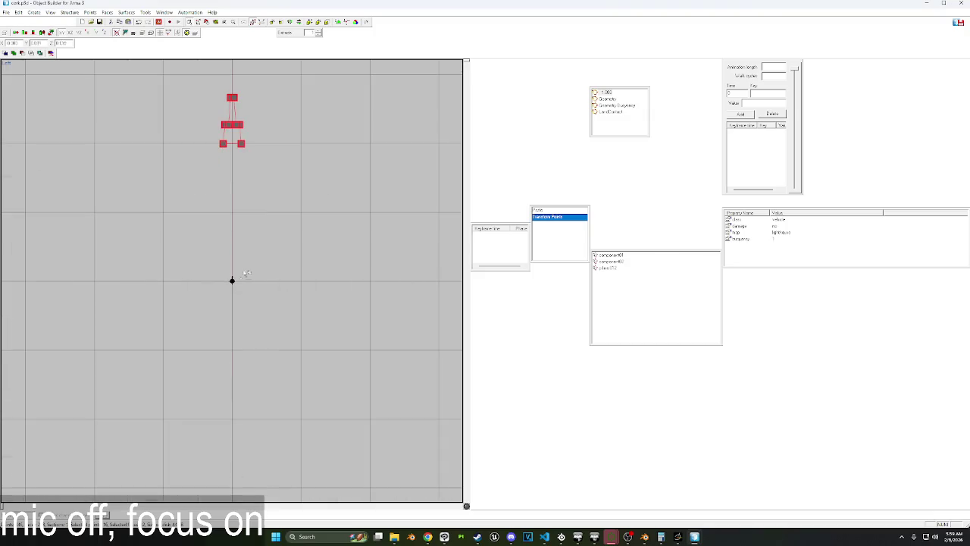
{"action": "left_click", "coordinate": [309, 22]}
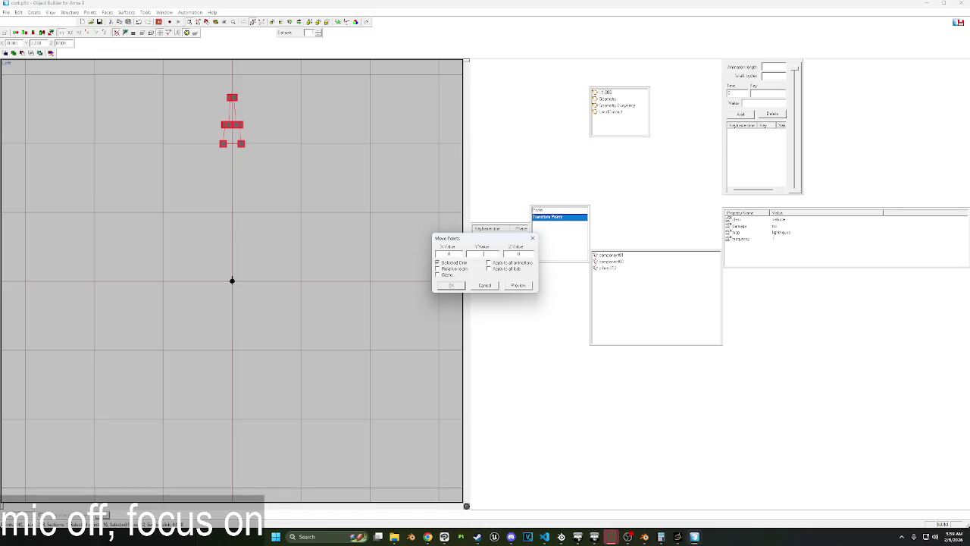
{"action": "left_click", "coordinate": [516, 286]}
{"action": "left_click", "coordinate": [495, 254]}
{"action": "left_click", "coordinate": [514, 286]}
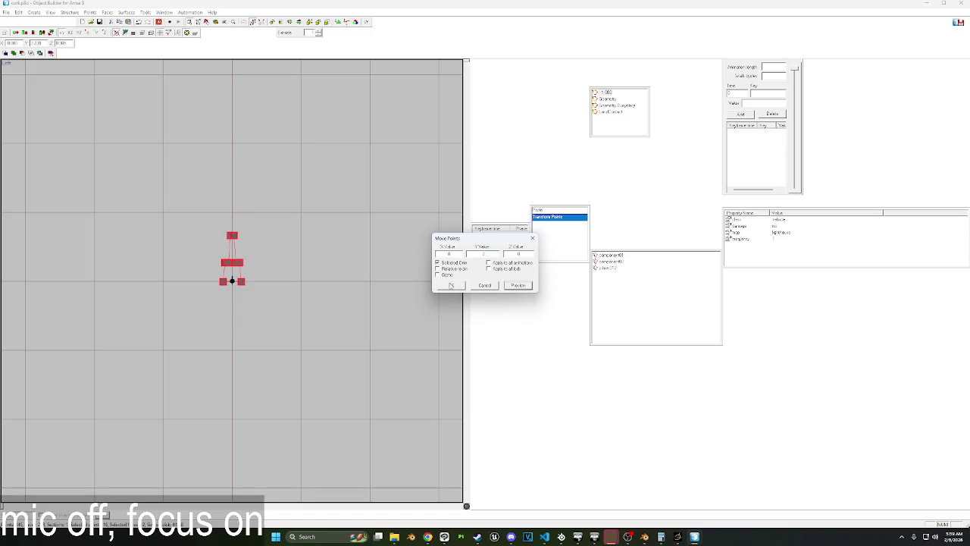
{"action": "left_click", "coordinate": [451, 286]}
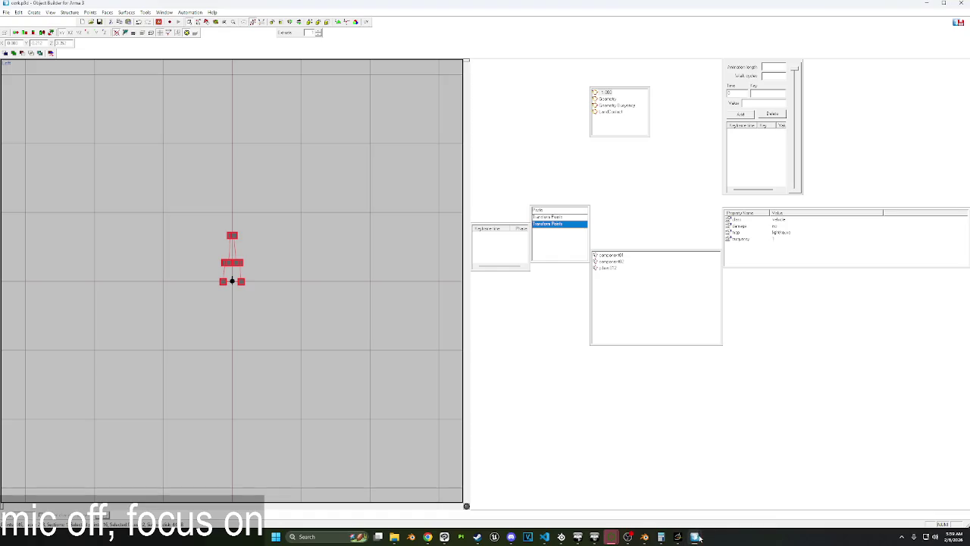
{"action": "mouse_move", "coordinate": [695, 536]}
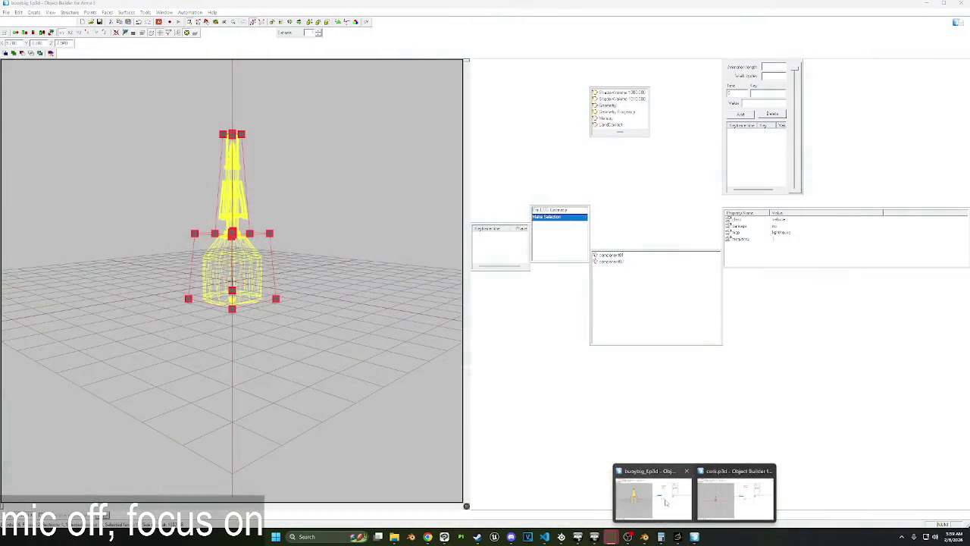
{"action": "right_click_drag", "start_coordinate": [328, 347], "coordinate": [337, 355]}
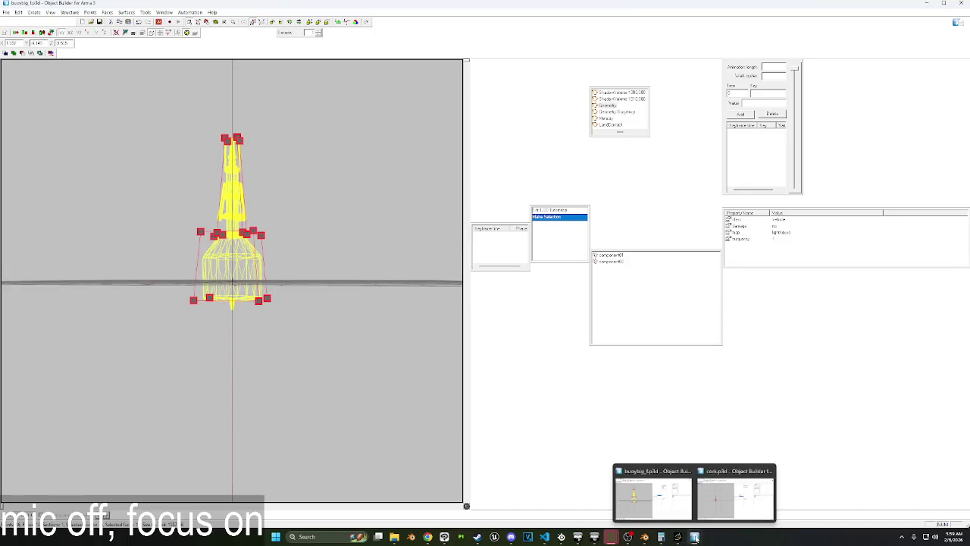
In the cork model, preview different scale factors on the selected points.
{"action": "left_click", "coordinate": [734, 501]}
{"action": "scroll", "coordinate": [314, 351], "scroll_direction": "up", "scroll_amount": 2}
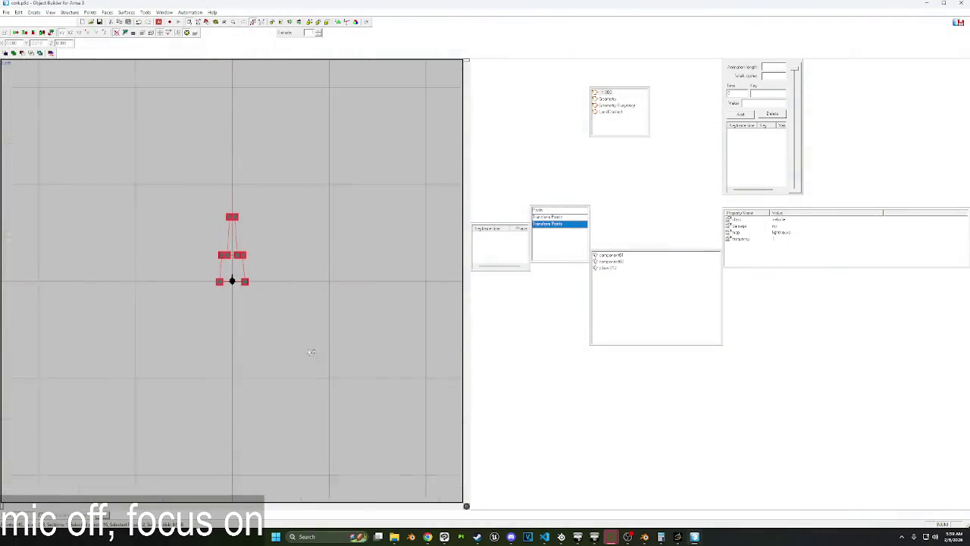
{"action": "scroll", "coordinate": [290, 319], "scroll_direction": "up", "scroll_amount": 2}
{"action": "scroll", "coordinate": [240, 115], "scroll_direction": "up", "scroll_amount": 2}
{"action": "scroll", "coordinate": [241, 115], "scroll_direction": "down", "scroll_amount": 1}
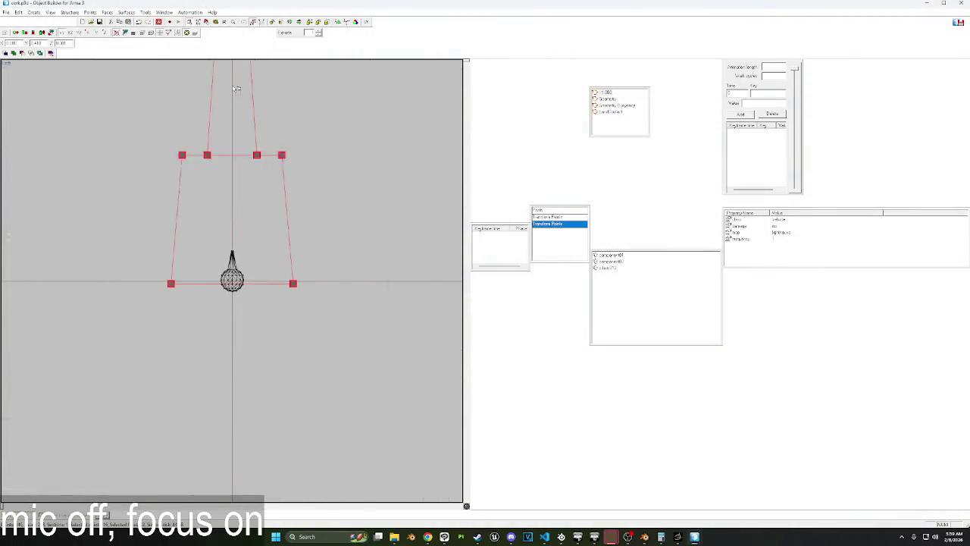
{"action": "scroll", "coordinate": [240, 115], "scroll_direction": "down", "scroll_amount": 1}
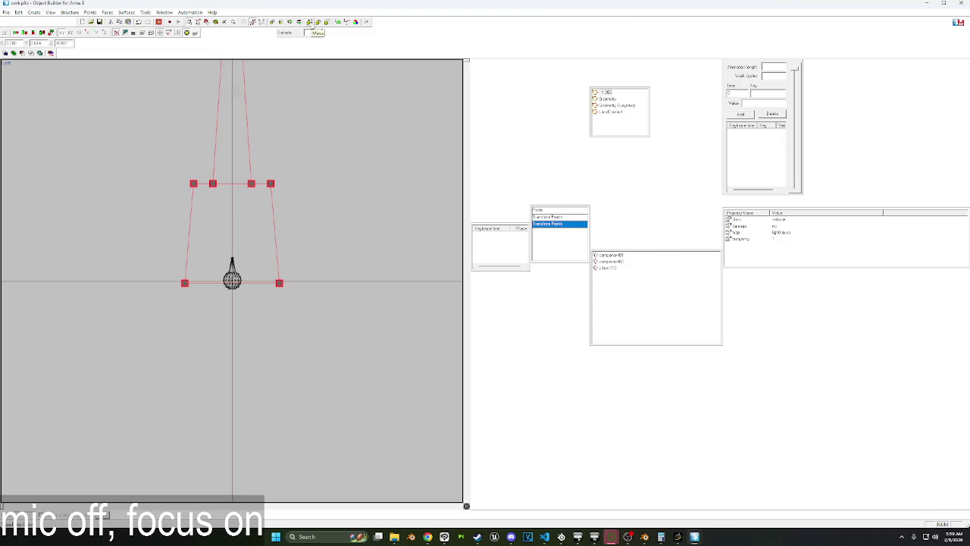
{"action": "left_click", "coordinate": [326, 21]}
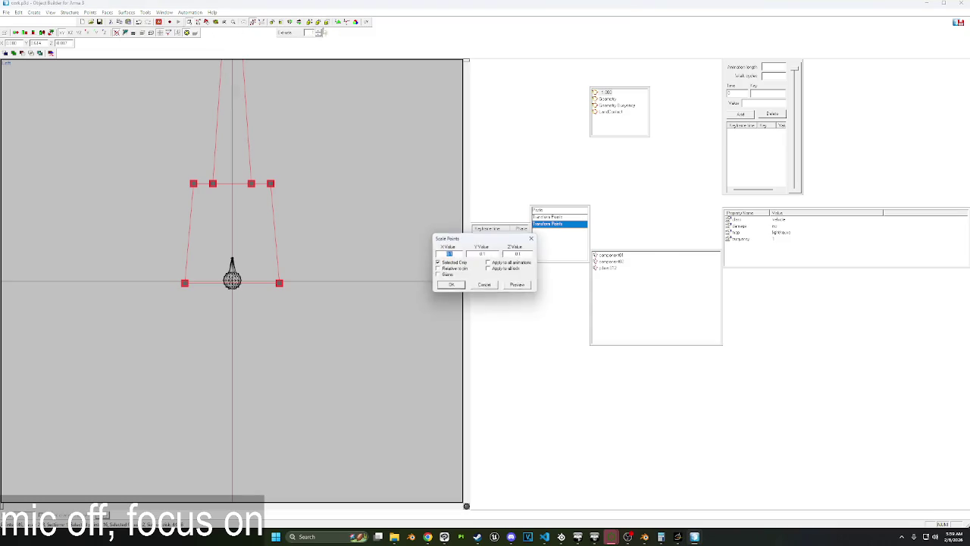
{"action": "left_click", "coordinate": [522, 286]}
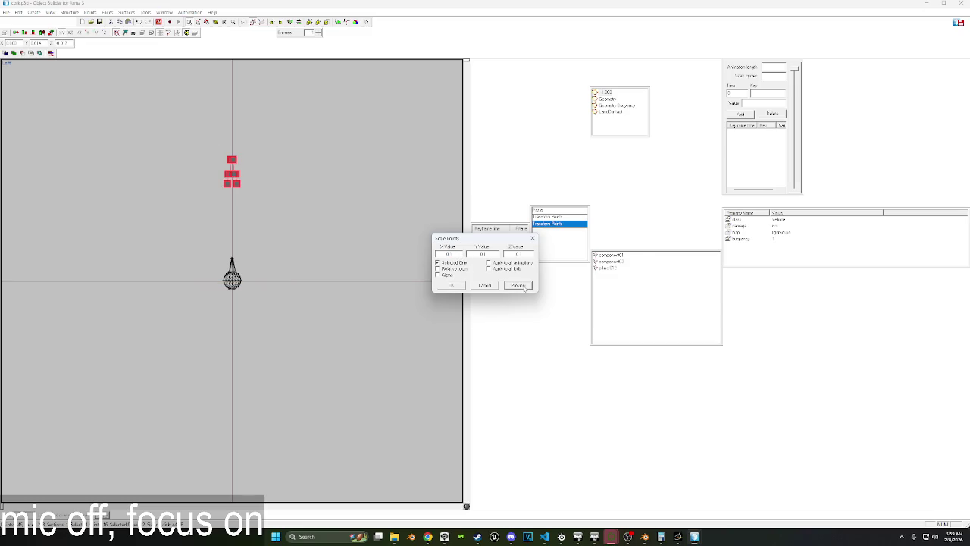
{"action": "left_click", "coordinate": [450, 253]}
{"action": "type", "text": "0.5"}
{"action": "left_click", "coordinate": [518, 285]}
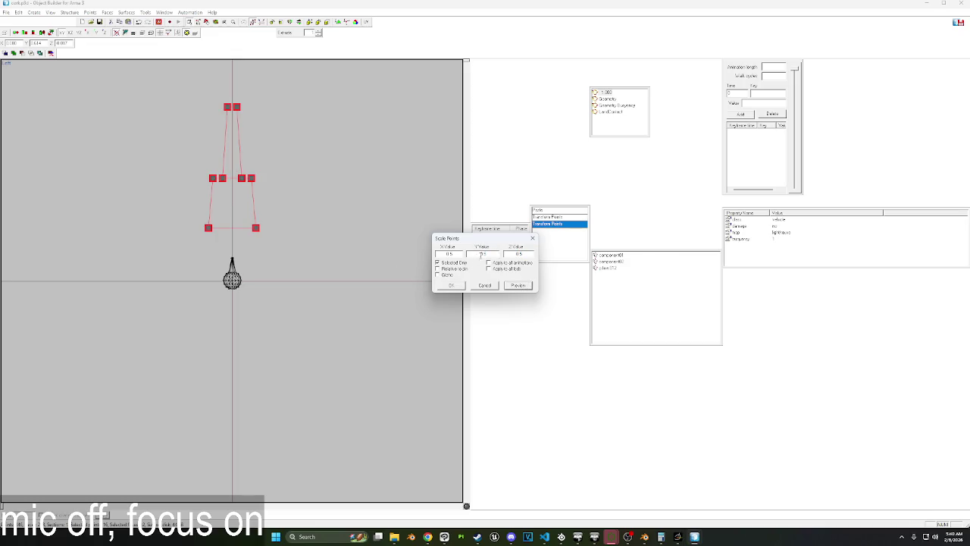
Scale the points to 0.3 on every axis and drag them down around the float.
{"action": "double_click", "coordinate": [483, 254]}
{"action": "type", "text": "3"}
{"action": "key", "text": "Tab"}
{"action": "type", "text": "0.3"}
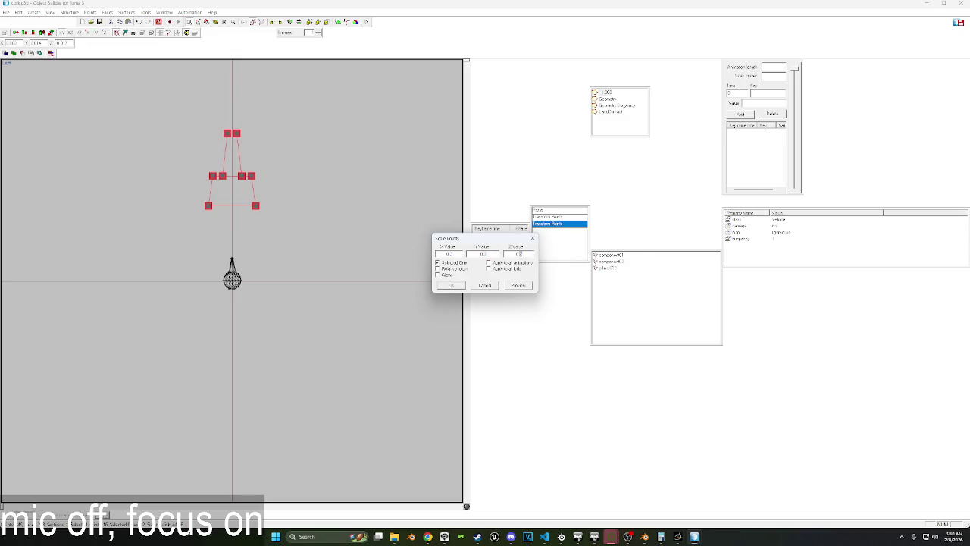
{"action": "left_click", "coordinate": [516, 286]}
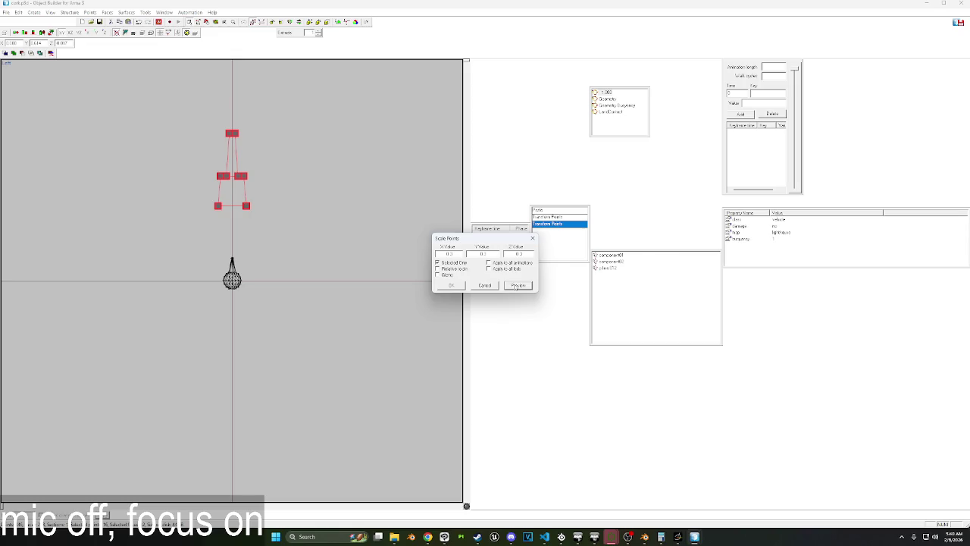
{"action": "left_click", "coordinate": [457, 285]}
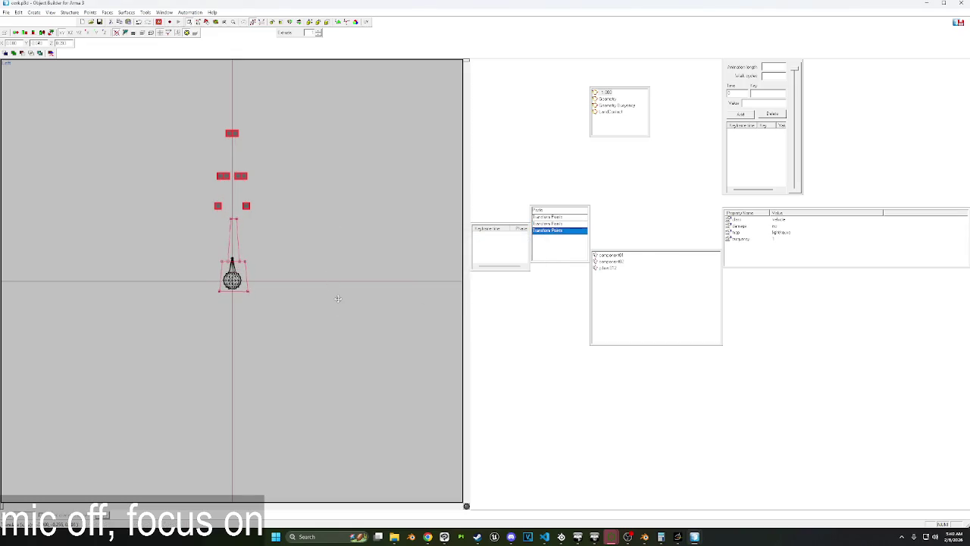
{"action": "left_click_drag", "start_coordinate": [338, 299], "coordinate": [336, 304]}
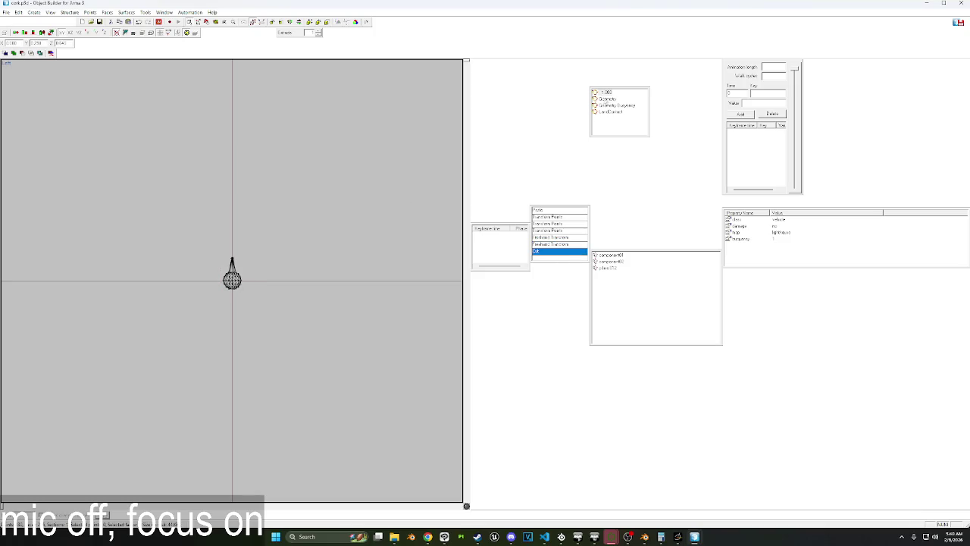
Paste the shrunken shape into the Geometry LOD and delete the old oversized geometry.
{"action": "left_click", "coordinate": [609, 99]}
{"action": "key", "text": "ctrl+v"}
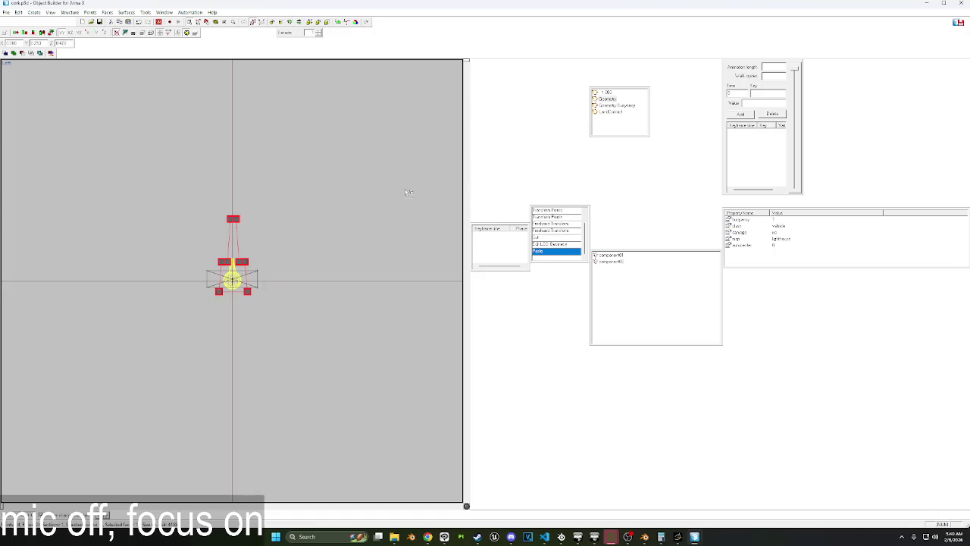
{"action": "left_click", "coordinate": [303, 258]}
{"action": "key", "text": "Delete"}
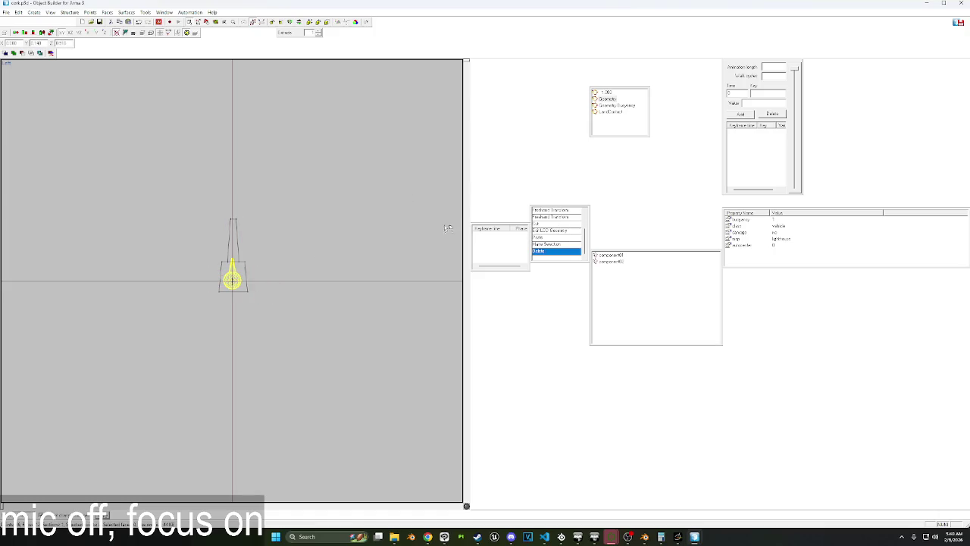
Delete the frequency, map, damage and remaining named properties from LOD 1.000.
{"action": "left_click", "coordinate": [605, 94]}
{"action": "left_click", "coordinate": [734, 239]}
{"action": "right_click", "coordinate": [734, 241]}
{"action": "left_click", "coordinate": [749, 253]}
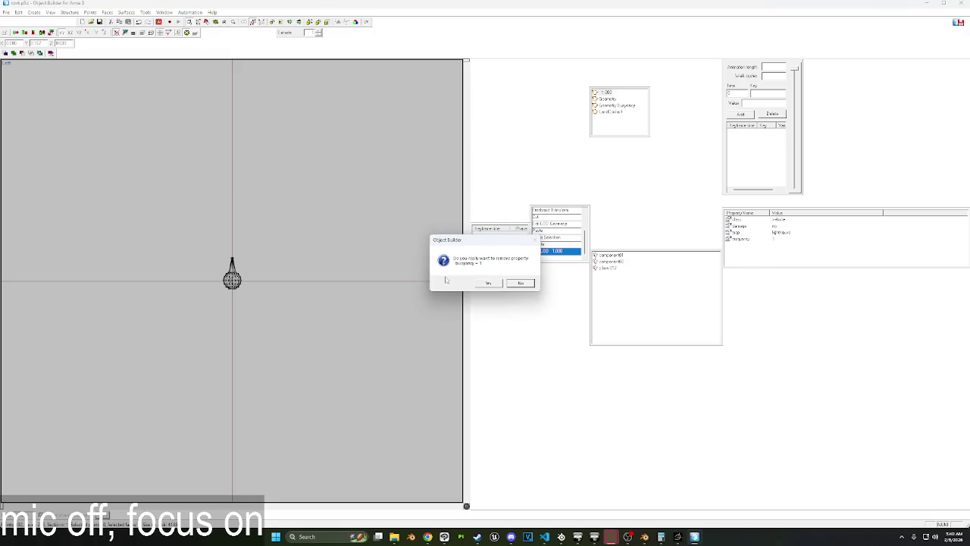
{"action": "left_click", "coordinate": [489, 284]}
{"action": "right_click", "coordinate": [732, 230]}
{"action": "left_click", "coordinate": [733, 245]}
{"action": "left_click", "coordinate": [486, 280]}
{"action": "right_click", "coordinate": [736, 227]}
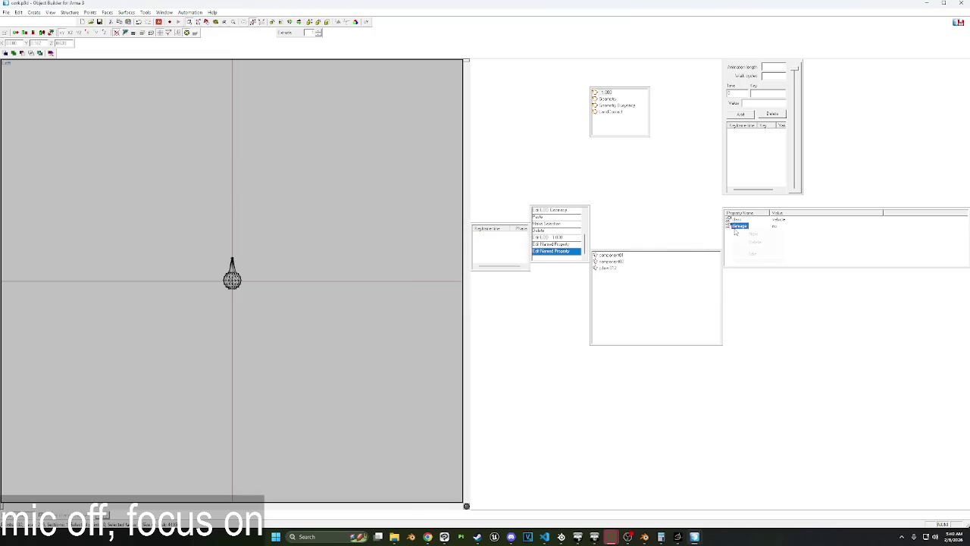
{"action": "left_click", "coordinate": [749, 241]}
{"action": "left_click", "coordinate": [490, 282]}
{"action": "right_click", "coordinate": [740, 223]}
{"action": "left_click", "coordinate": [750, 242]}
{"action": "left_click", "coordinate": [490, 283]}
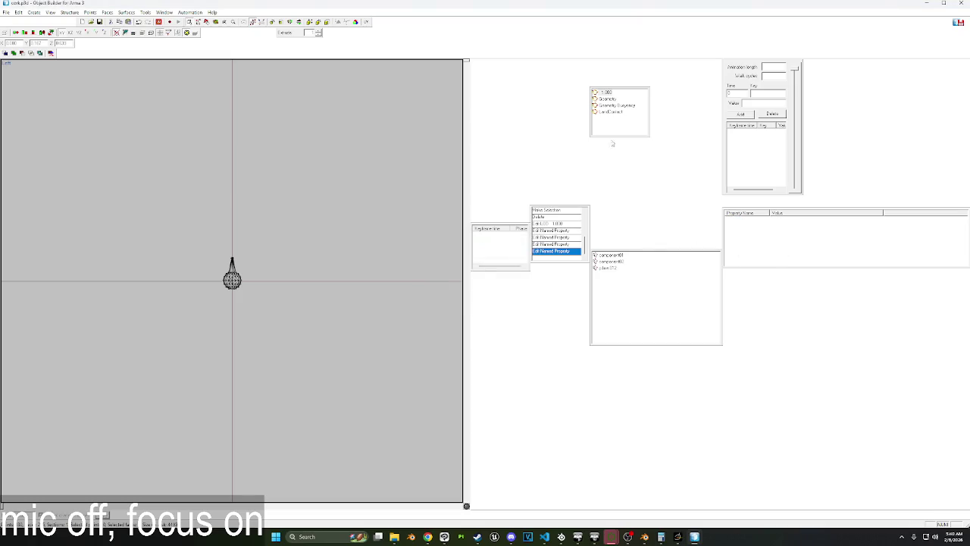
Replace the Geometry Buoyancy LOD's old geometry with the shrunken shape.
{"action": "left_click", "coordinate": [616, 105]}
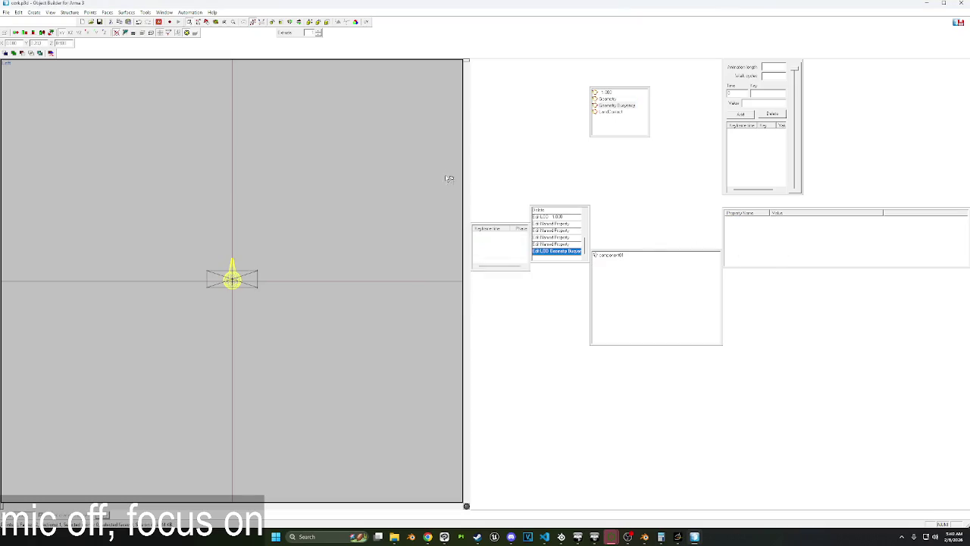
{"action": "key", "text": "ctrl+a"}
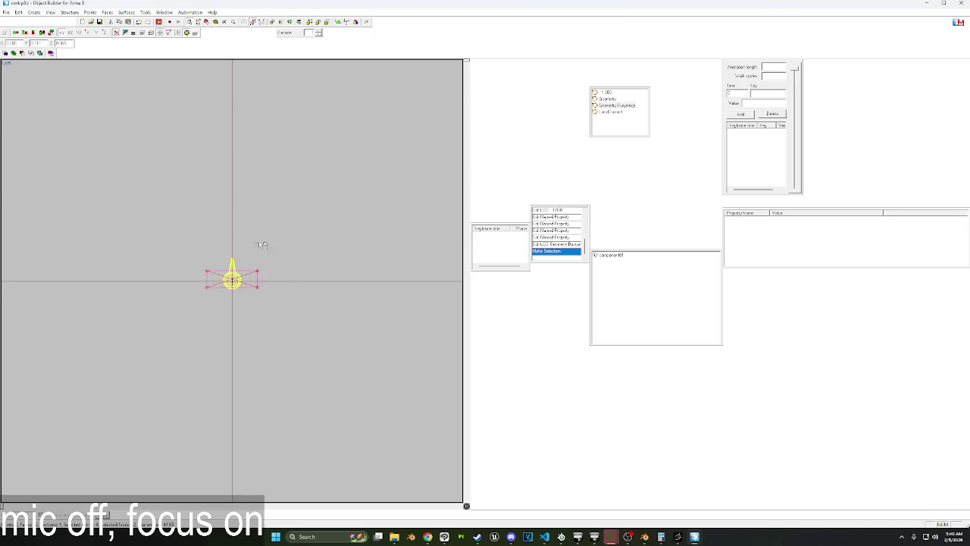
{"action": "key", "text": "Delete"}
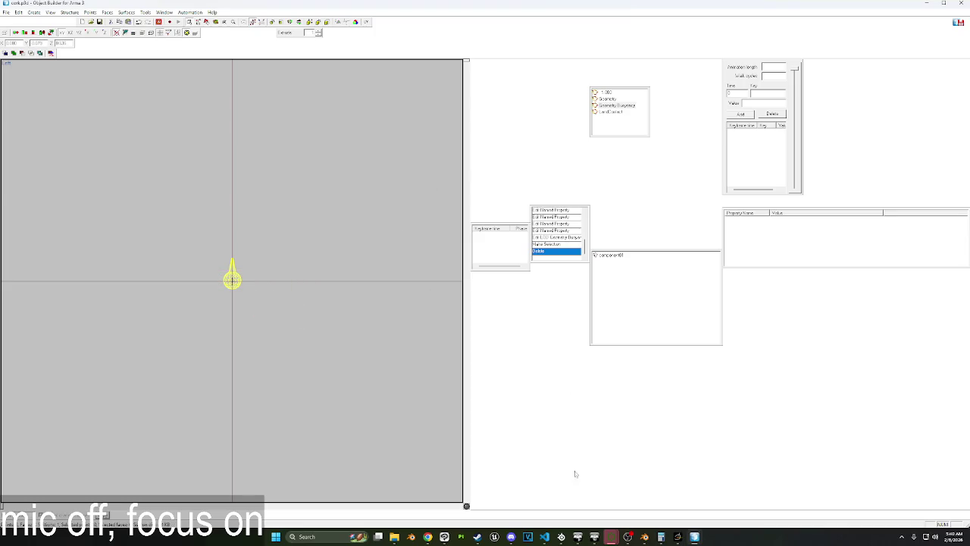
{"action": "key", "text": "ctrl+v"}
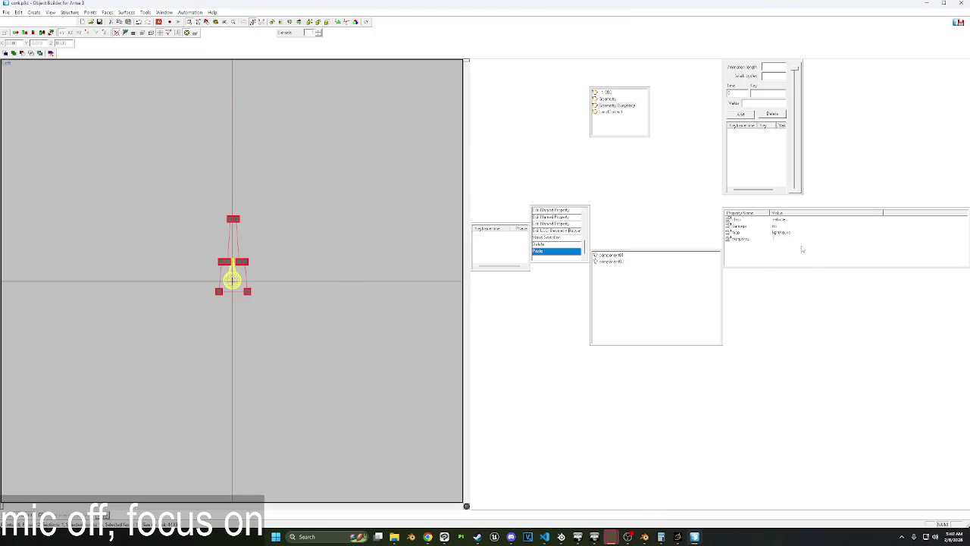
Delete the buoyancy, map and remaining named properties from Geometry Buoyancy.
{"action": "left_click", "coordinate": [740, 240]}
{"action": "right_click", "coordinate": [741, 240]}
{"action": "left_click", "coordinate": [765, 254]}
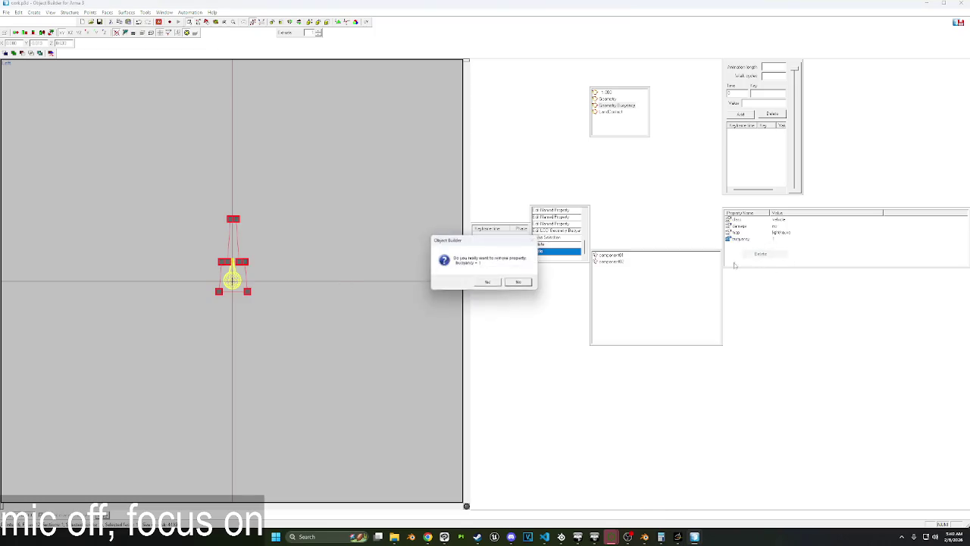
{"action": "key", "text": "Return"}
{"action": "right_click", "coordinate": [750, 241]}
{"action": "left_click", "coordinate": [733, 232]}
{"action": "right_click", "coordinate": [736, 233]}
{"action": "left_click", "coordinate": [751, 245]}
{"action": "key", "text": "Return"}
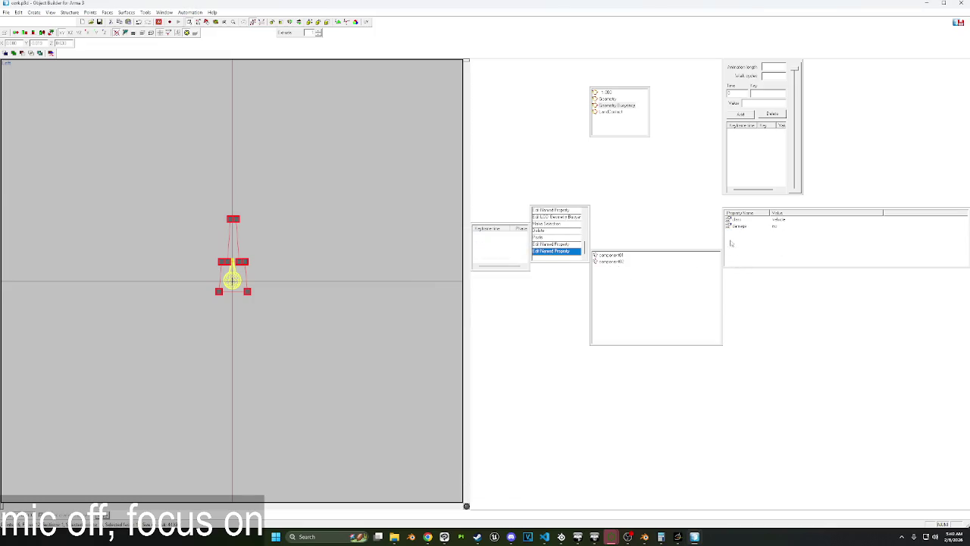
{"action": "right_click", "coordinate": [750, 226]}
{"action": "left_click", "coordinate": [759, 238]}
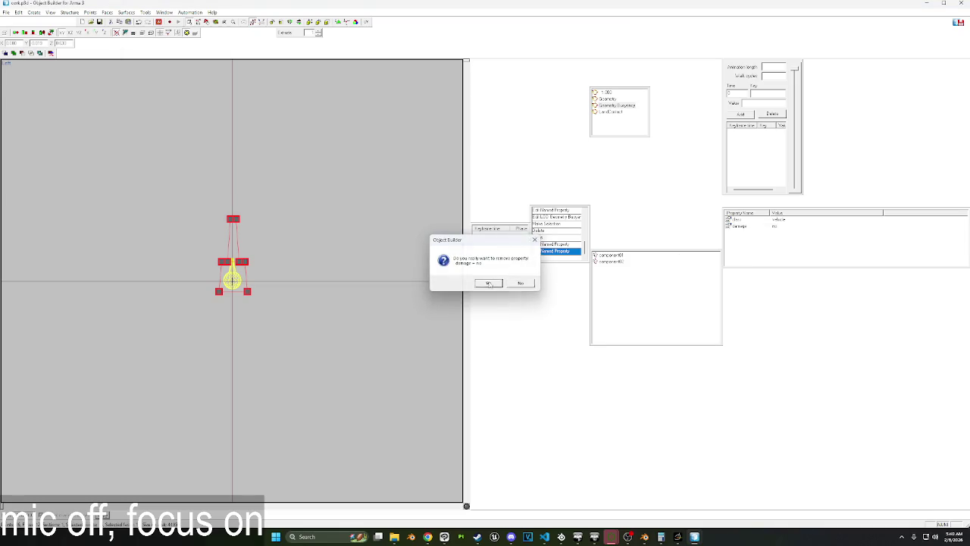
{"action": "left_click", "coordinate": [491, 283]}
{"action": "right_click", "coordinate": [737, 220]}
{"action": "left_click", "coordinate": [756, 233]}
{"action": "left_click", "coordinate": [490, 283]}
Nudge all LandContact points slightly lower, then return to the Geometry LOD.
{"action": "left_click", "coordinate": [611, 113]}
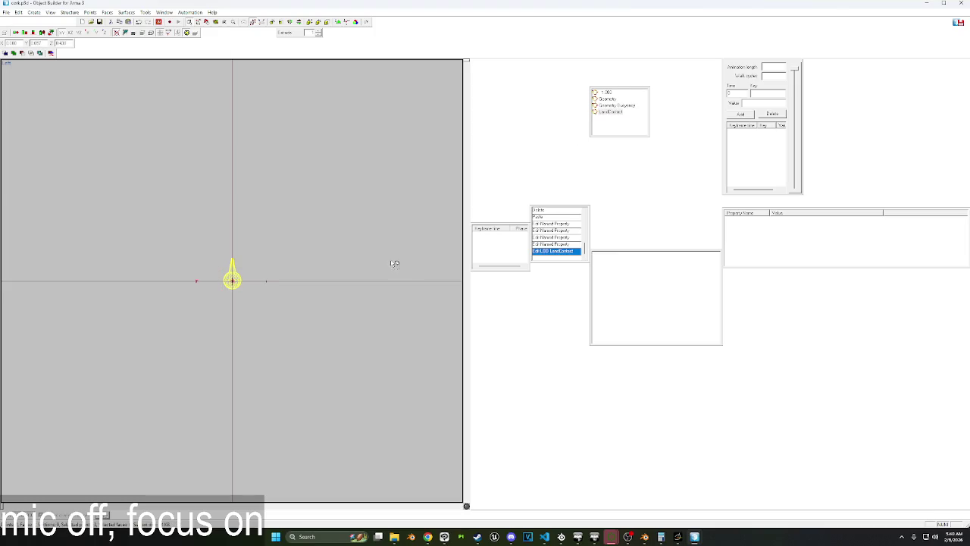
{"action": "key", "text": "ctrl+a"}
{"action": "left_click_drag", "start_coordinate": [366, 292], "coordinate": [367, 296], "text": "shift"}
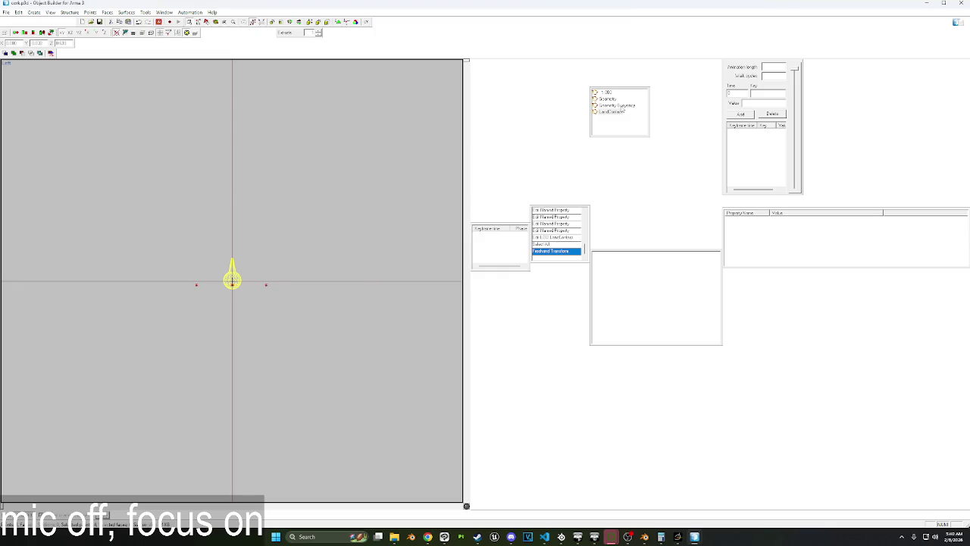
{"action": "left_click", "coordinate": [616, 104]}
{"action": "left_click", "coordinate": [610, 99]}
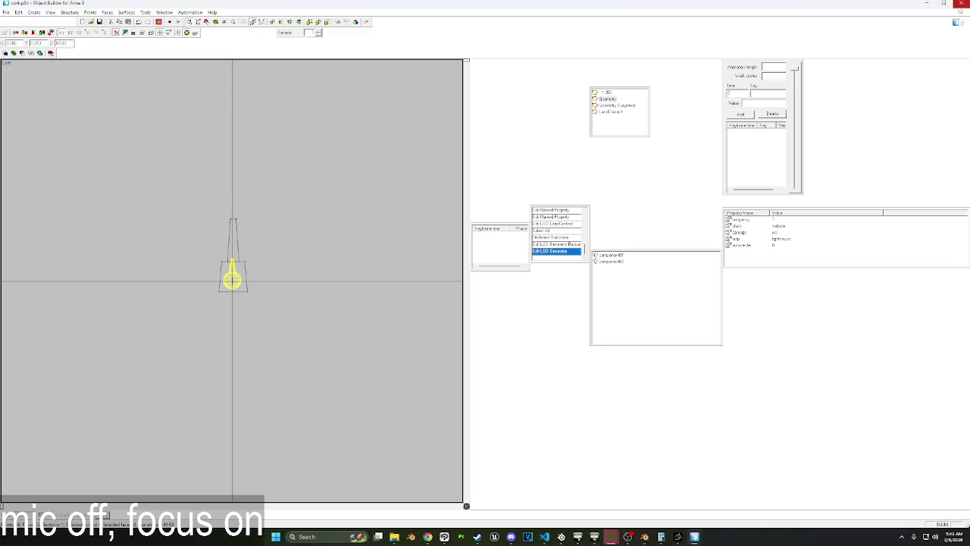
{"action": "mouse_move", "coordinate": [694, 537]}
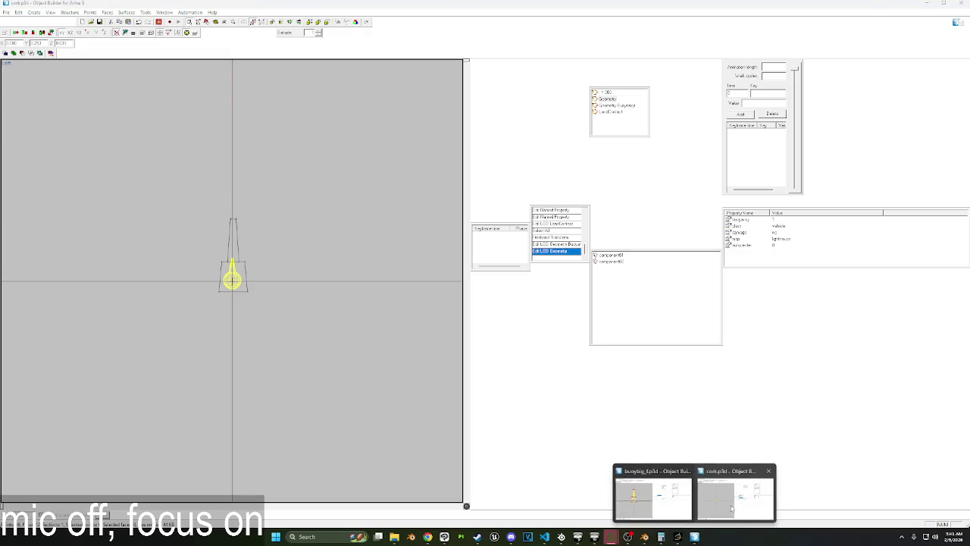
Compare against the buoybig model, return to cork.p3d, then switch to config.cpp in Visual Studio Code.
{"action": "left_click", "coordinate": [654, 509]}
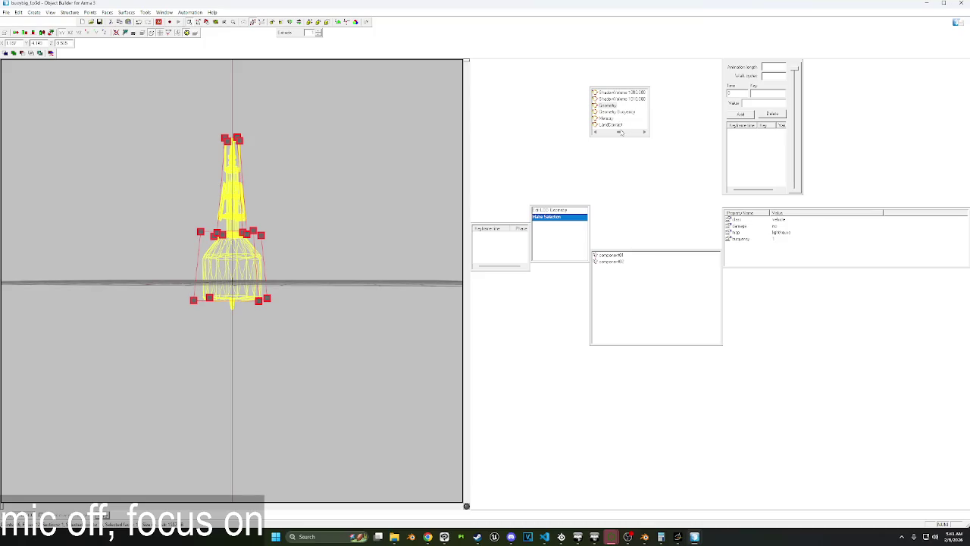
{"action": "mouse_move", "coordinate": [621, 132]}
{"action": "left_mouse_down"}
{"action": "mouse_move", "coordinate": [609, 132]}
{"action": "mouse_move", "coordinate": [653, 126]}
{"action": "left_mouse_up"}
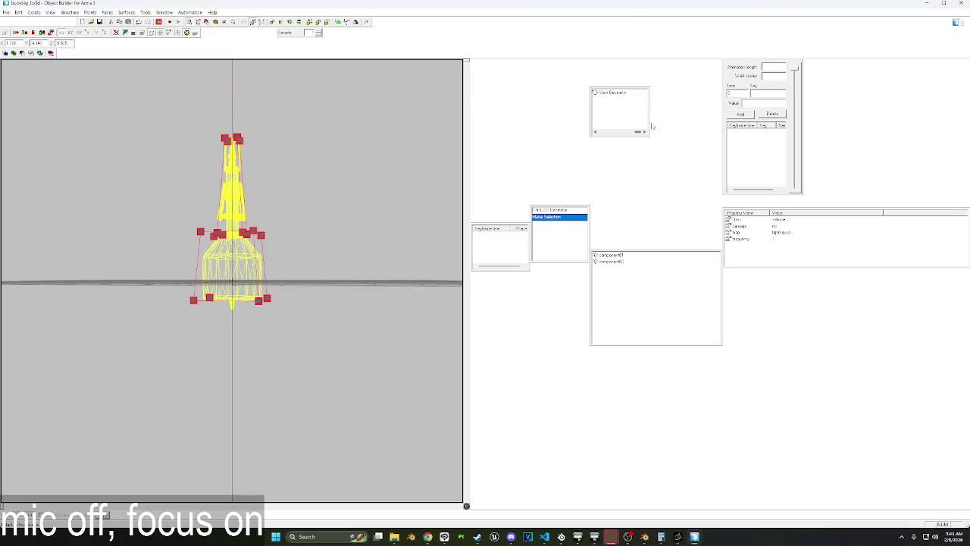
{"action": "left_click", "coordinate": [928, 4]}
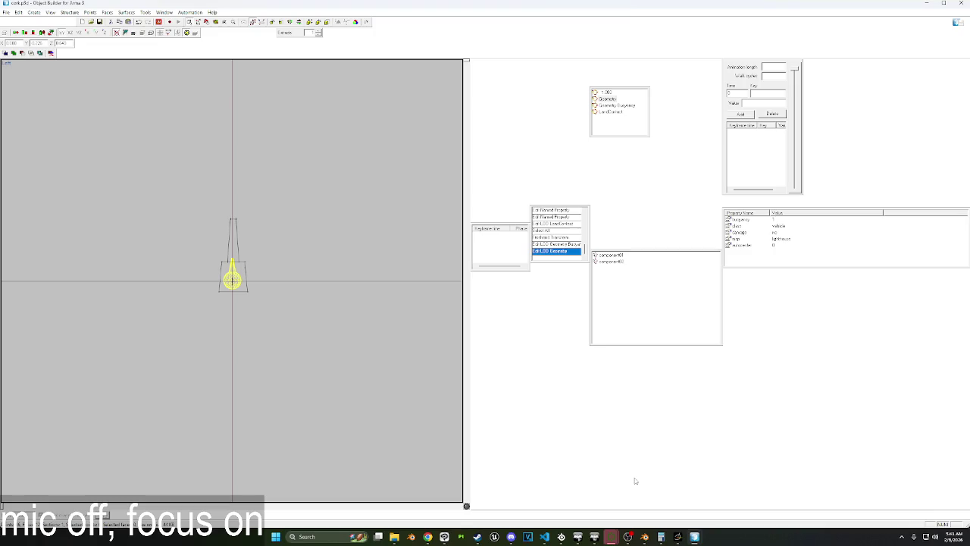
{"action": "mouse_move", "coordinate": [694, 537]}
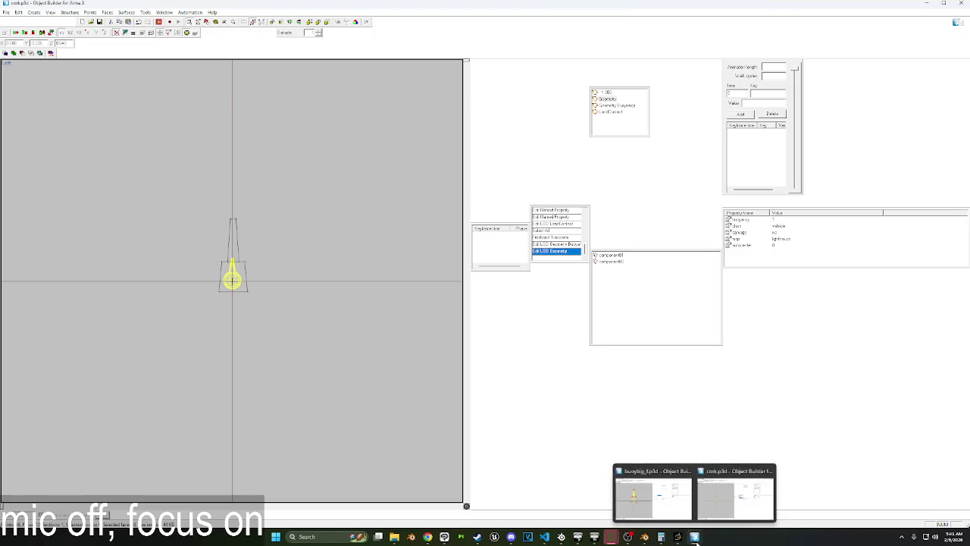
{"action": "key", "text": "alt+Tab"}
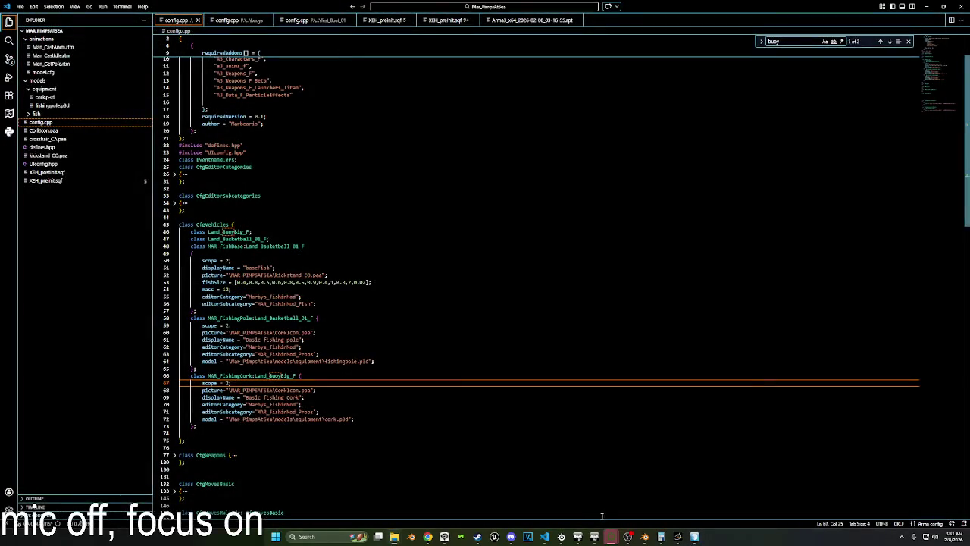
{"action": "mouse_move", "coordinate": [611, 537]}
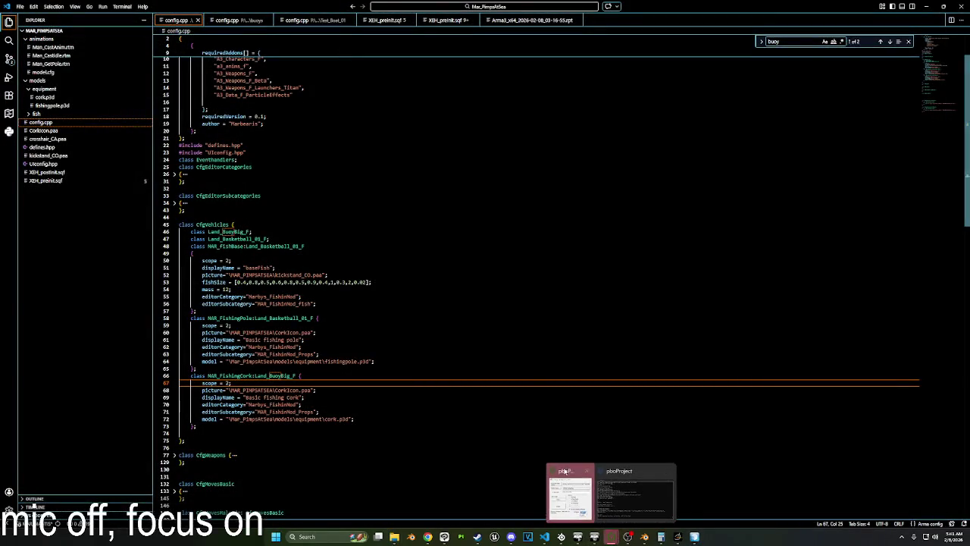
Crunch the mod into Mar_PimpsAtSea.pbo with pboProject and launch Arma 3 with mods.
{"action": "left_click", "coordinate": [565, 471]}
{"action": "left_click", "coordinate": [440, 288]}
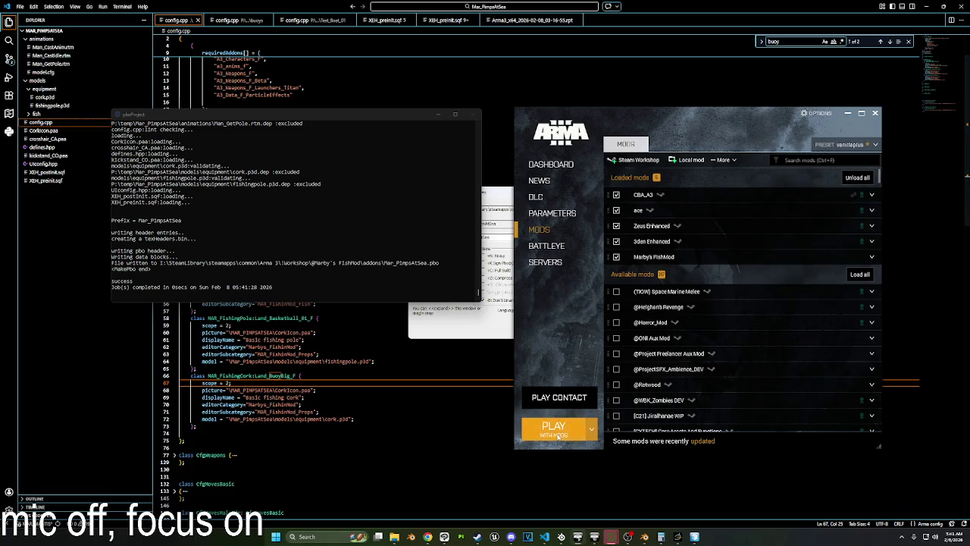
{"action": "left_click", "coordinate": [553, 426]}
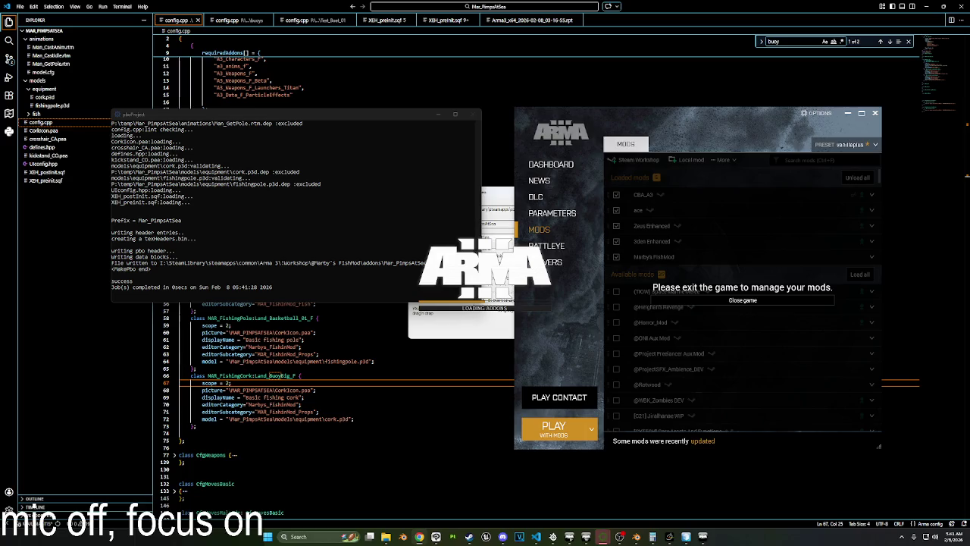
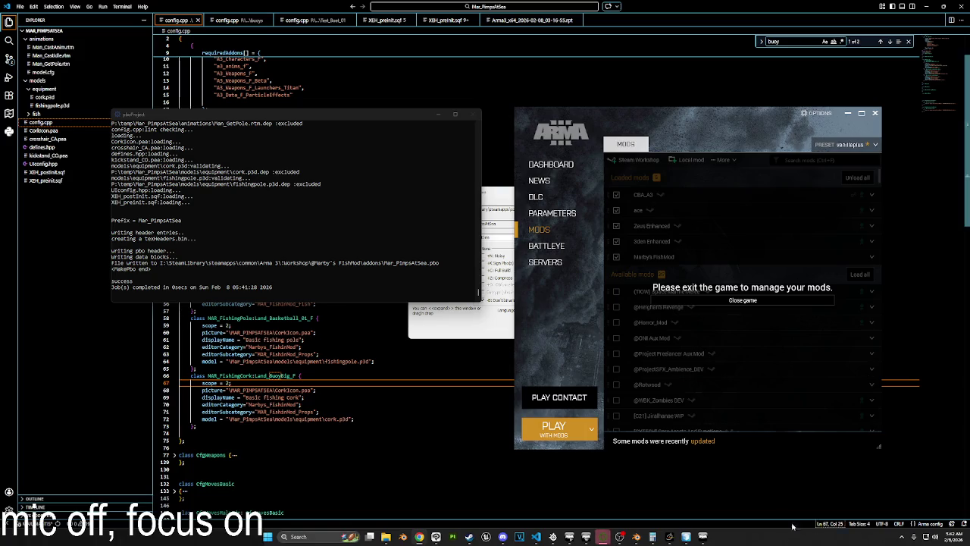
Open the Eden Editor on Virtual Reality and load the fishingTester scenario.
{"action": "left_click", "coordinate": [686, 537]}
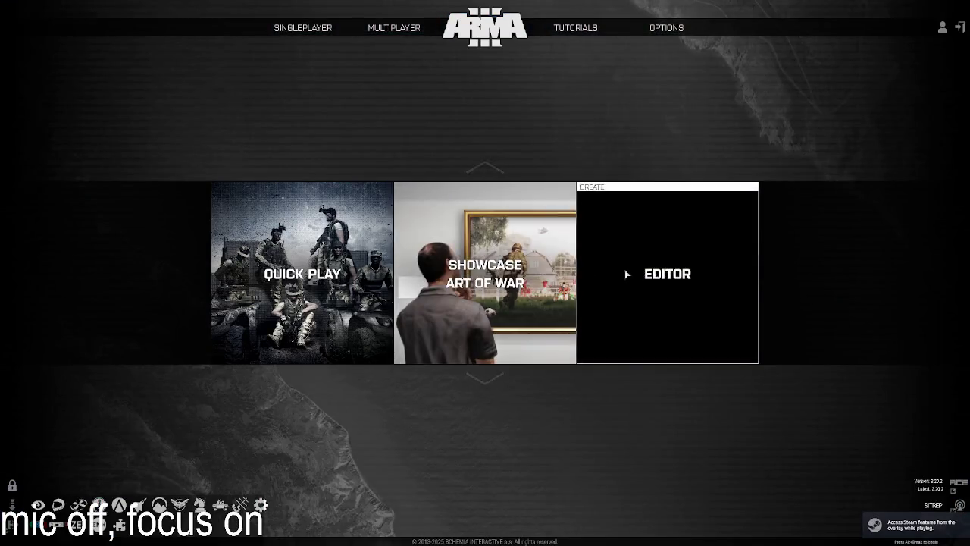
{"action": "left_click", "coordinate": [625, 269]}
{"action": "left_click", "coordinate": [351, 215]}
{"action": "left_click", "coordinate": [635, 405]}
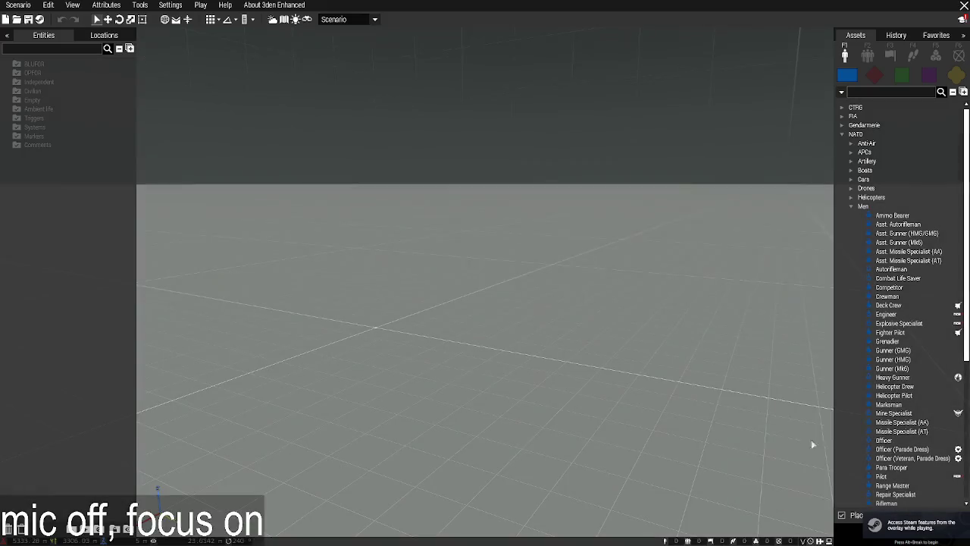
{"action": "left_click", "coordinate": [16, 6]}
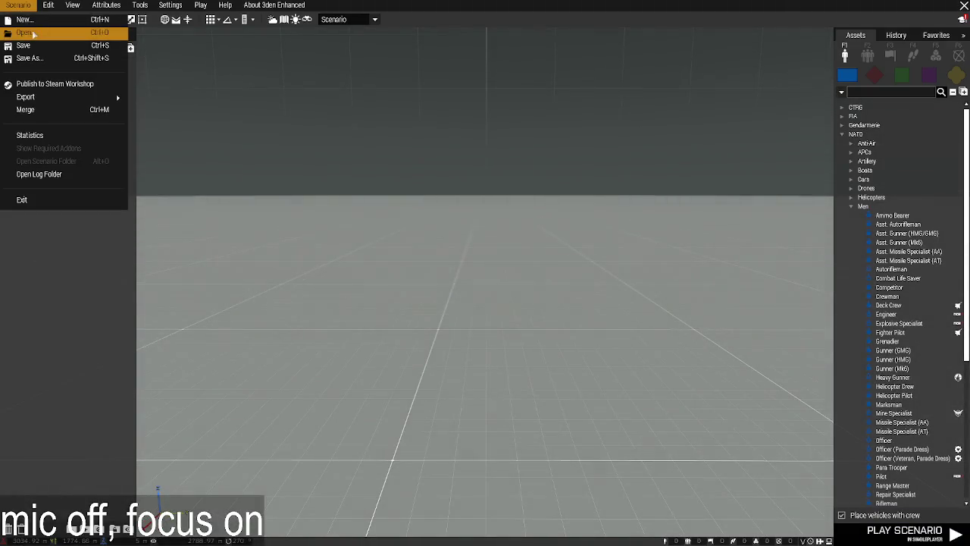
{"action": "left_click", "coordinate": [35, 35]}
{"action": "left_click", "coordinate": [766, 112]}
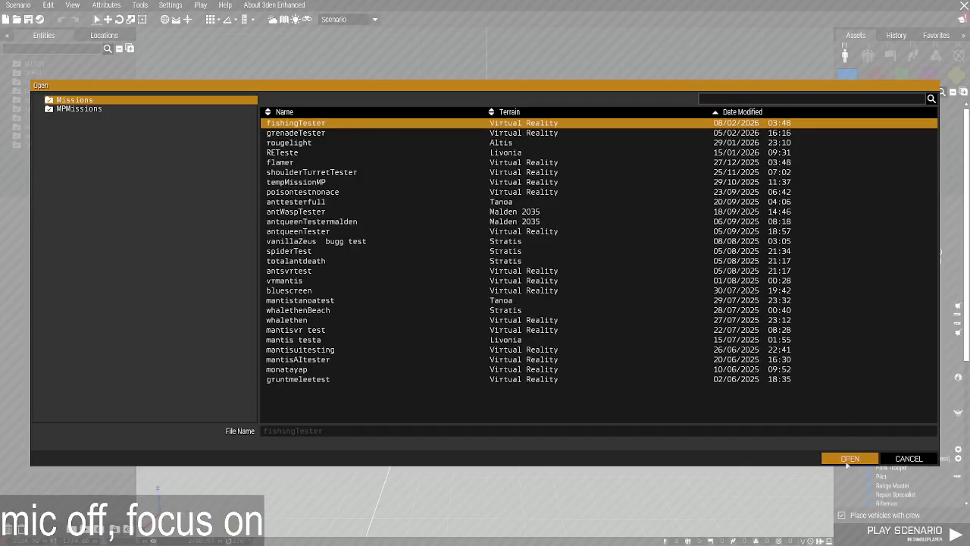
{"action": "key", "text": "Return"}
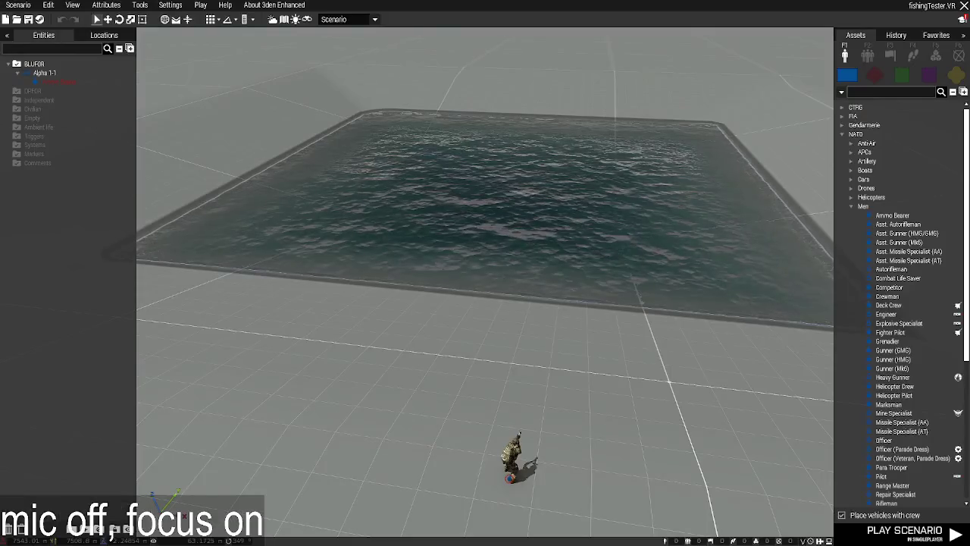
Search the props for 'cork' and place a Basic fishing Cork in the pool's middle.
{"action": "left_click", "coordinate": [959, 55]}
{"action": "key", "text": "m"}
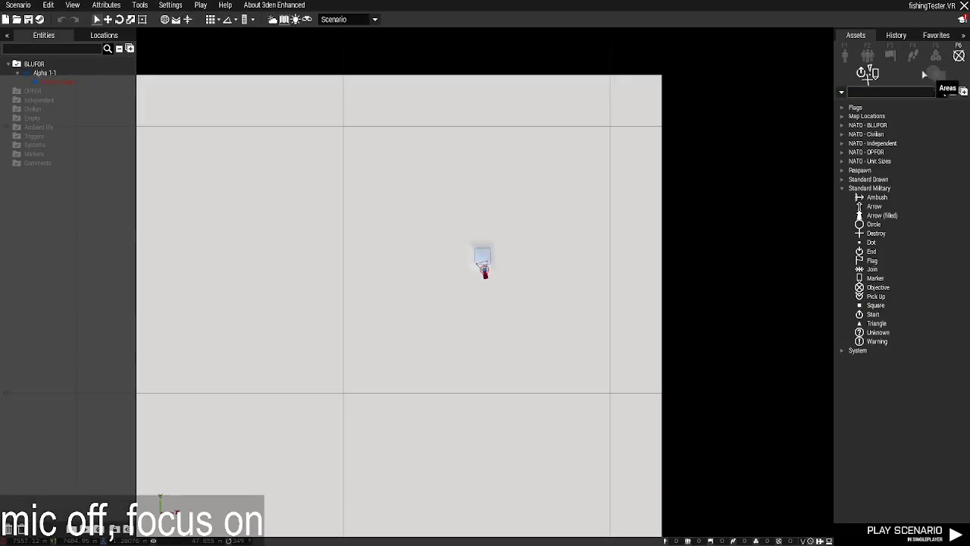
{"action": "left_click", "coordinate": [844, 56]}
{"action": "left_click", "coordinate": [957, 75]}
{"action": "left_click", "coordinate": [909, 91]}
{"action": "type", "text": "cork"}
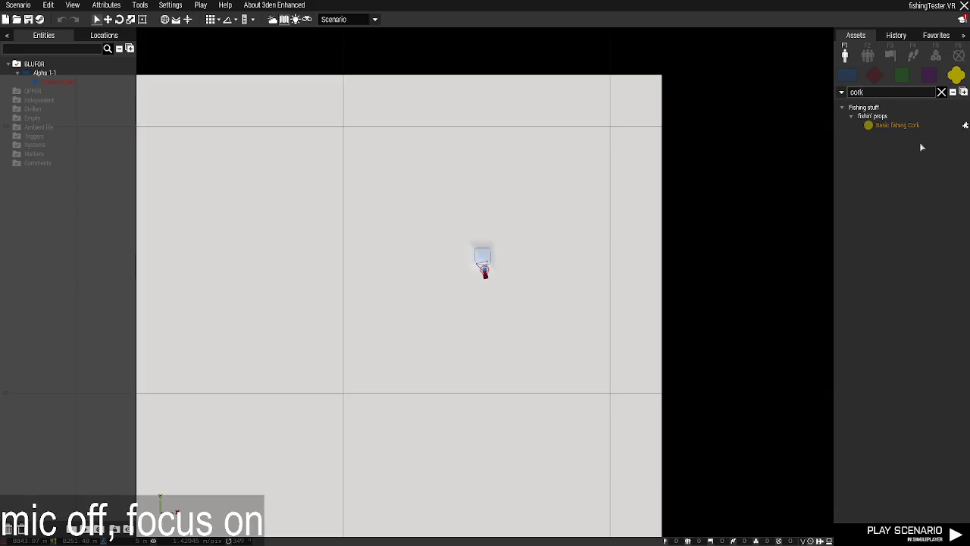
{"action": "left_click", "coordinate": [899, 125]}
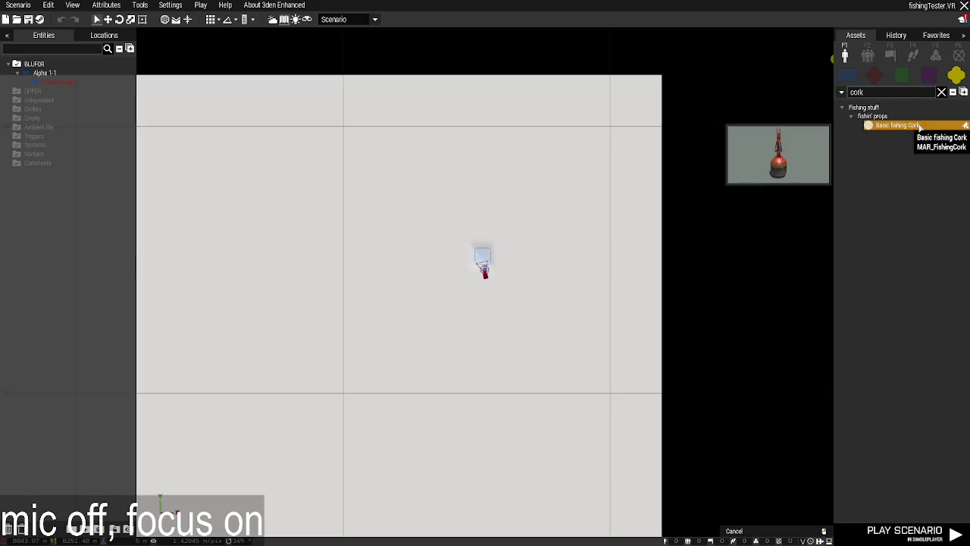
{"action": "left_click", "coordinate": [482, 261]}
Back in the 3D view, save the scenario and start a test run.
{"action": "key", "text": "m"}
{"action": "scroll", "coordinate": [492, 278], "scroll_direction": "down", "scroll_amount": 3}
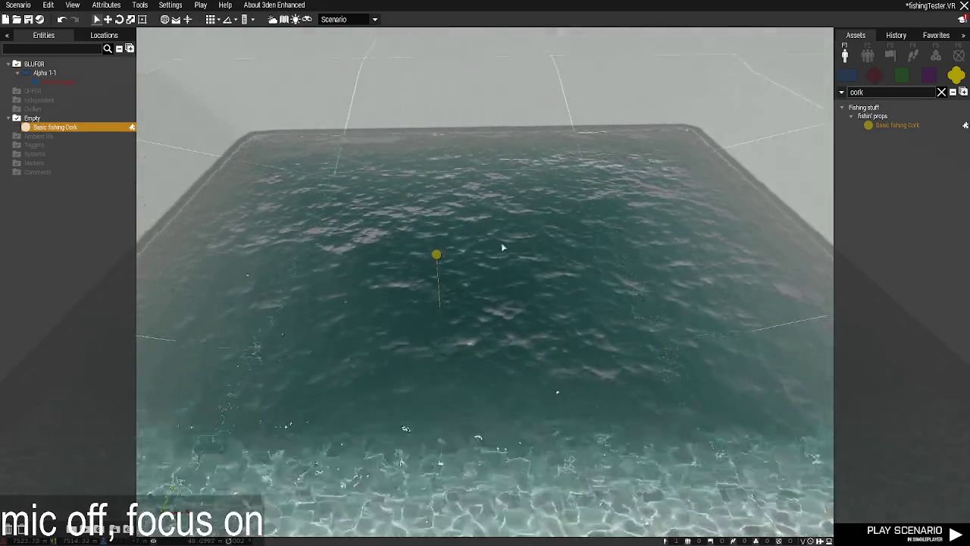
{"action": "scroll", "coordinate": [492, 278], "scroll_direction": "down", "scroll_amount": 2}
{"action": "key", "text": "ctrl+s"}
{"action": "key", "text": "ctrl+p"}
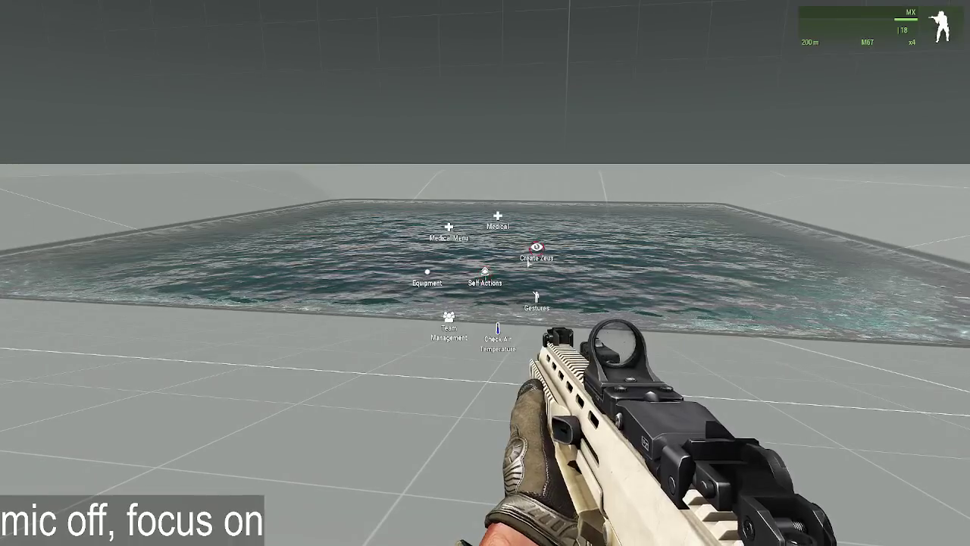
Make mission objects Zeus-editable, inspect the cork below the water surface, then pause.
{"action": "key", "text": "Escape"}
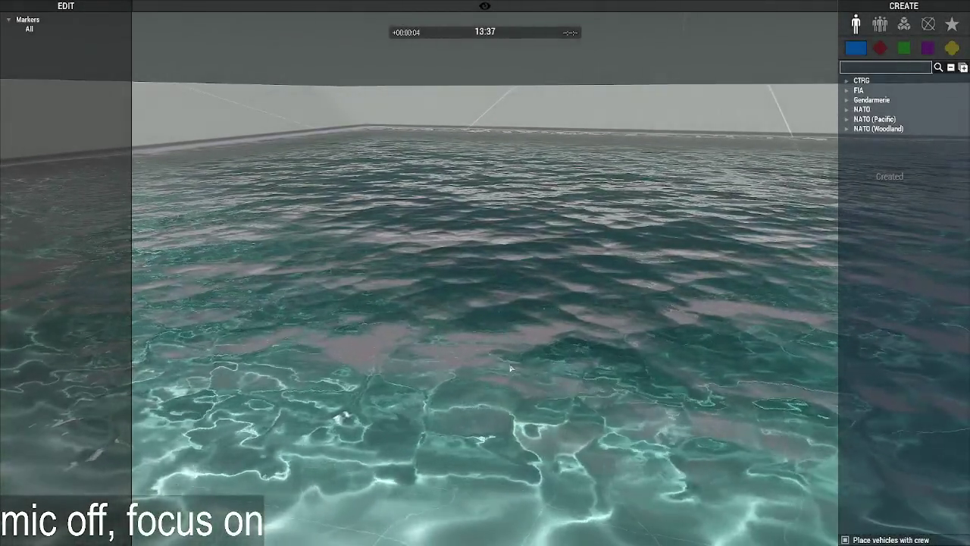
{"action": "right_click", "coordinate": [410, 365]}
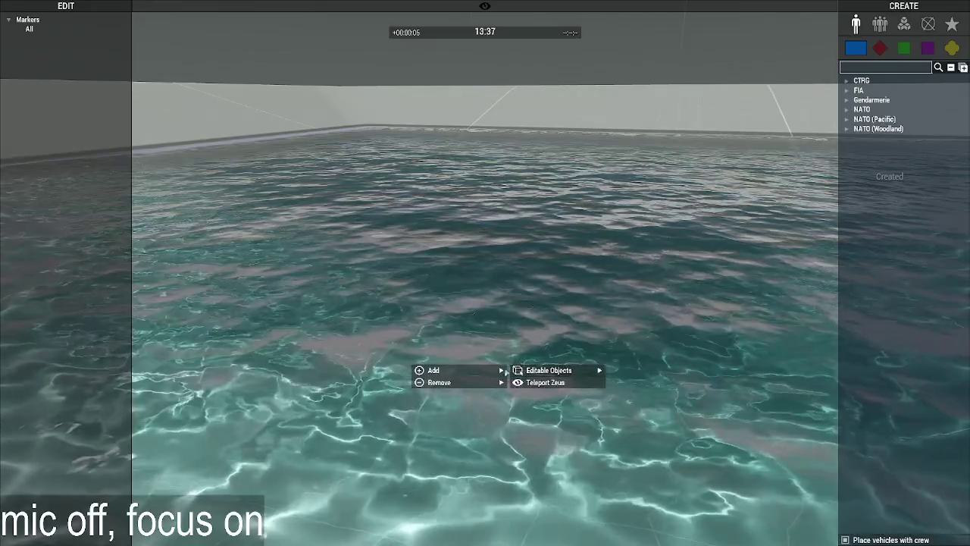
{"action": "left_click", "coordinate": [364, 392]}
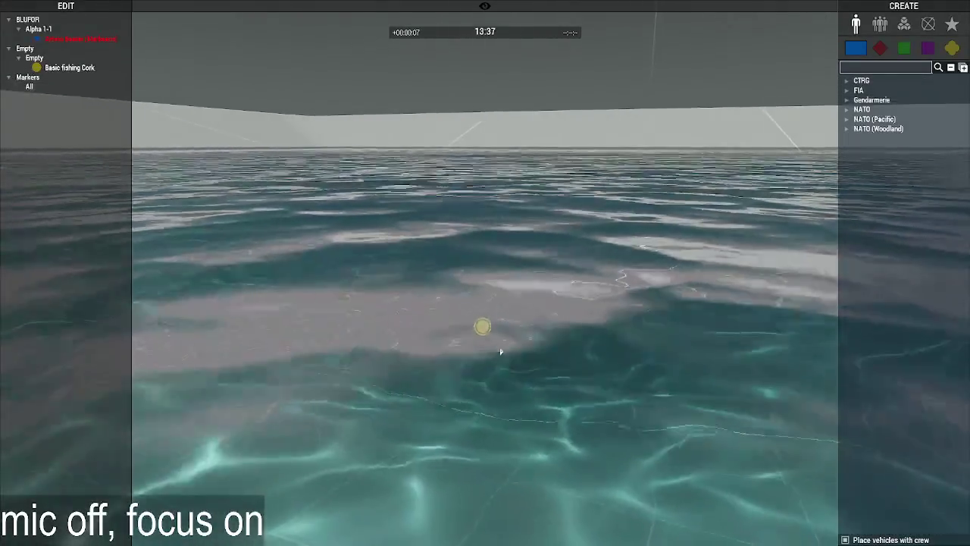
{"action": "scroll", "coordinate": [500, 354], "scroll_direction": "down", "scroll_amount": 3}
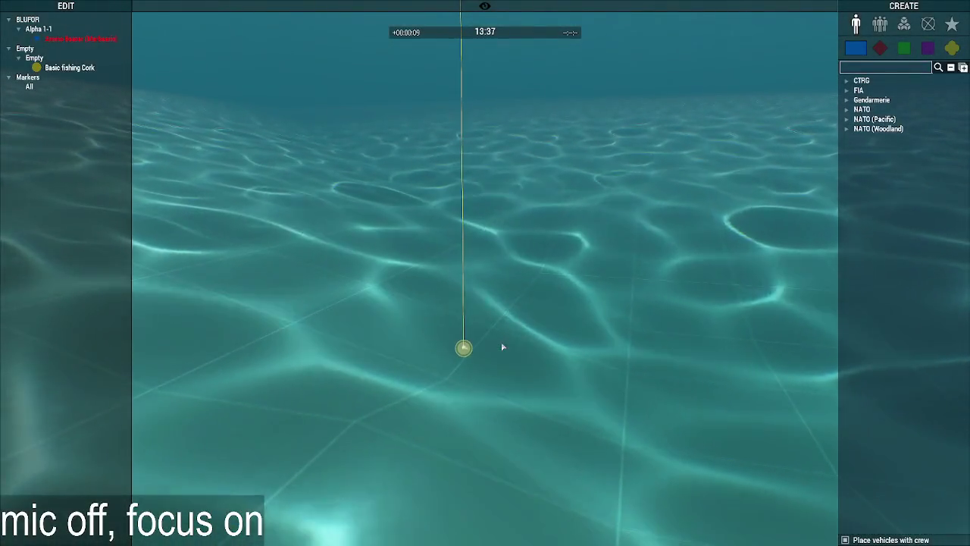
{"action": "scroll", "coordinate": [501, 348], "scroll_direction": "up", "scroll_amount": 3}
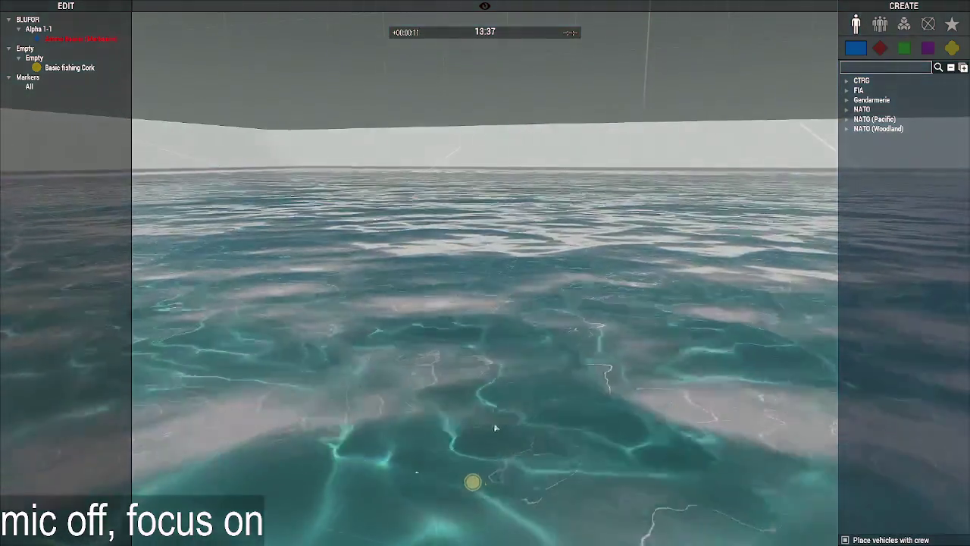
{"action": "scroll", "coordinate": [591, 289], "scroll_direction": "down", "scroll_amount": 3}
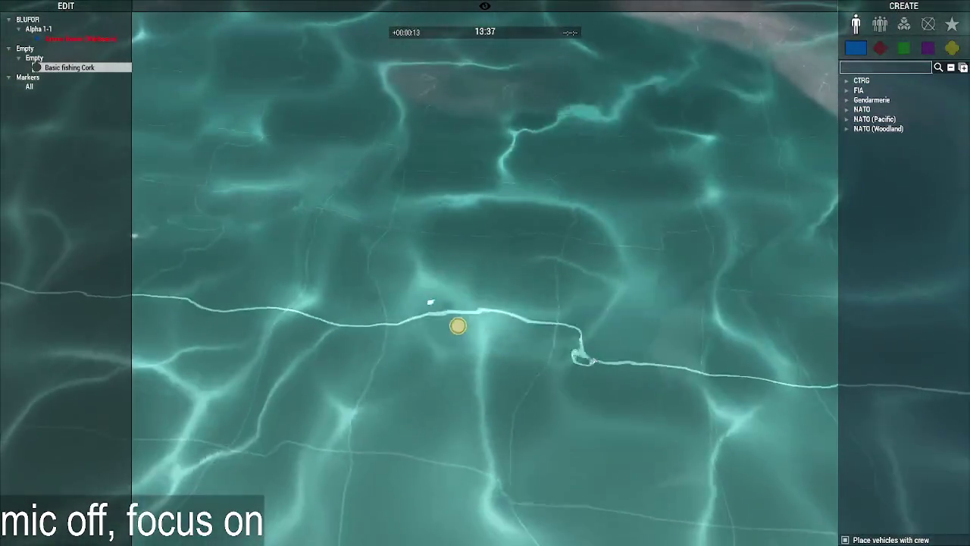
{"action": "key", "text": "Escape"}
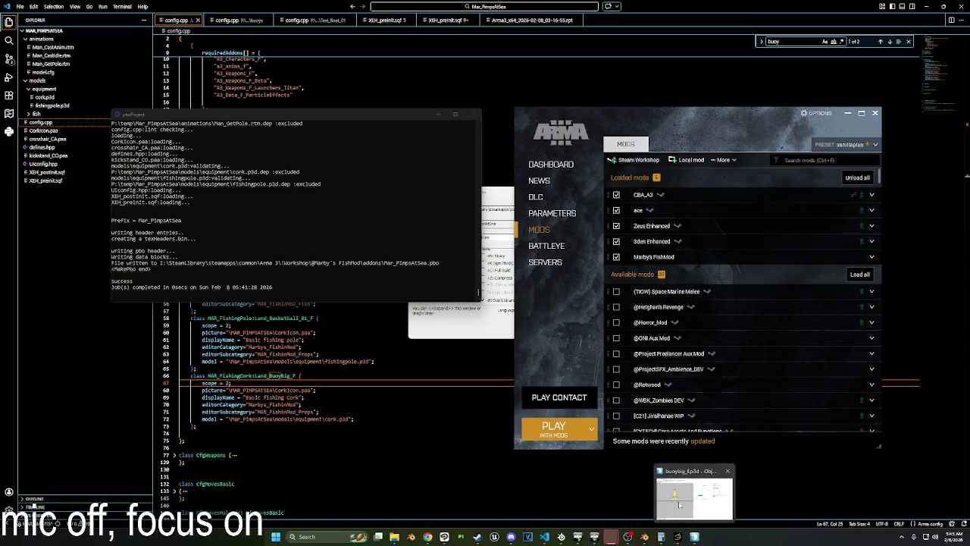
{"action": "left_click", "coordinate": [682, 538]}
{"action": "scroll", "coordinate": [378, 281], "scroll_direction": "down", "scroll_amount": 2}
{"action": "scroll", "coordinate": [378, 280], "scroll_direction": "down", "scroll_amount": 1}
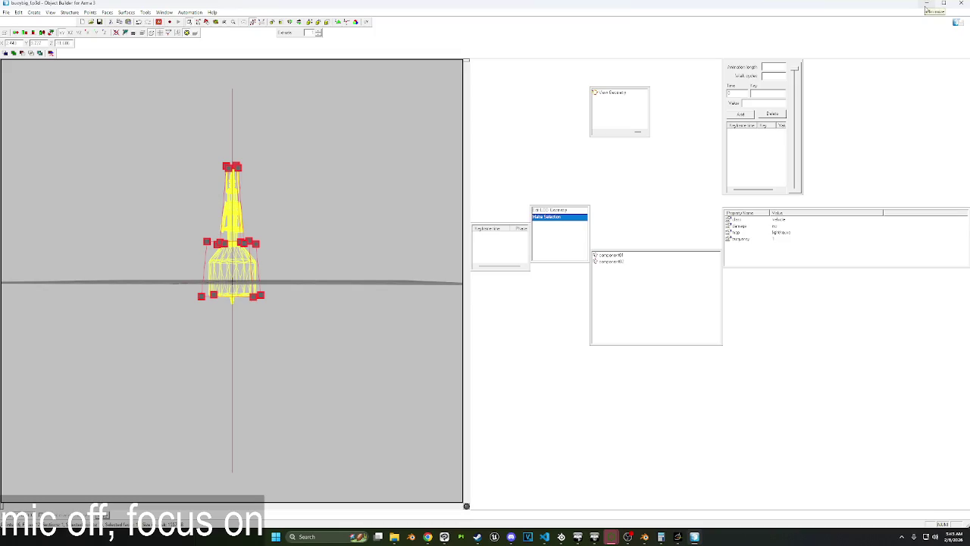
{"action": "mouse_move", "coordinate": [632, 133]}
{"action": "left_click_drag", "start_coordinate": [642, 134], "coordinate": [626, 134]}
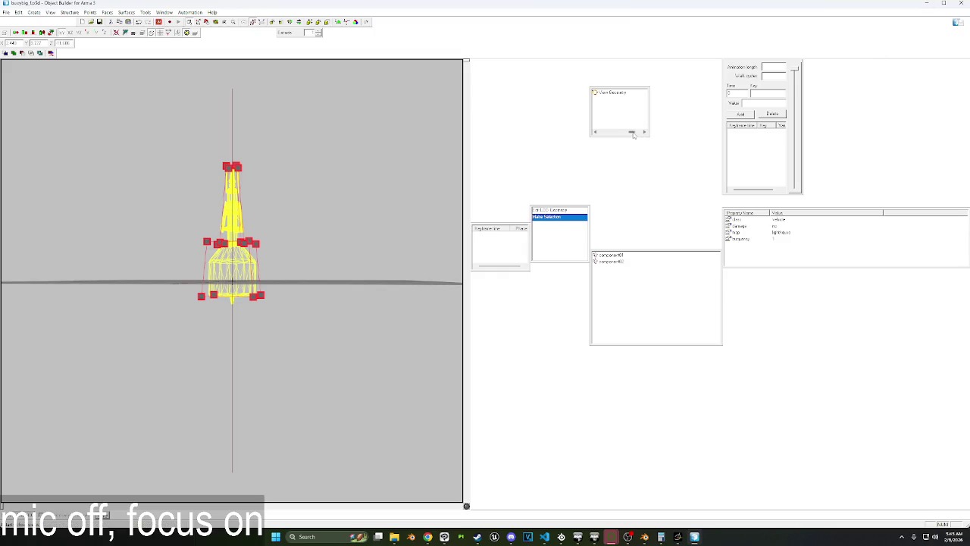
{"action": "left_click", "coordinate": [623, 113]}
{"action": "left_click_drag", "start_coordinate": [120, 112], "coordinate": [367, 381]}
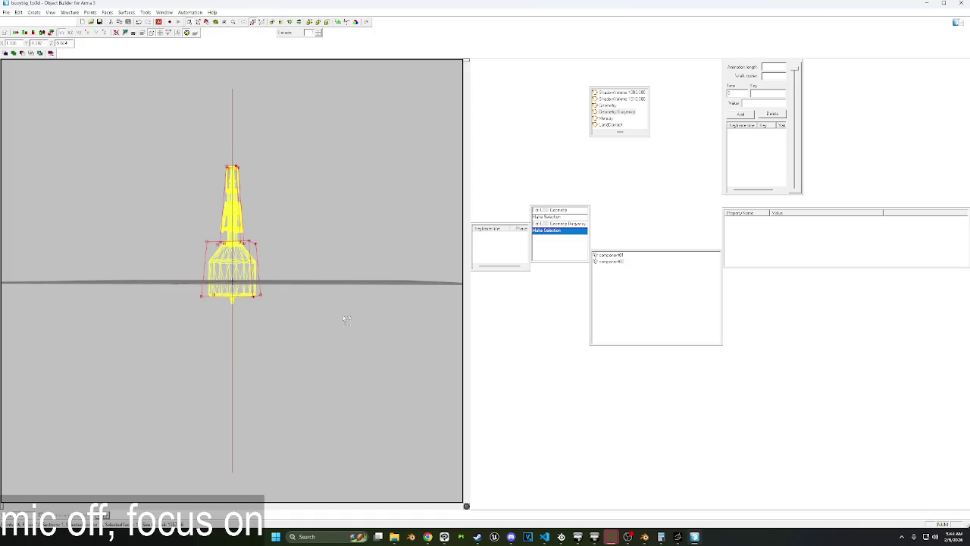
{"action": "key", "text": "KP_8"}
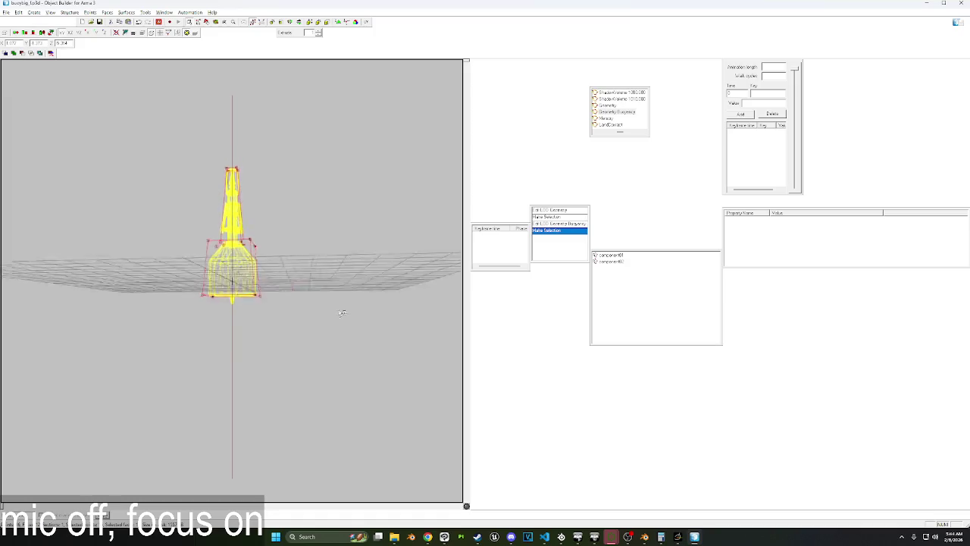
{"action": "right_click_drag", "start_coordinate": [341, 310], "coordinate": [317, 280]}
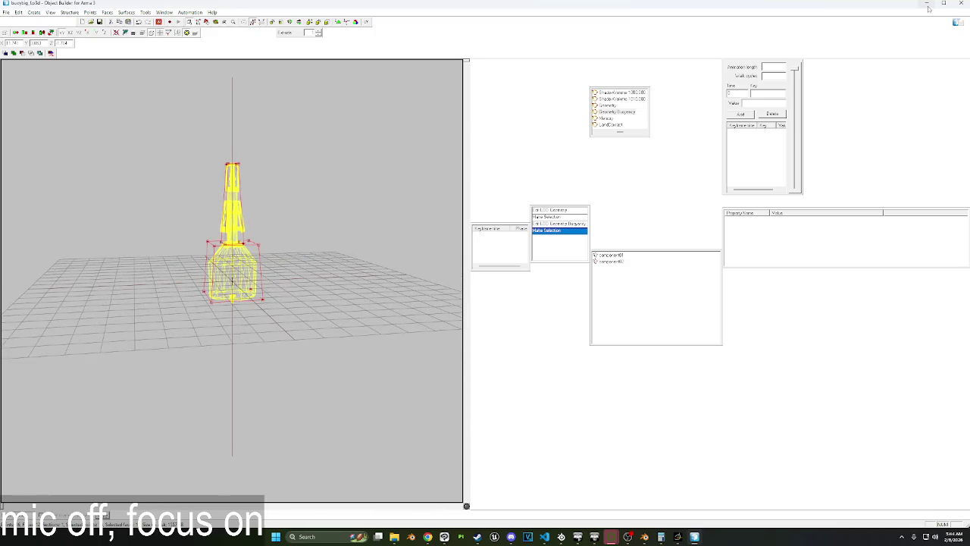
{"action": "left_click", "coordinate": [612, 125]}
{"action": "right_click_drag", "start_coordinate": [340, 212], "coordinate": [364, 195]}
{"action": "left_click", "coordinate": [927, 3]}
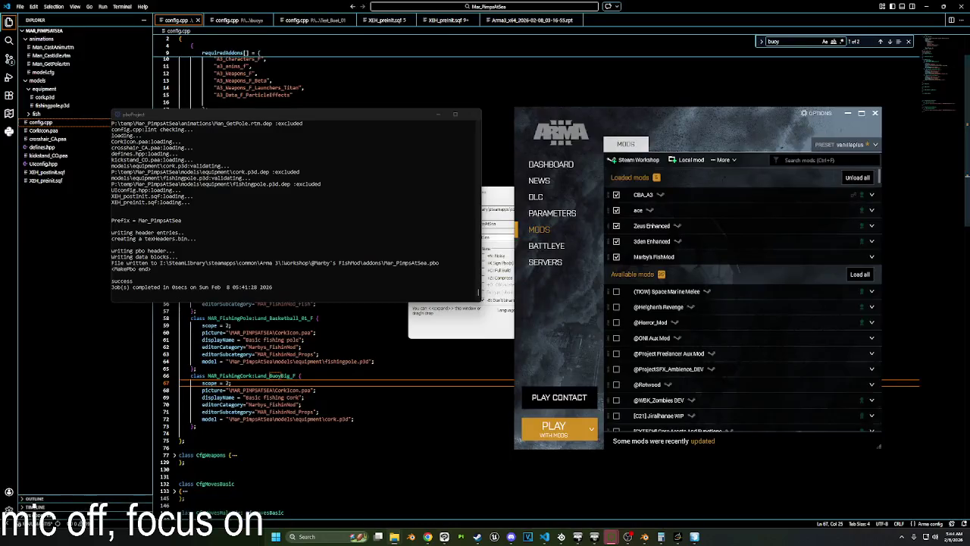
Back in cork.p3d, select all Geometry vertices and nudge them slightly left.
{"action": "left_click", "coordinate": [611, 537]}
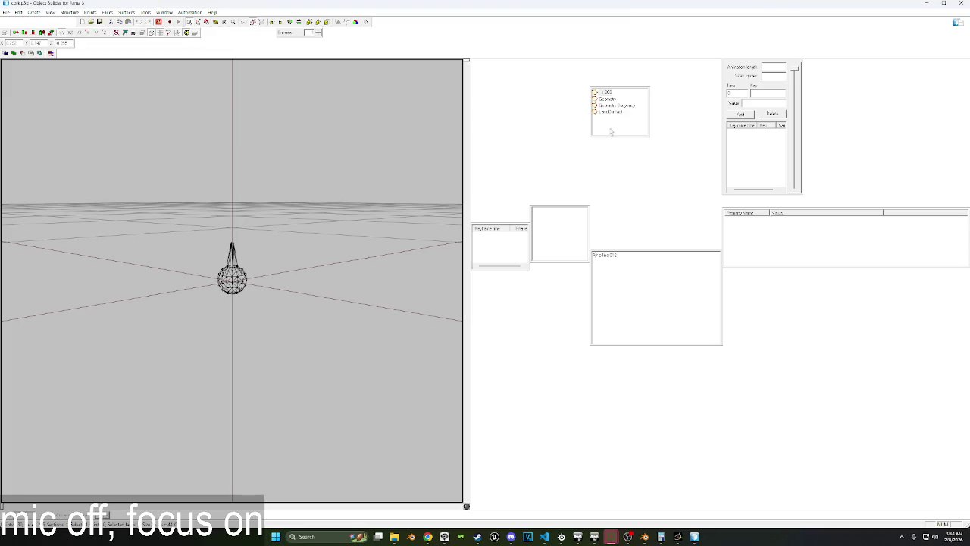
{"action": "right_click_drag", "start_coordinate": [330, 284], "coordinate": [288, 250]}
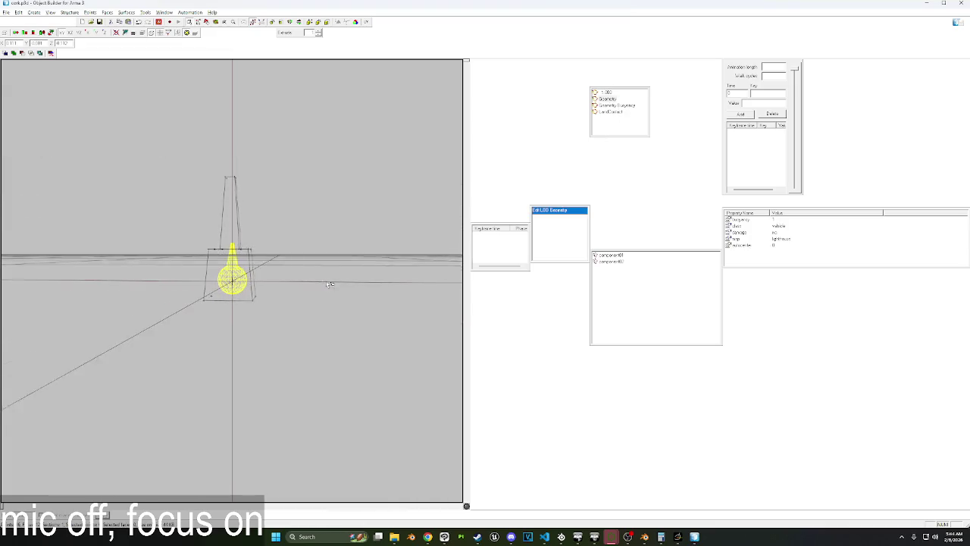
{"action": "right_click_drag", "start_coordinate": [232, 277], "coordinate": [292, 289]}
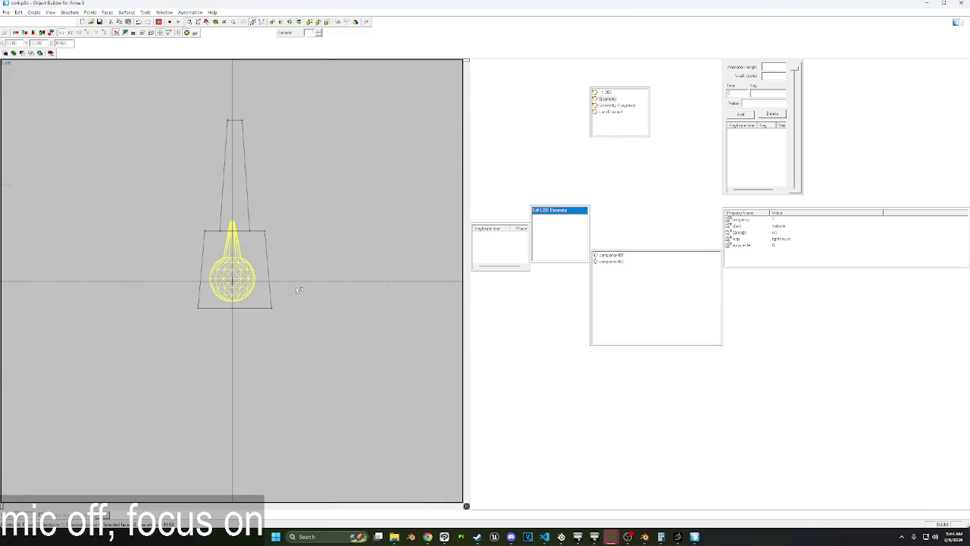
{"action": "key", "text": "ctrl+a"}
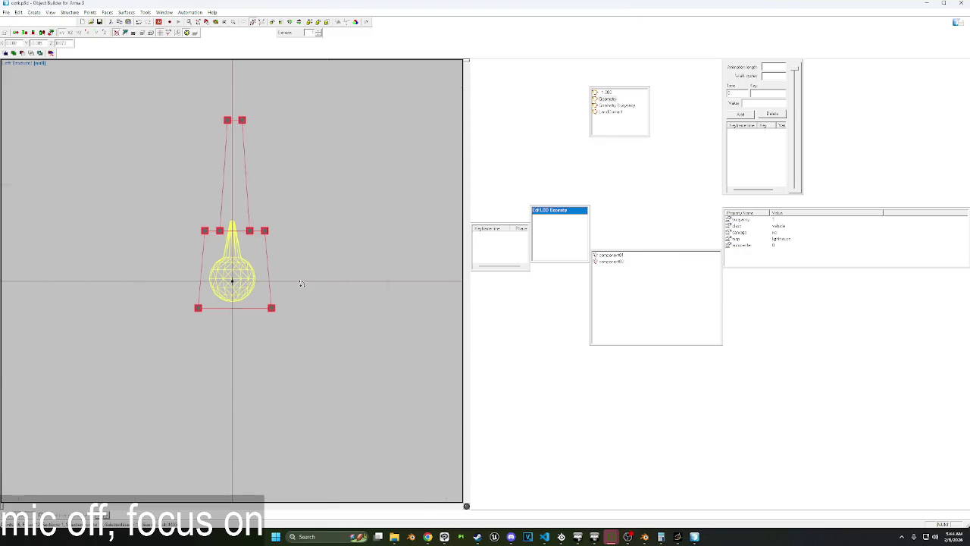
{"action": "right_click", "coordinate": [343, 314]}
{"action": "right_click", "coordinate": [294, 276]}
{"action": "left_click", "coordinate": [340, 236]}
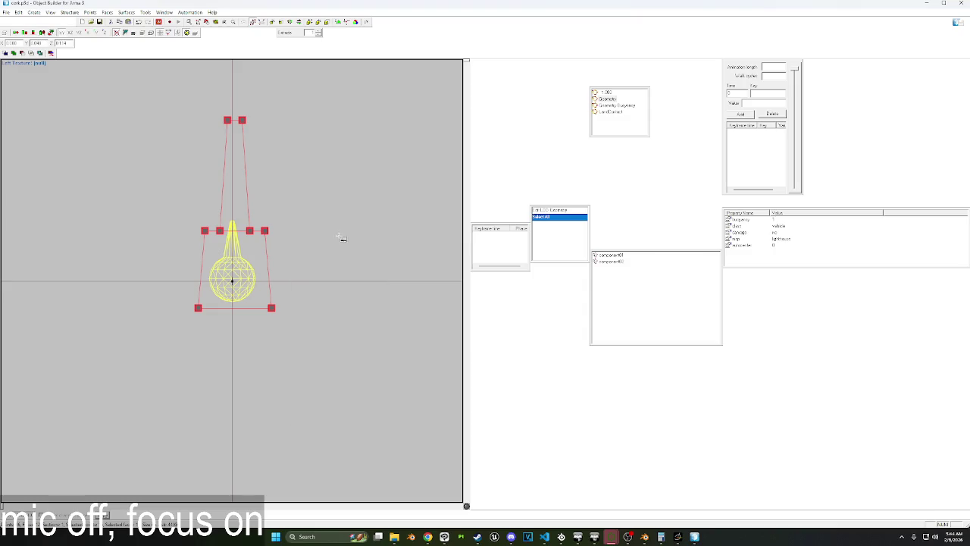
{"action": "left_click", "coordinate": [355, 269]}
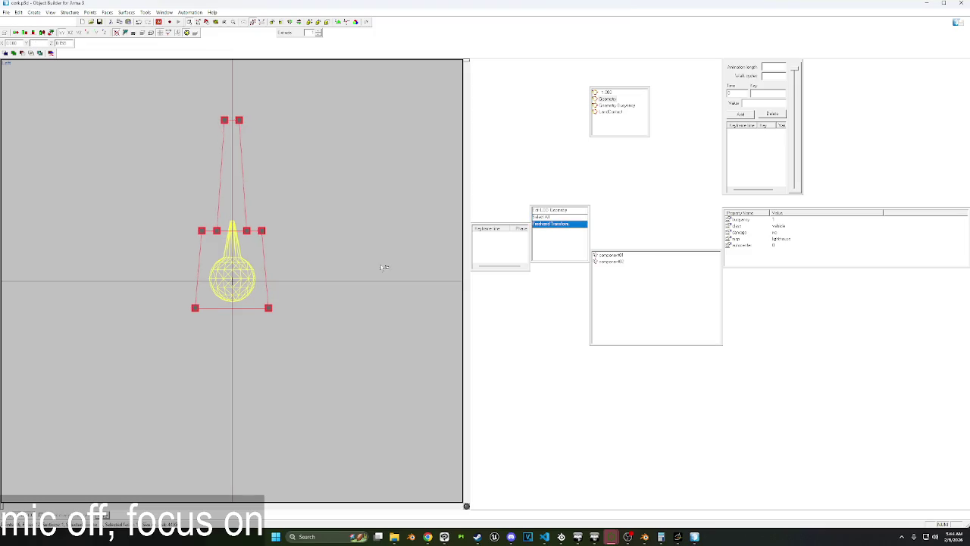
Shift the Geometry Buoyancy shape slightly left and lower the three LandContact points.
{"action": "left_click", "coordinate": [618, 105]}
{"action": "left_click_drag", "start_coordinate": [154, 112], "coordinate": [341, 382]}
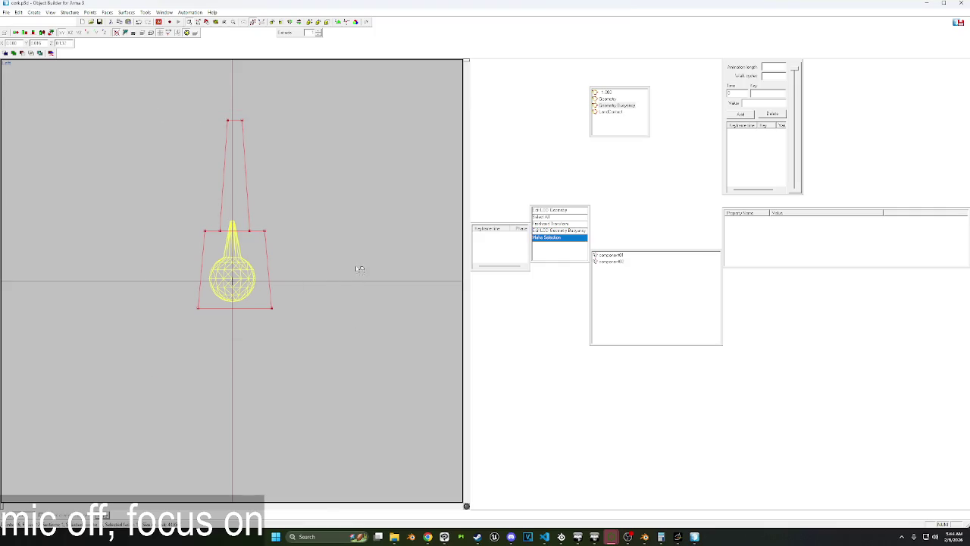
{"action": "left_click_drag", "start_coordinate": [361, 269], "coordinate": [359, 268]}
{"action": "left_click", "coordinate": [613, 111]}
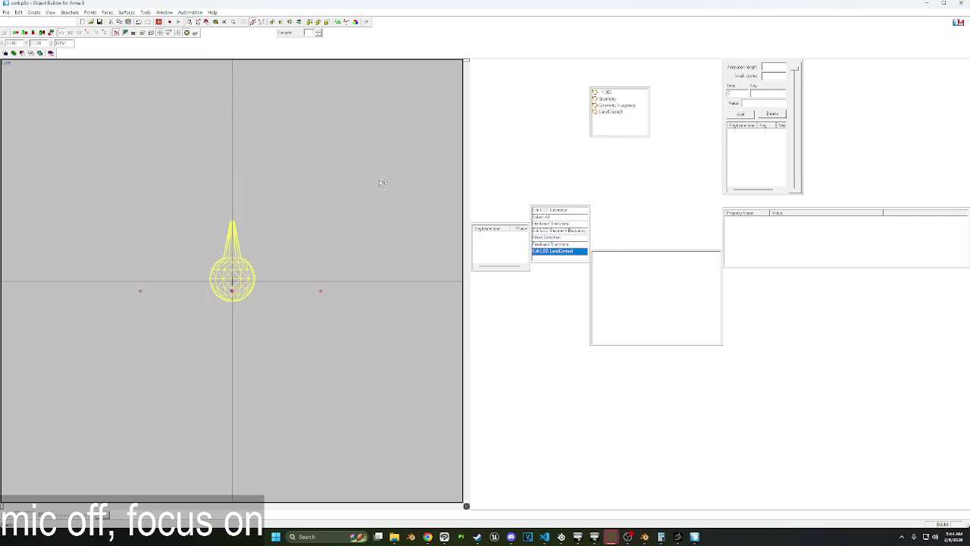
{"action": "left_click_drag", "start_coordinate": [378, 204], "coordinate": [379, 207]}
{"action": "left_click", "coordinate": [608, 99]}
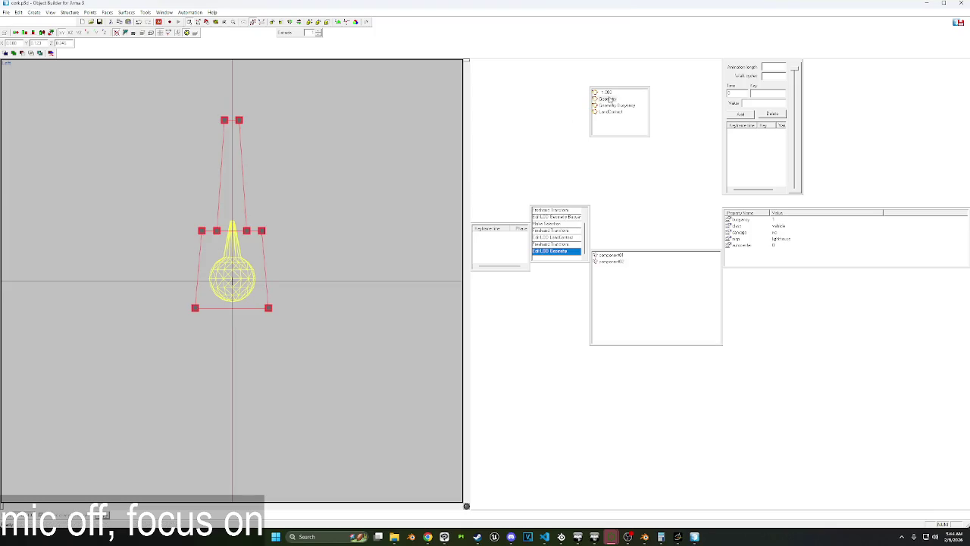
{"action": "left_click", "coordinate": [614, 105]}
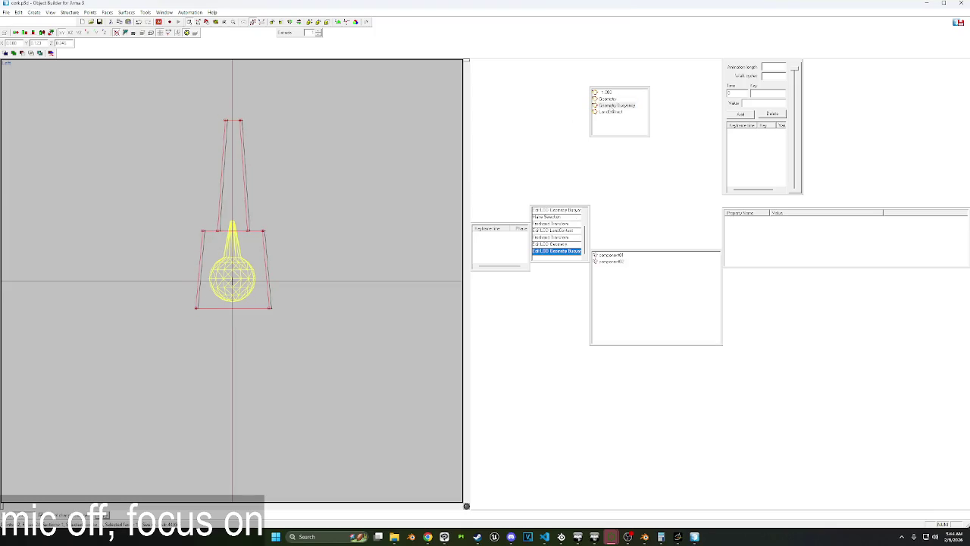
Delete and move the buoyancy box, undoing each change back to the original.
{"action": "key", "text": "Delete"}
{"action": "key", "text": "ctrl+z"}
{"action": "left_click_drag", "start_coordinate": [309, 173], "coordinate": [377, 169]}
{"action": "key", "text": "ctrl+z"}
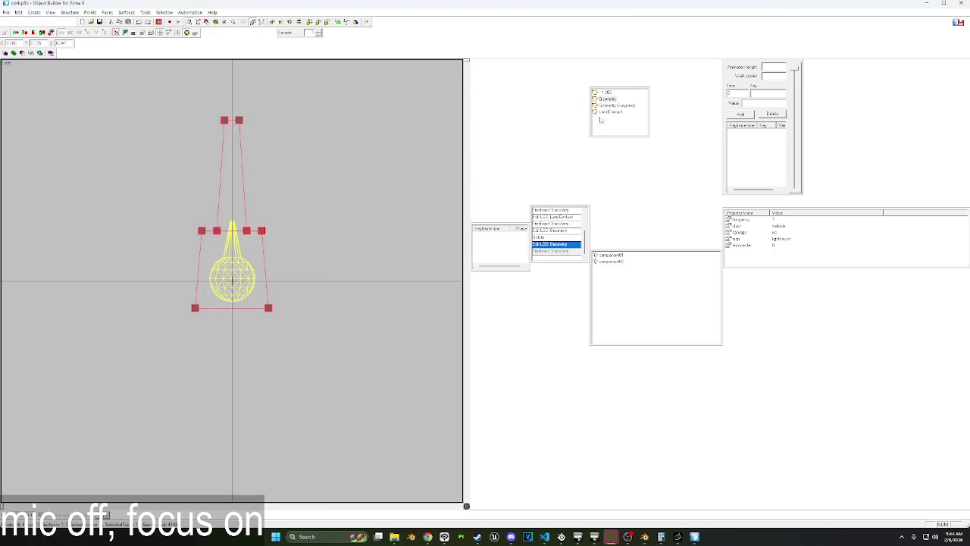
{"action": "key", "text": "ctrl+z"}
{"action": "key", "text": "ctrl+a"}
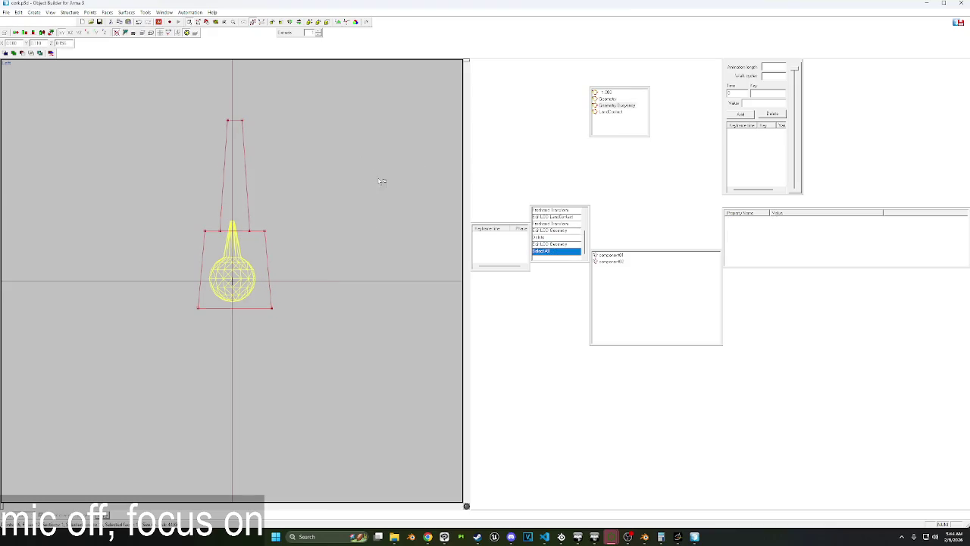
{"action": "left_click_drag", "start_coordinate": [384, 220], "coordinate": [385, 221]}
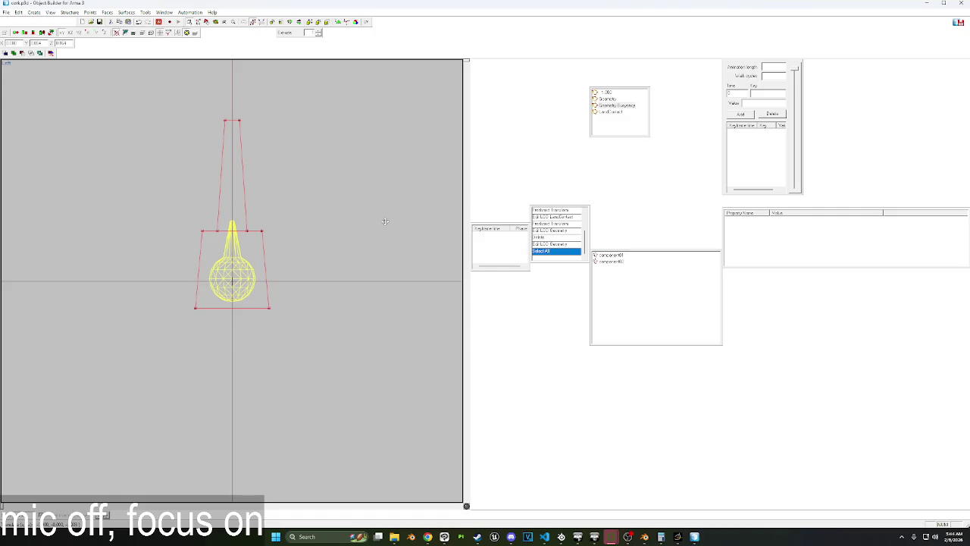
{"action": "left_click", "coordinate": [385, 221]}
Review the Geometry, LandContact and Geometry Buoyancy LODs, then close the cork model.
{"action": "left_click", "coordinate": [612, 99]}
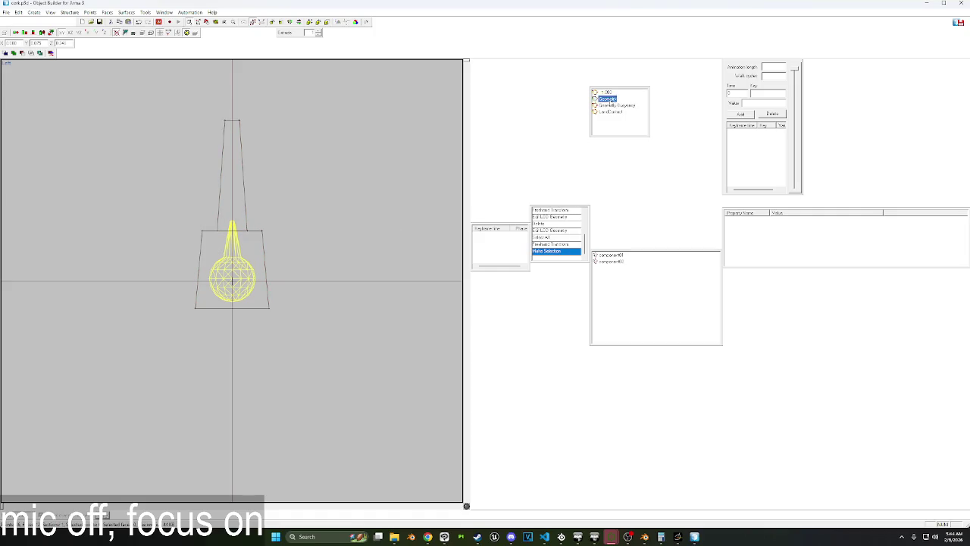
{"action": "left_click", "coordinate": [611, 112]}
{"action": "left_click", "coordinate": [606, 106]}
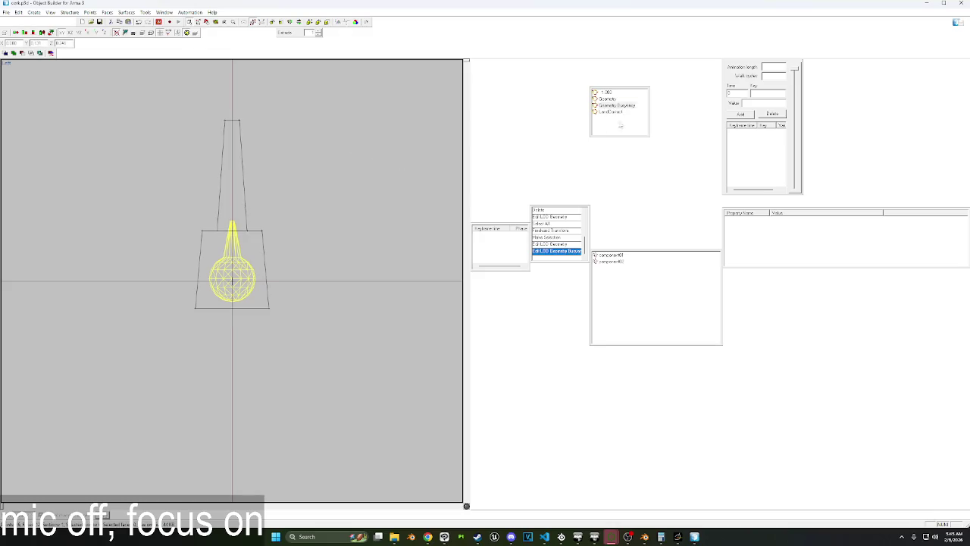
{"action": "left_click", "coordinate": [961, 3]}
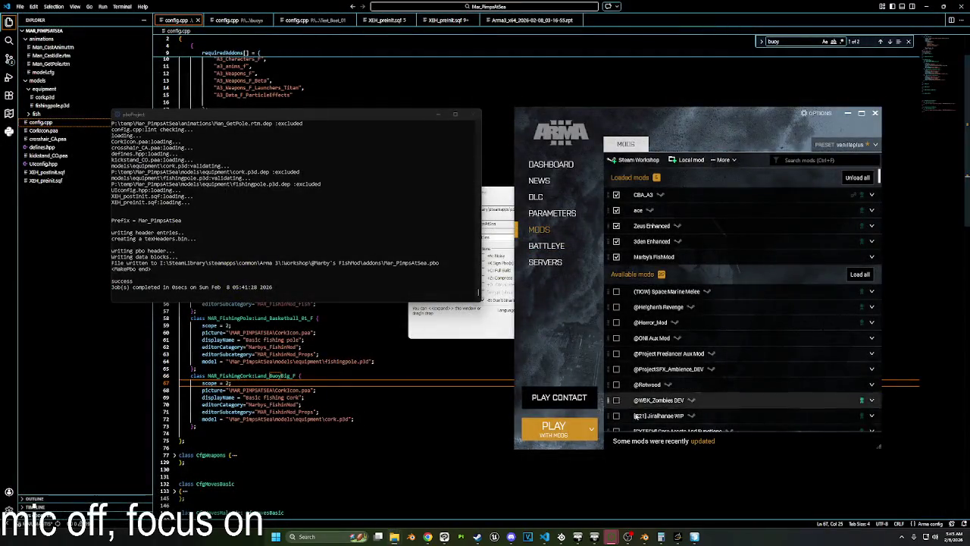
{"action": "mouse_move", "coordinate": [611, 537]}
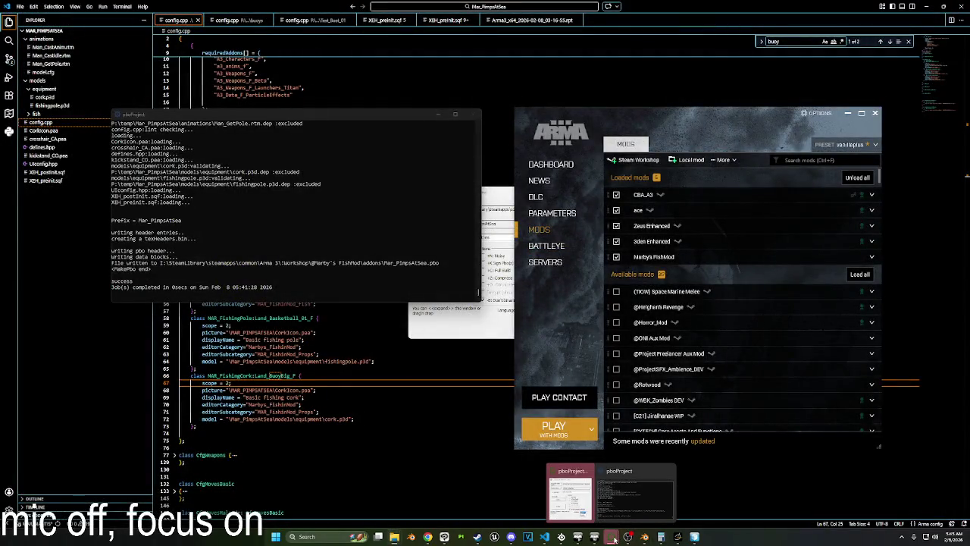
Rebuild the mod PBO in pboProject, launch Arma 3 and enter the Virtual Reality editor.
{"action": "left_click", "coordinate": [573, 493]}
{"action": "left_click", "coordinate": [448, 288]}
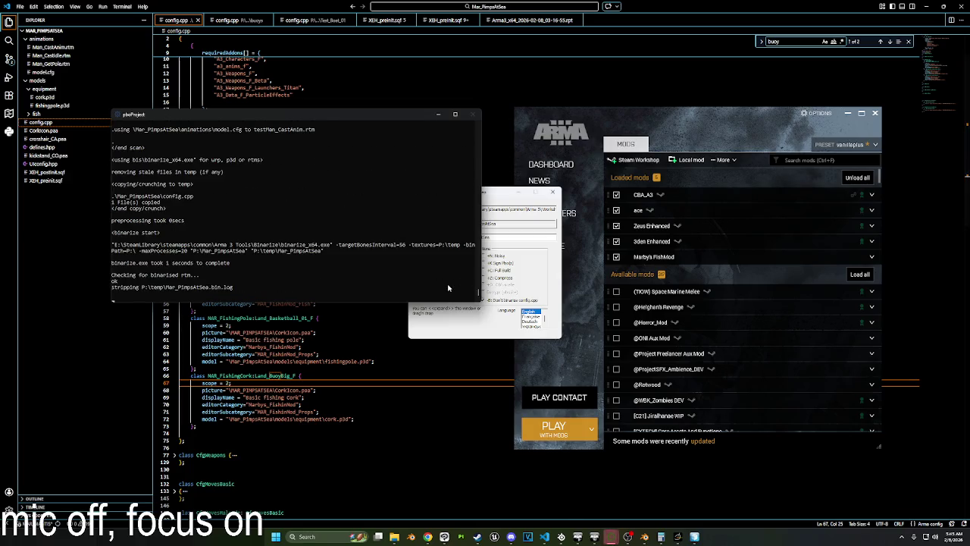
{"action": "left_click", "coordinate": [554, 427]}
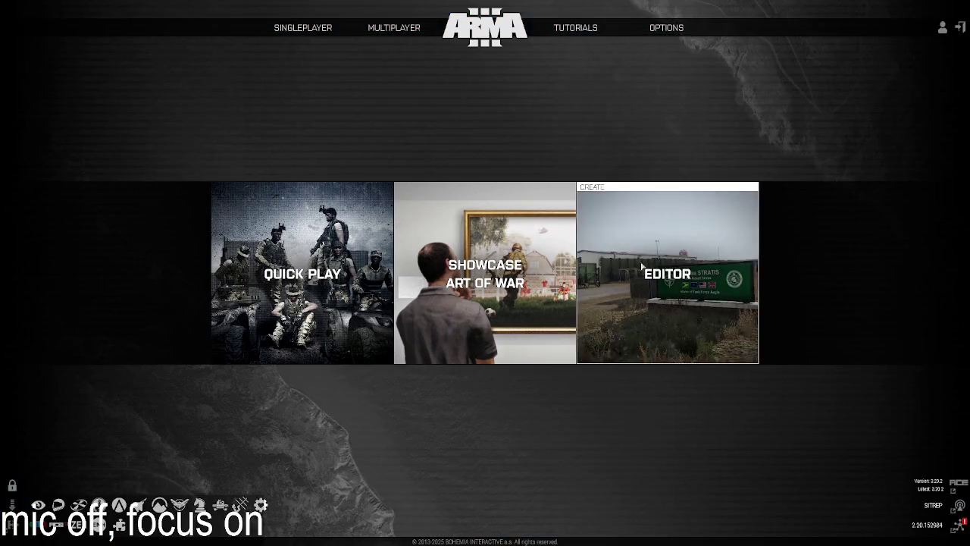
{"action": "left_click", "coordinate": [667, 288]}
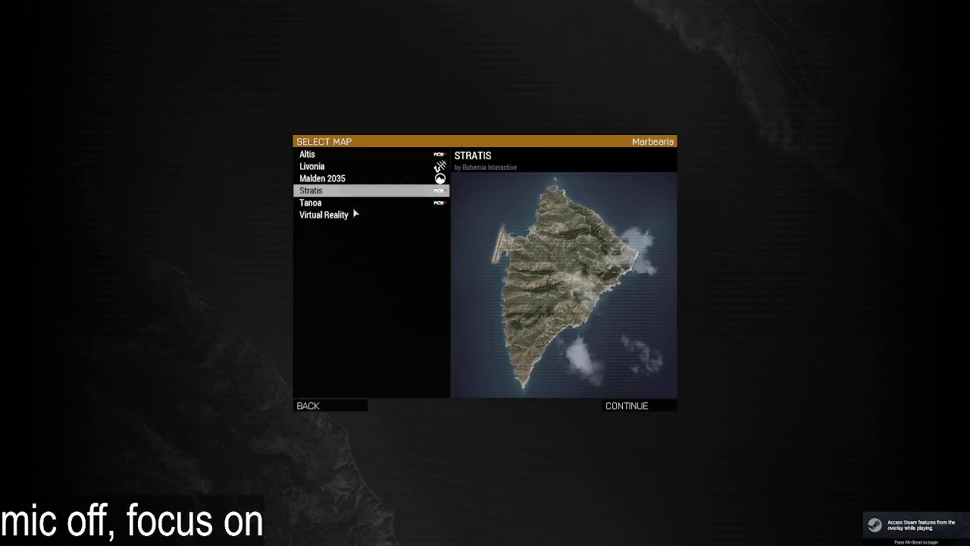
{"action": "left_click", "coordinate": [648, 408]}
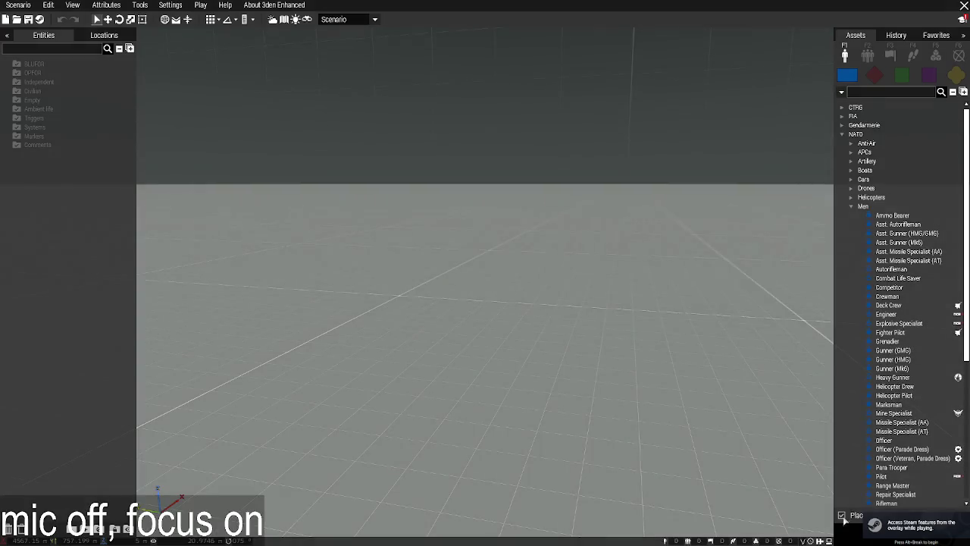
Load the fishingTester mission, sorting the saved missions newest first.
{"action": "left_click", "coordinate": [18, 4]}
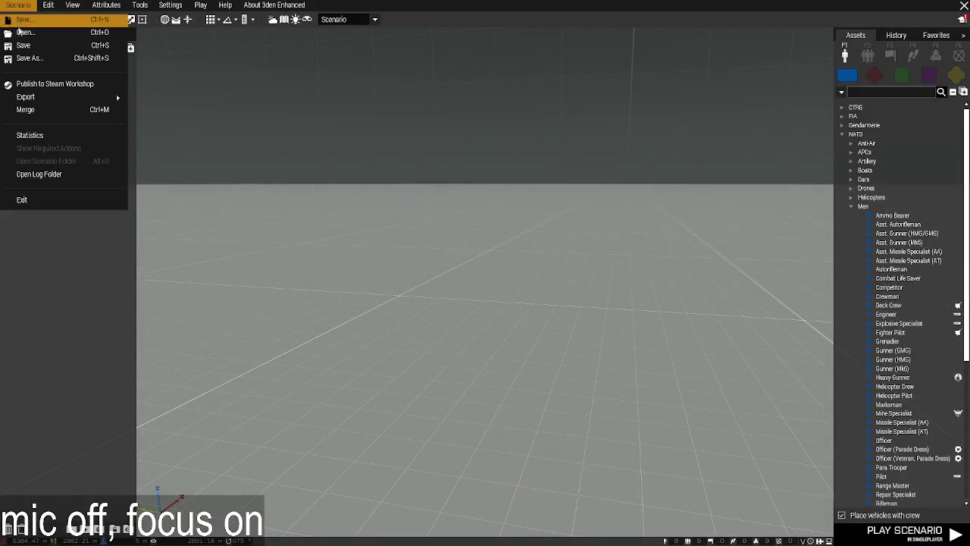
{"action": "left_click", "coordinate": [26, 41]}
{"action": "left_click", "coordinate": [756, 113]}
{"action": "left_click", "coordinate": [755, 114]}
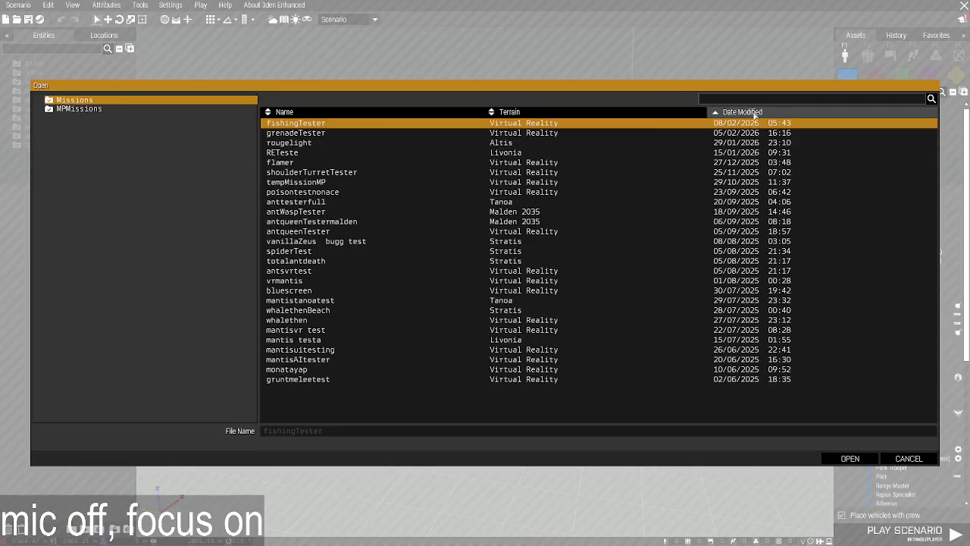
{"action": "left_click", "coordinate": [850, 459]}
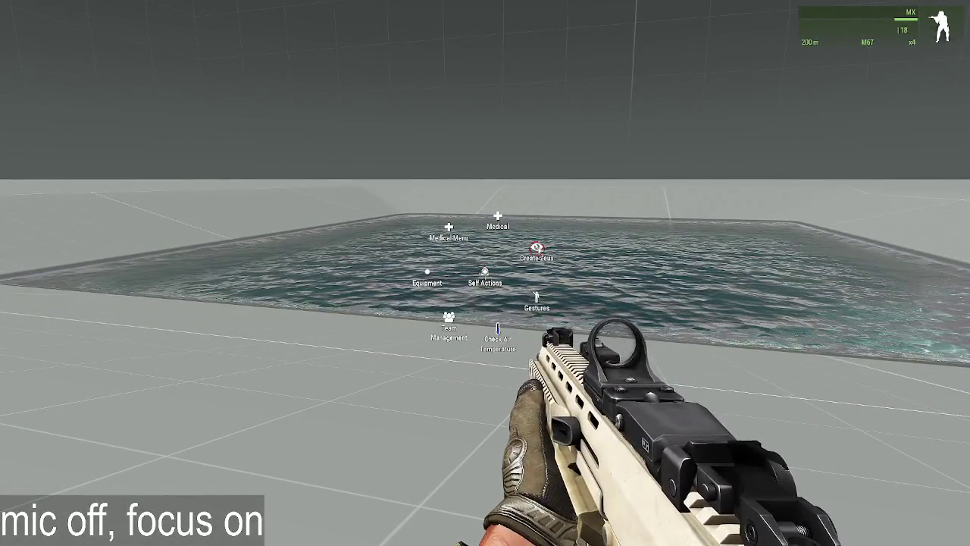
In Zeus, make nearby objects editable, lift the cork above the water, then pause and alt-tab out.
{"action": "key", "text": "y"}
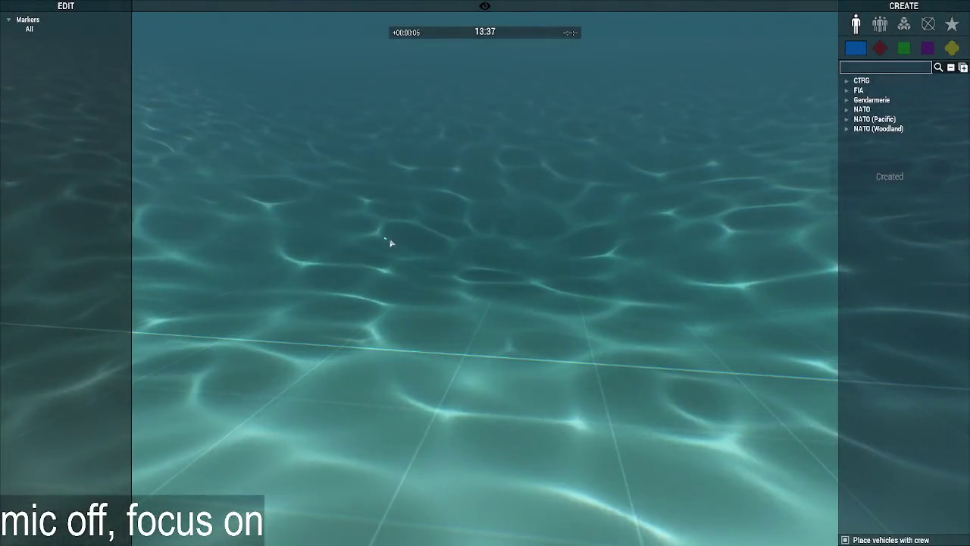
{"action": "right_click", "coordinate": [389, 241]}
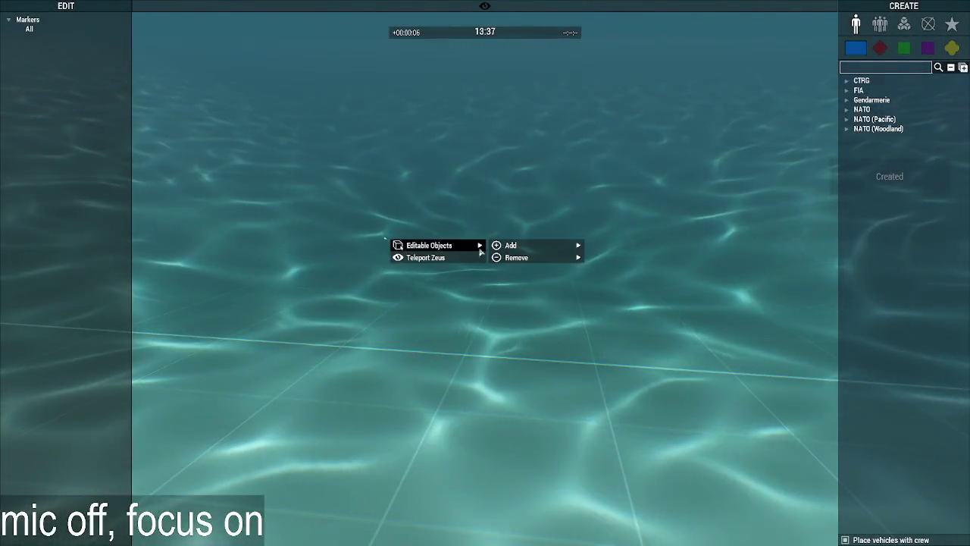
{"action": "right_click", "coordinate": [388, 241]}
{"action": "mouse_move", "coordinate": [535, 246]}
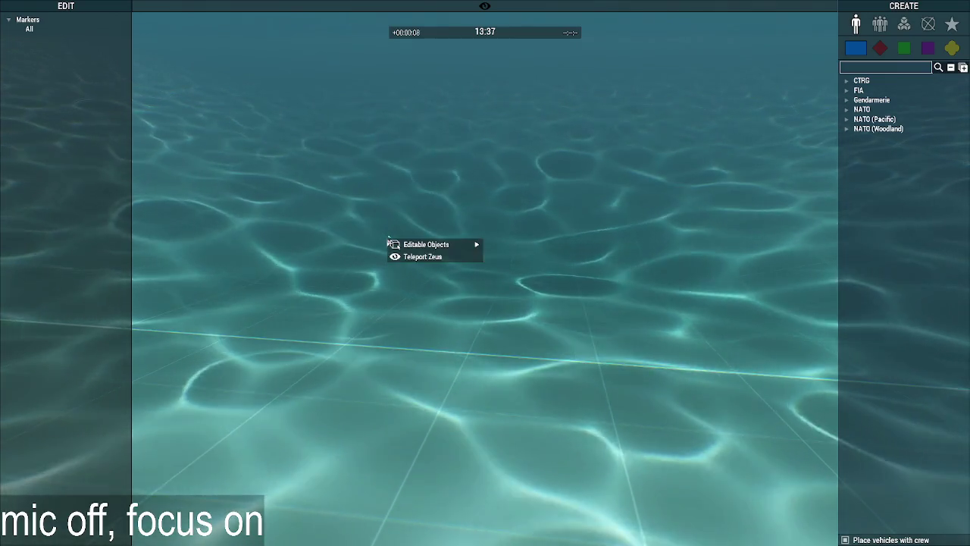
{"action": "right_click", "coordinate": [387, 236]}
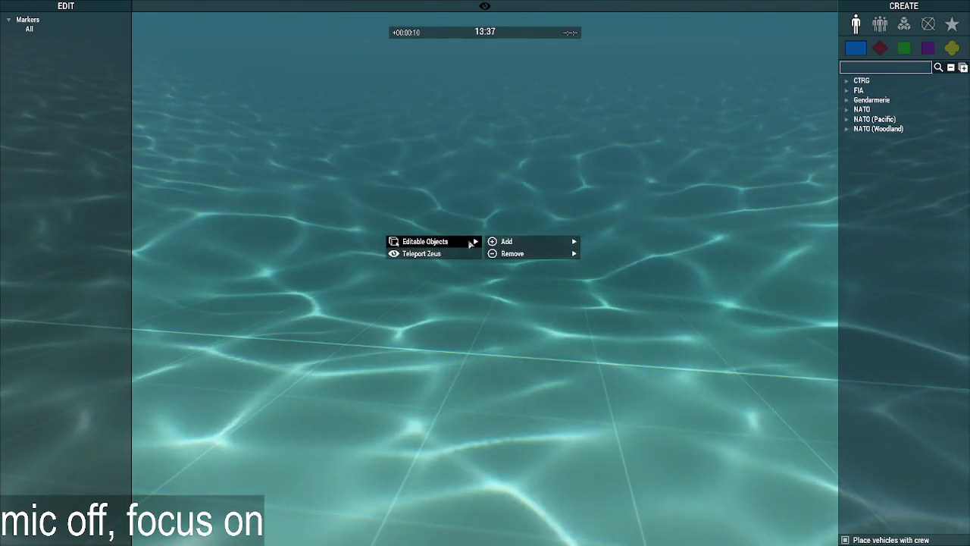
{"action": "left_click", "coordinate": [609, 254]}
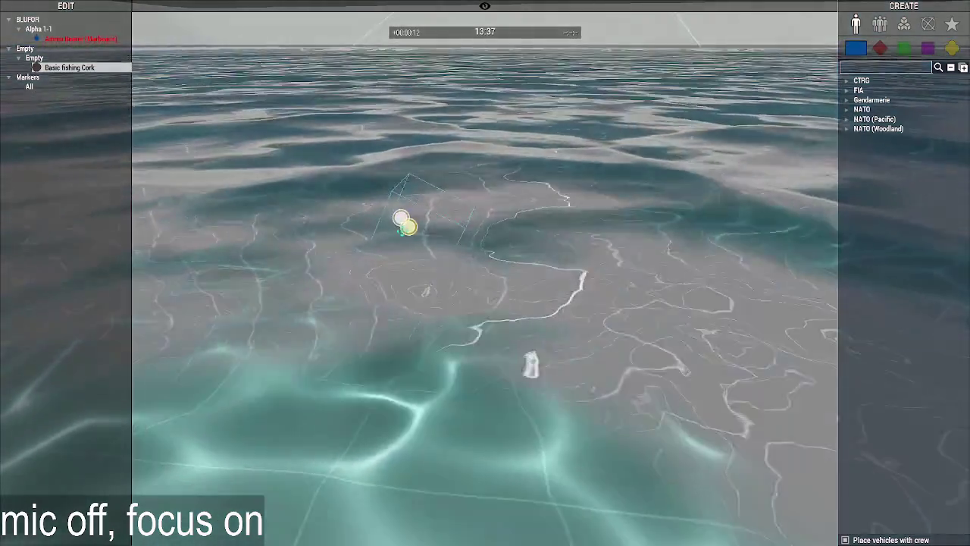
{"action": "scroll", "coordinate": [505, 244], "scroll_direction": "down", "scroll_amount": 5}
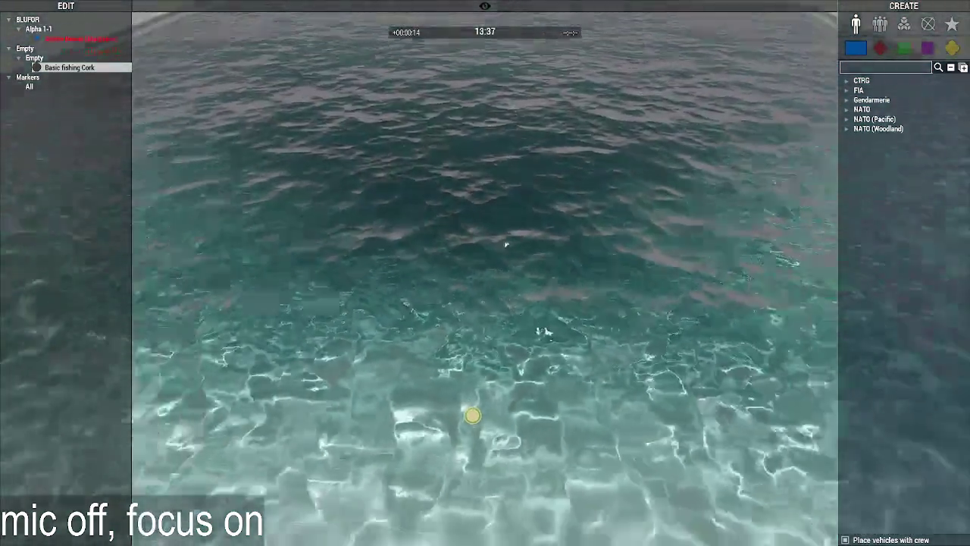
{"action": "scroll", "coordinate": [506, 245], "scroll_direction": "up", "scroll_amount": 5}
{"action": "left_click_drag", "start_coordinate": [479, 357], "coordinate": [550, 134], "text": "alt"}
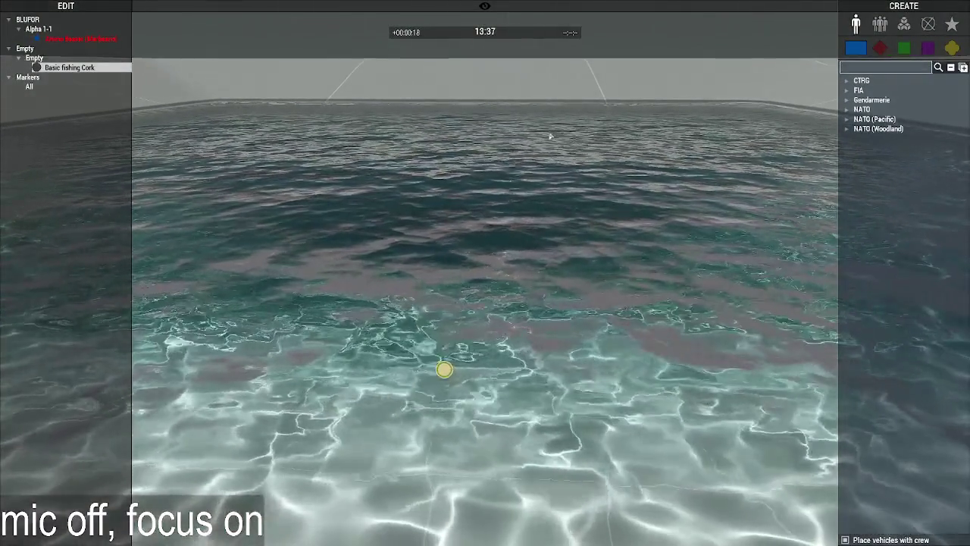
{"action": "key", "text": "Escape"}
{"action": "key", "text": "alt+Tab"}
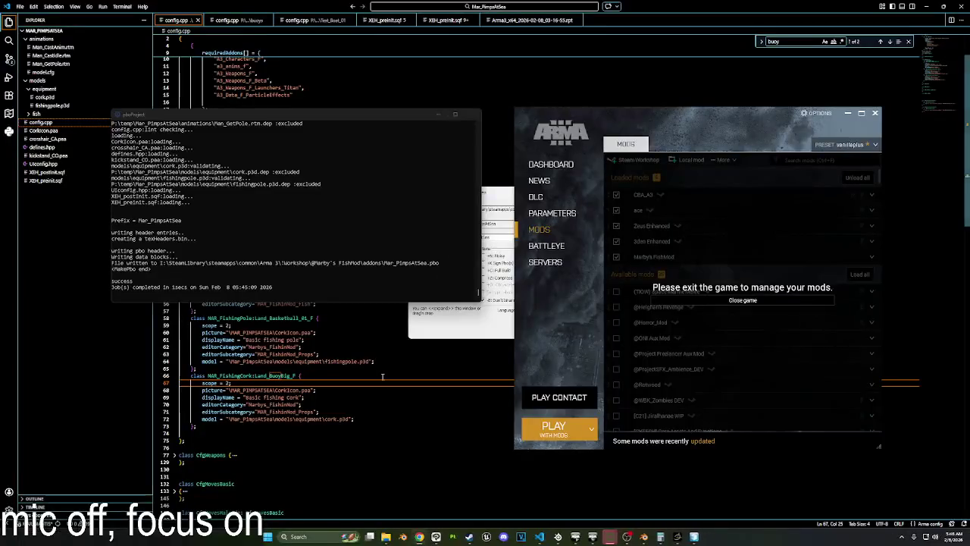
Inspect the reference buoy's Memory and Geometry Buoyancy LODs, then switch back to cork.p3d.
{"action": "left_click", "coordinate": [692, 504]}
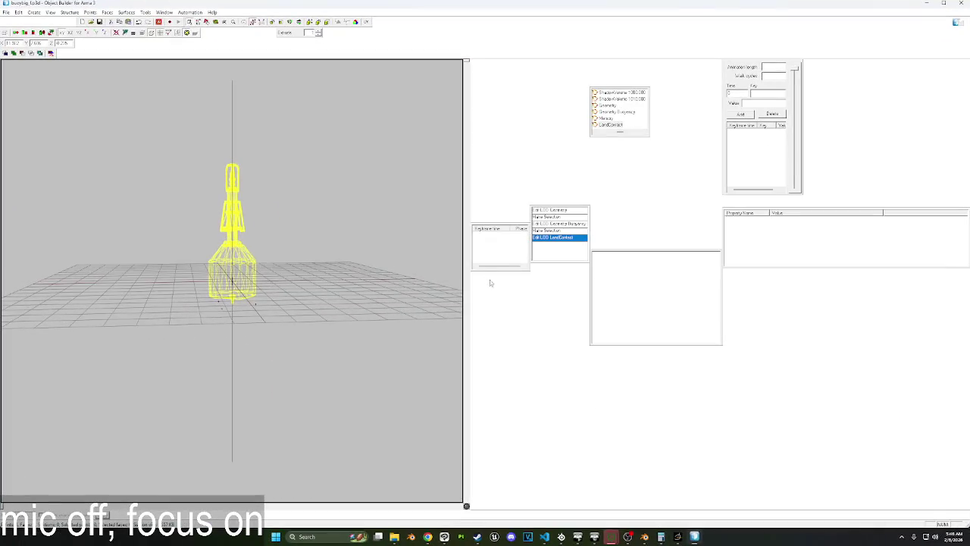
{"action": "scroll", "coordinate": [540, 162], "scroll_direction": "up", "scroll_amount": 2}
{"action": "scroll", "coordinate": [543, 162], "scroll_direction": "up", "scroll_amount": 3}
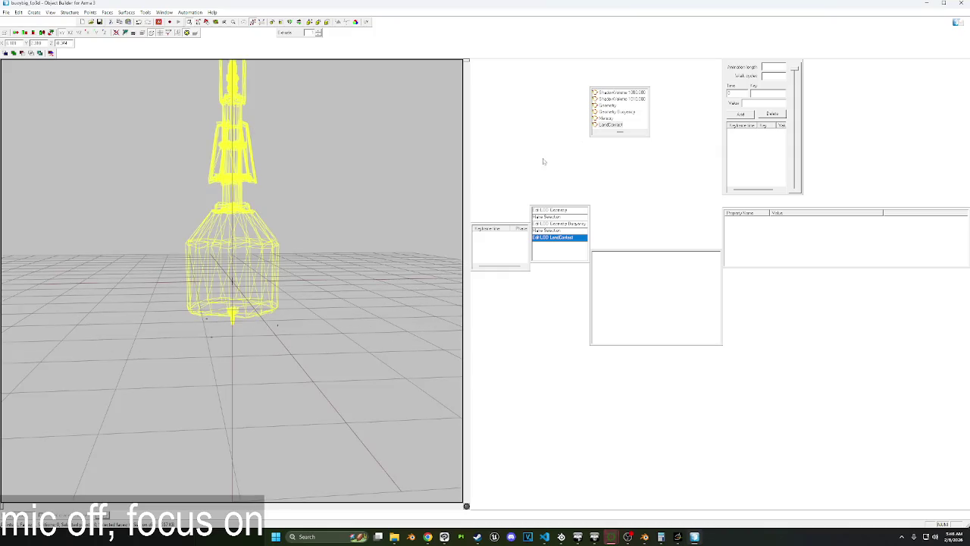
{"action": "scroll", "coordinate": [311, 355], "scroll_direction": "up", "scroll_amount": 1}
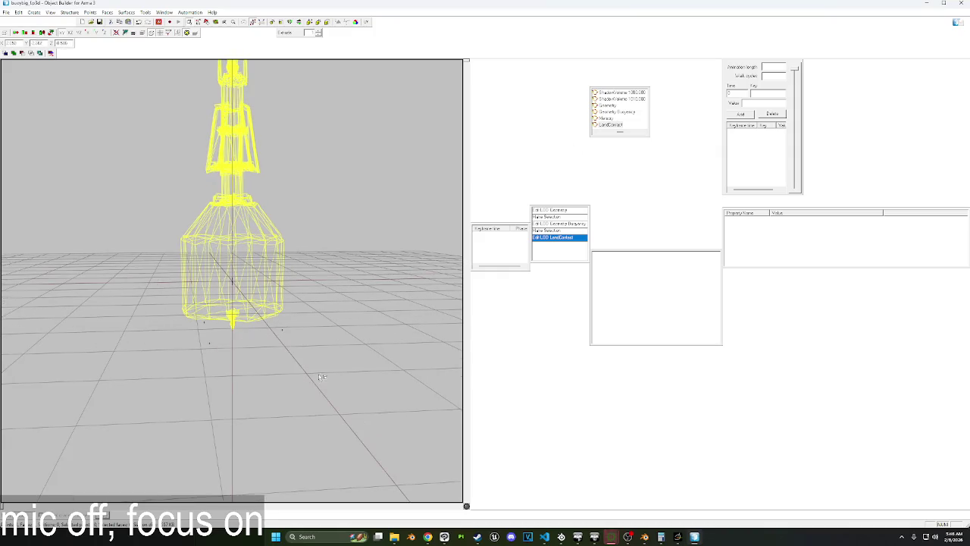
{"action": "left_click_drag", "start_coordinate": [322, 377], "coordinate": [188, 334]}
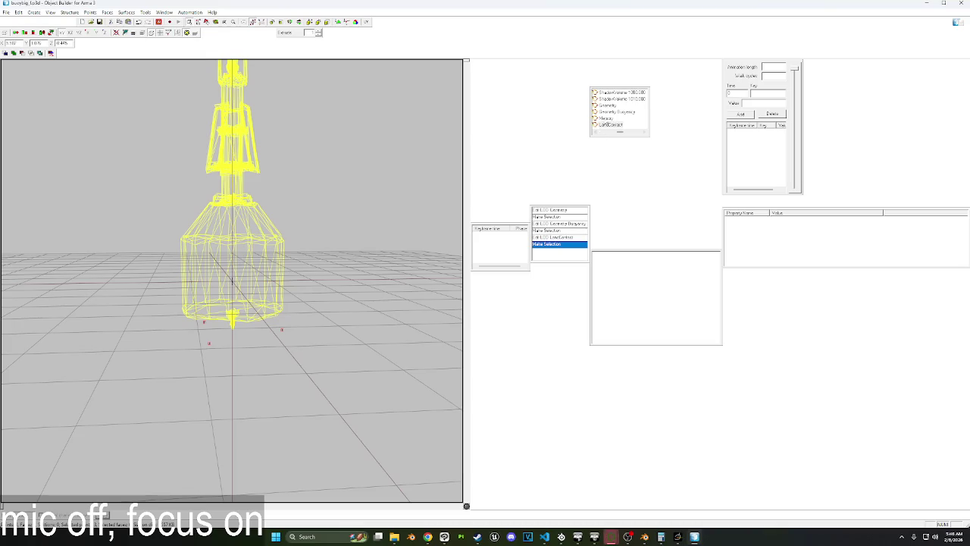
{"action": "left_click", "coordinate": [607, 118]}
{"action": "left_click", "coordinate": [614, 112]}
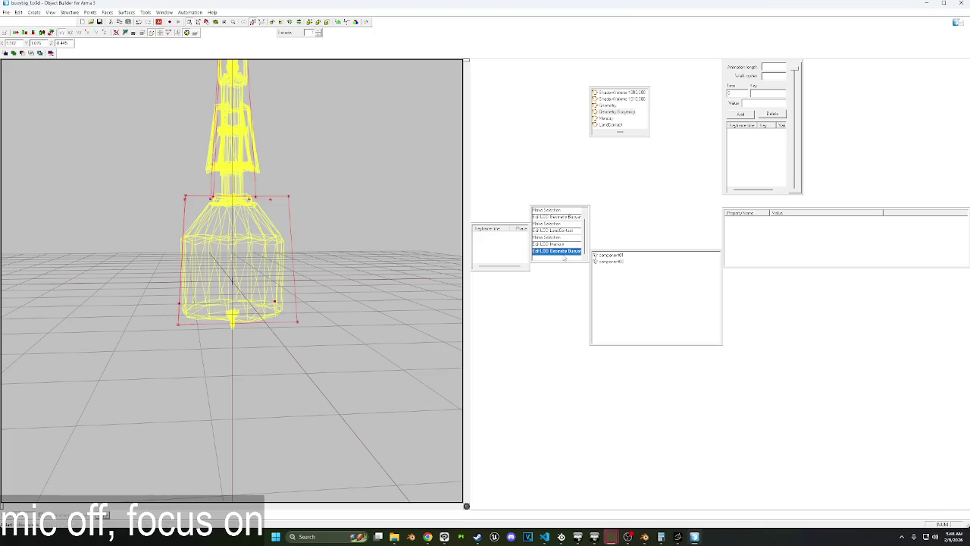
{"action": "left_click", "coordinate": [926, 6]}
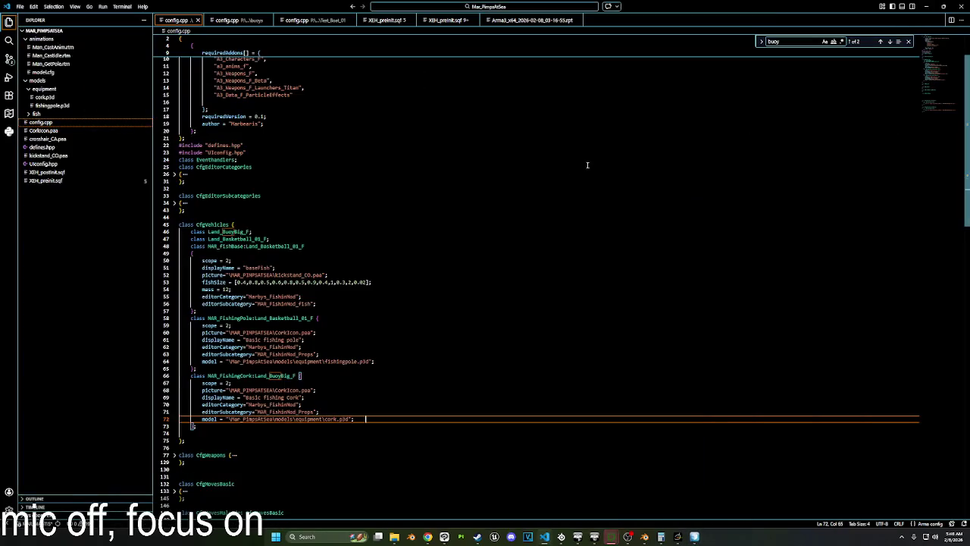
{"action": "mouse_move", "coordinate": [694, 537]}
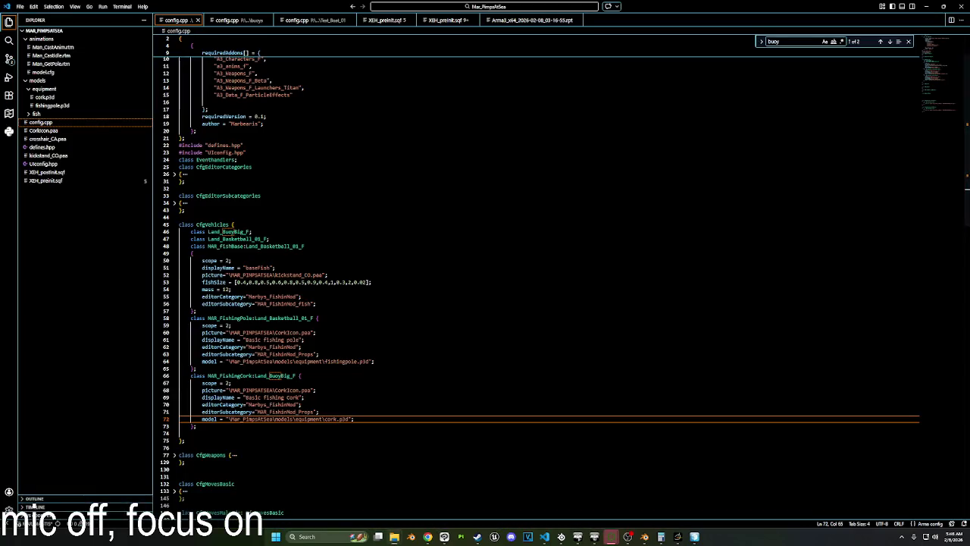
{"action": "left_click", "coordinate": [611, 537]}
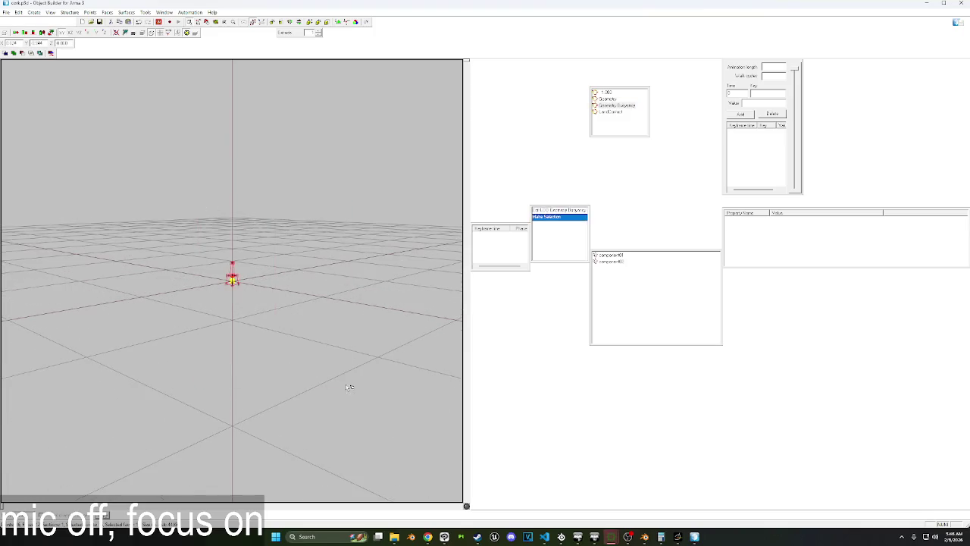
Preview a 0.5 Scale Points on the buoyancy box, cancel it, and minimise Object Builder.
{"action": "key", "text": "Delete"}
{"action": "key", "text": "ctrl+v"}
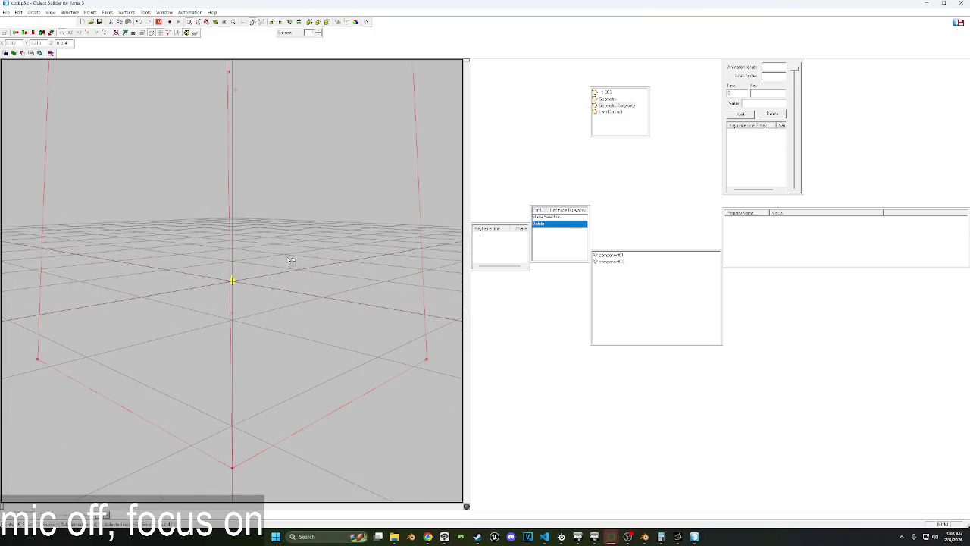
{"action": "right_click_drag", "start_coordinate": [291, 260], "coordinate": [248, 145]}
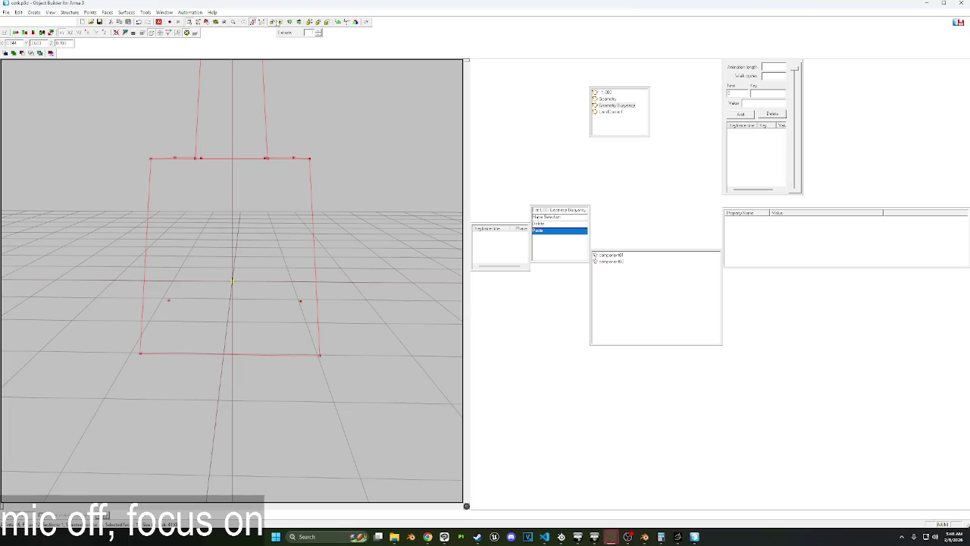
{"action": "left_click", "coordinate": [326, 22]}
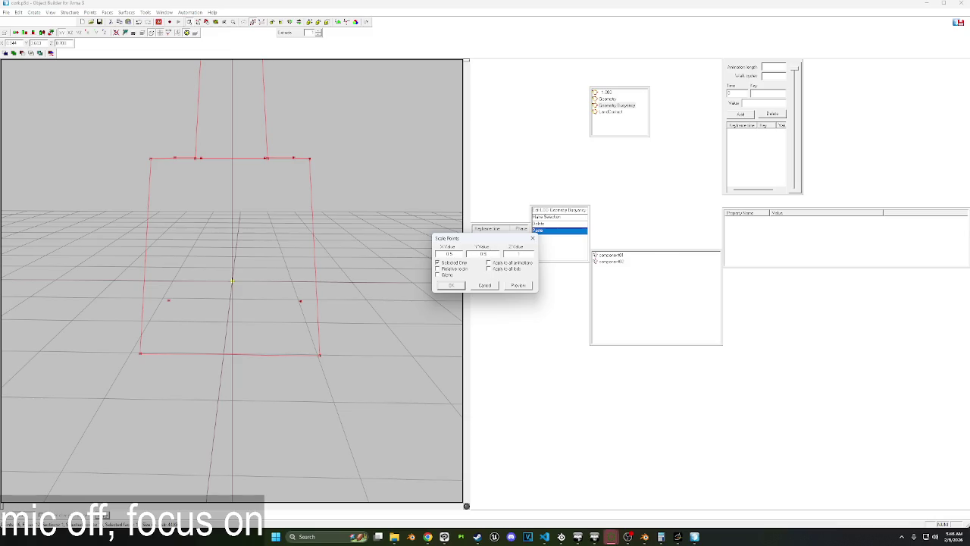
{"action": "type", "text": "0.5"}
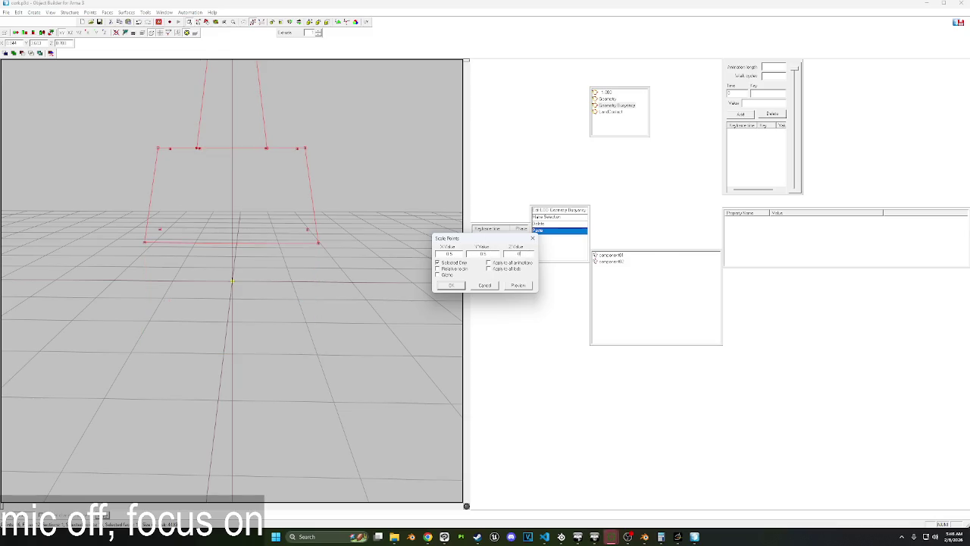
{"action": "left_click", "coordinate": [521, 286]}
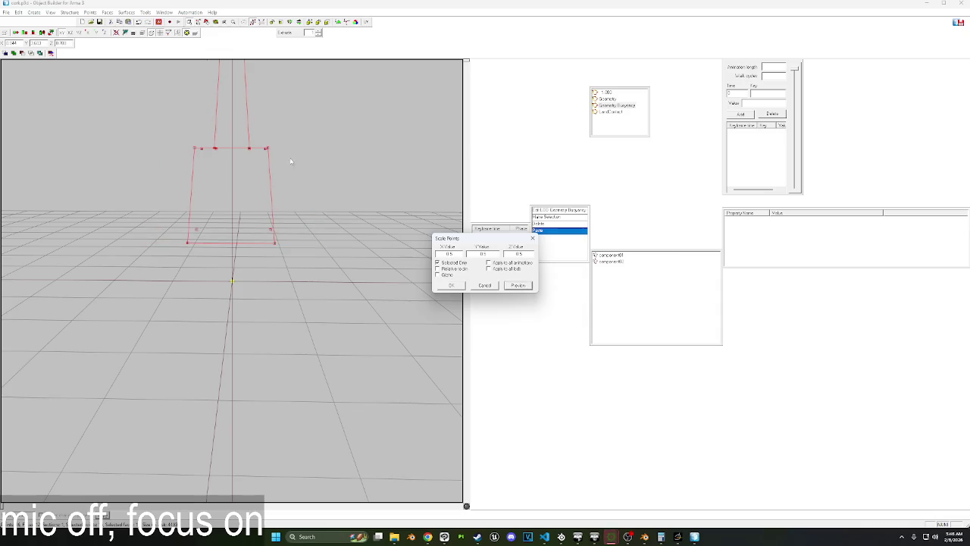
{"action": "left_click", "coordinate": [488, 287]}
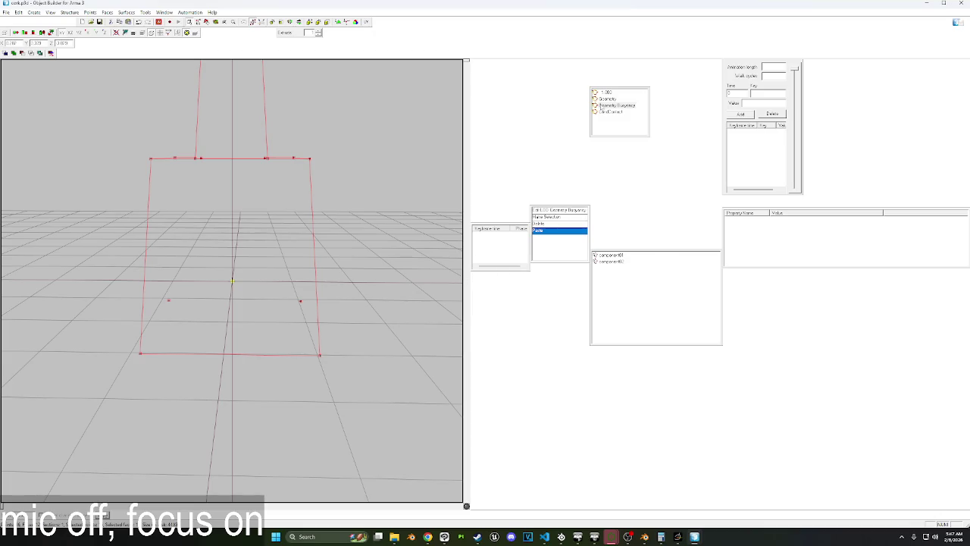
{"action": "left_click", "coordinate": [962, 3]}
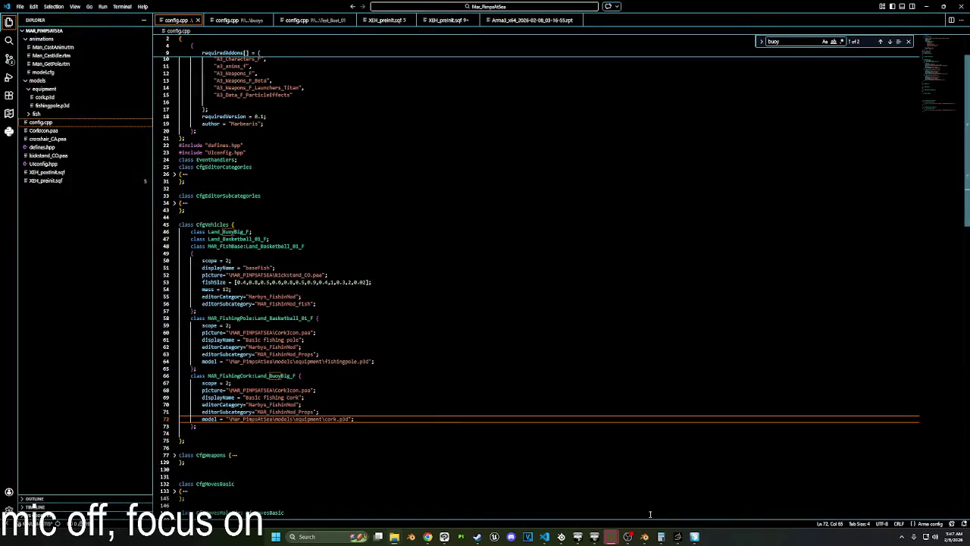
Crunch the mod into Mar_PimpsAtSea.pbo and launch Arma 3 with mods.
{"action": "left_click", "coordinate": [616, 538]}
{"action": "left_click", "coordinate": [440, 291]}
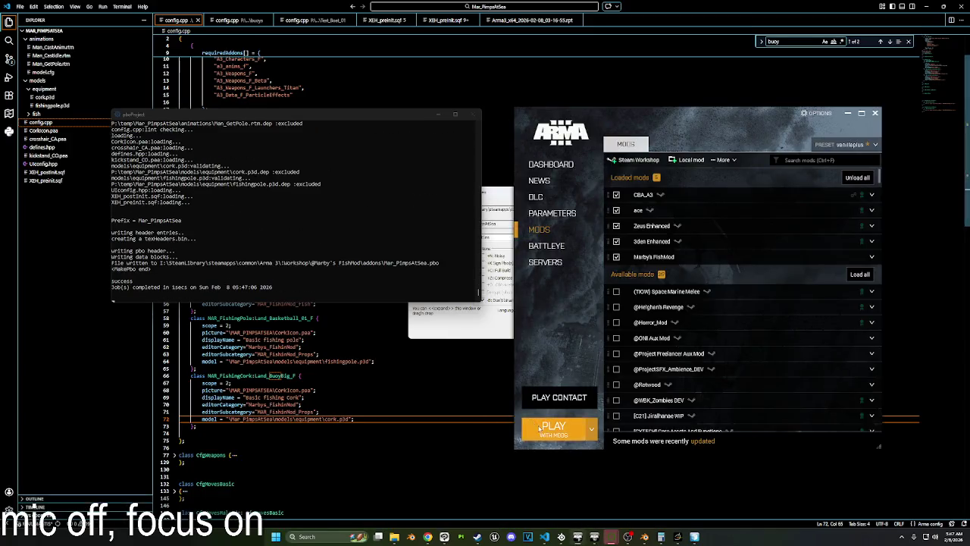
{"action": "left_click", "coordinate": [553, 428]}
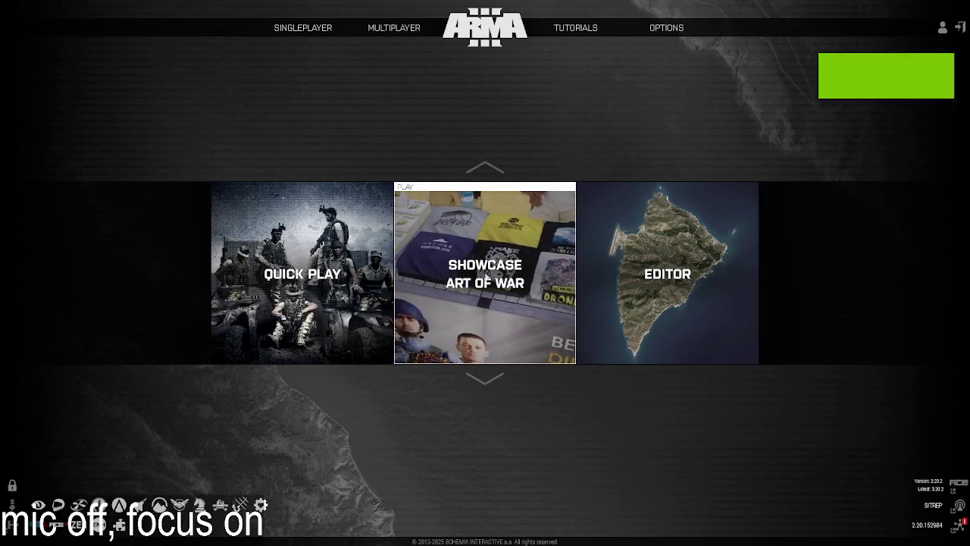
Open the editor on Virtual Reality and load fishingTester from the newest-first mission list.
{"action": "left_click", "coordinate": [667, 234]}
{"action": "double_click", "coordinate": [325, 214]}
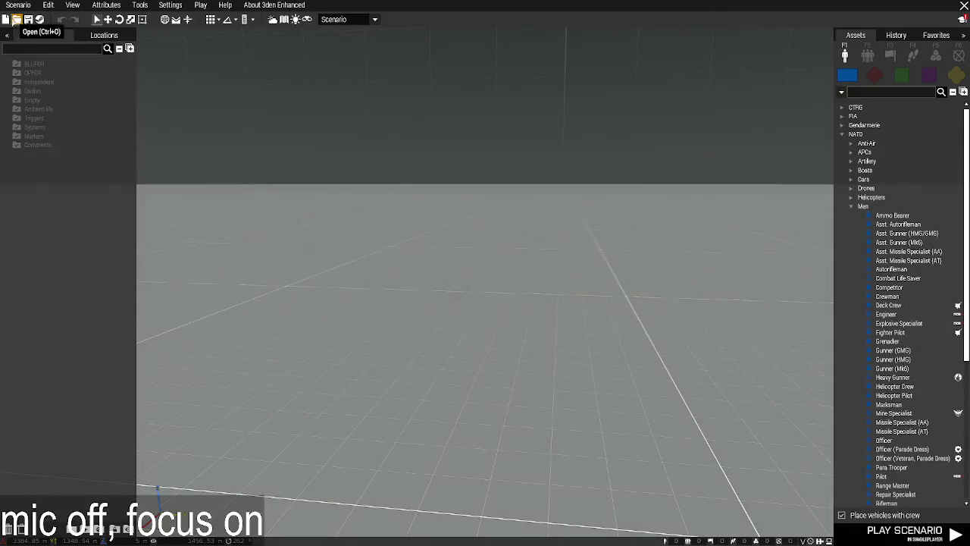
{"action": "left_click", "coordinate": [18, 5]}
{"action": "left_click", "coordinate": [25, 32]}
{"action": "left_click", "coordinate": [740, 112]}
{"action": "left_click", "coordinate": [739, 112]}
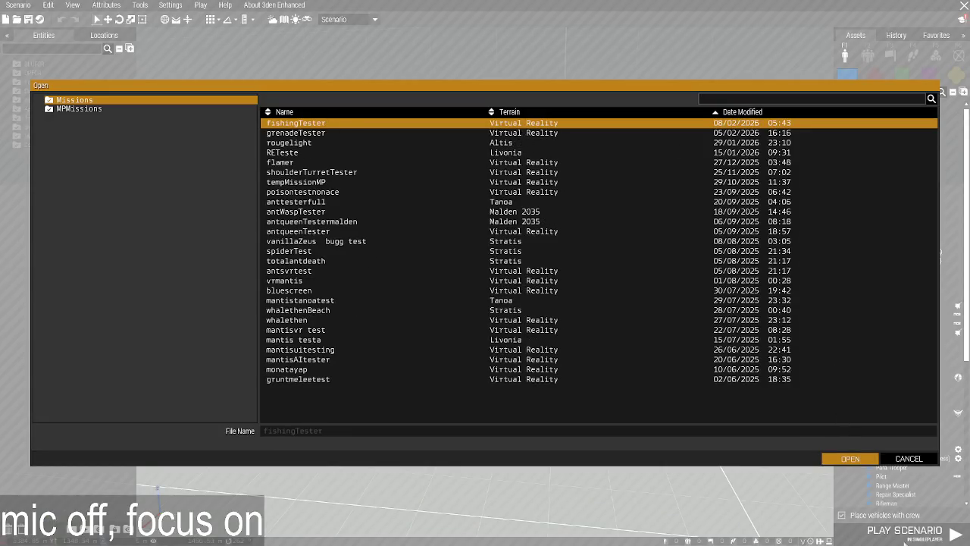
{"action": "key", "text": "Return"}
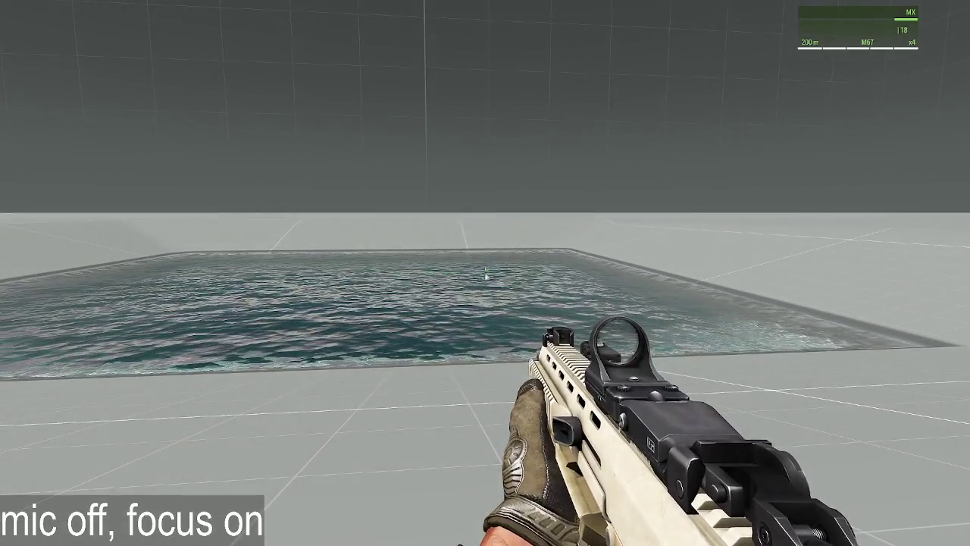
Create Zeus via ACE self-interaction, make objects within 100 m editable, lift the cork, then quit.
{"action": "key", "text": "ctrl+super"}
{"action": "left_click", "coordinate": [547, 241]}
{"action": "key", "text": "y"}
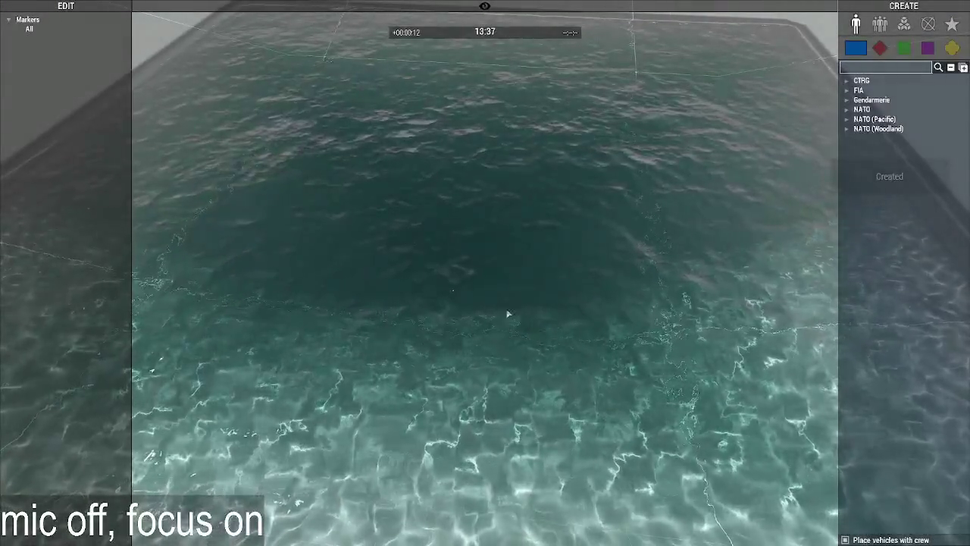
{"action": "right_click", "coordinate": [456, 304]}
{"action": "left_click", "coordinate": [690, 334]}
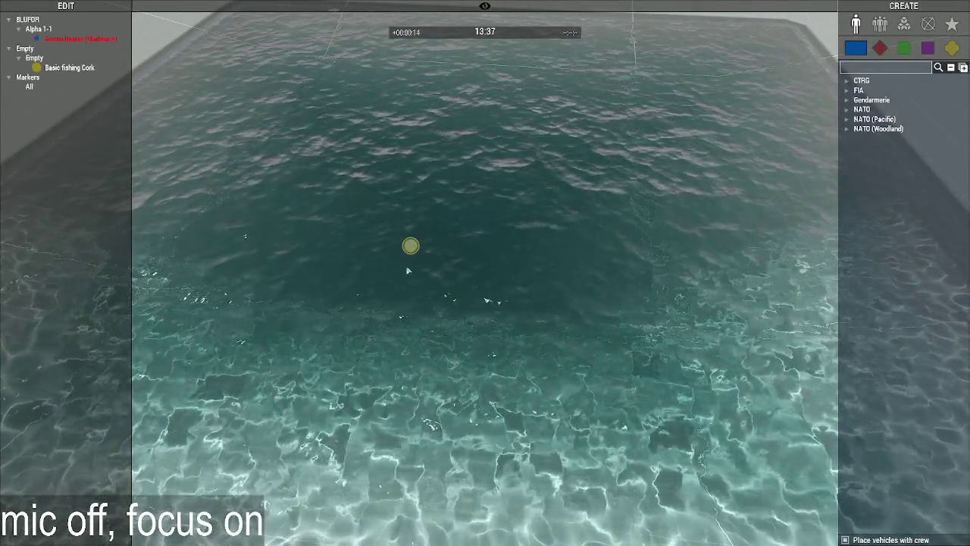
{"action": "left_click_drag", "start_coordinate": [408, 245], "coordinate": [394, 130], "text": "alt"}
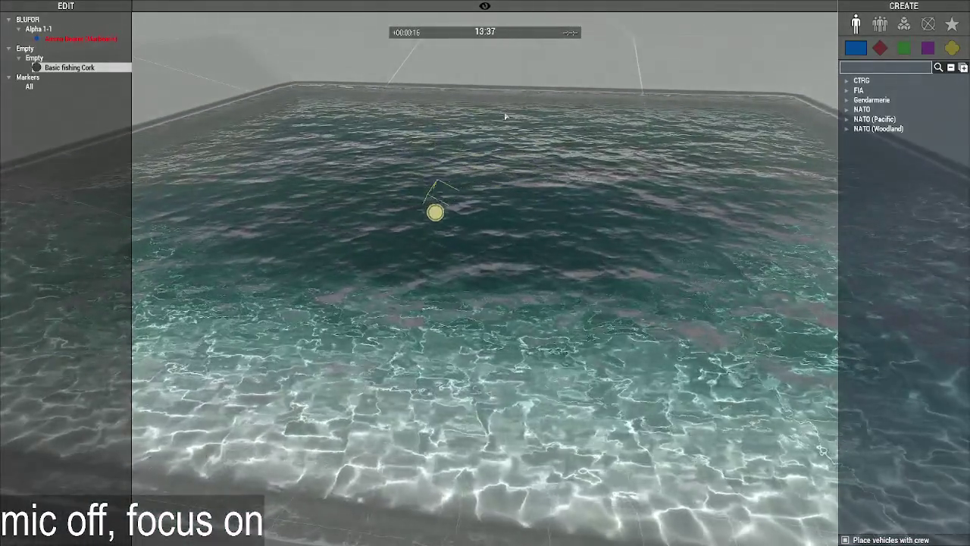
{"action": "key", "text": "Escape"}
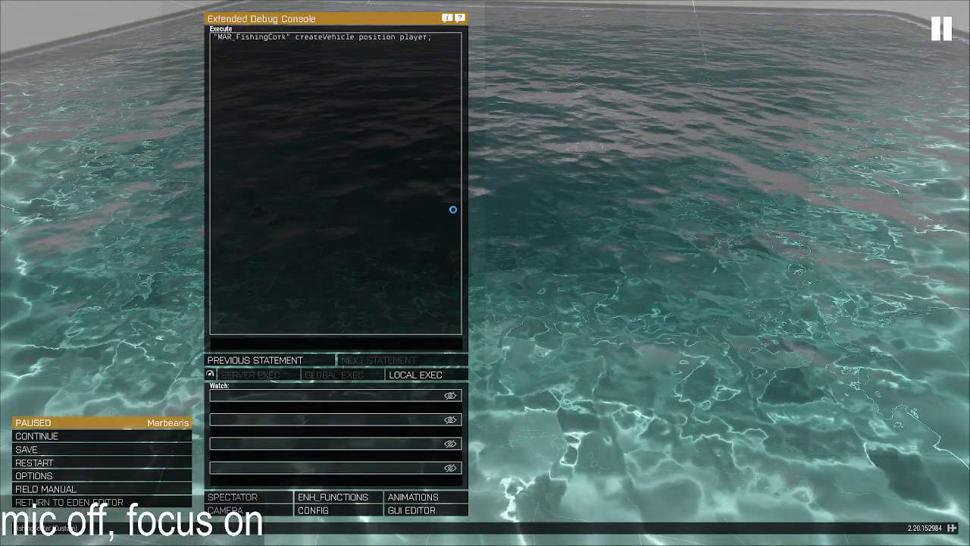
{"action": "key", "text": "alt+F4"}
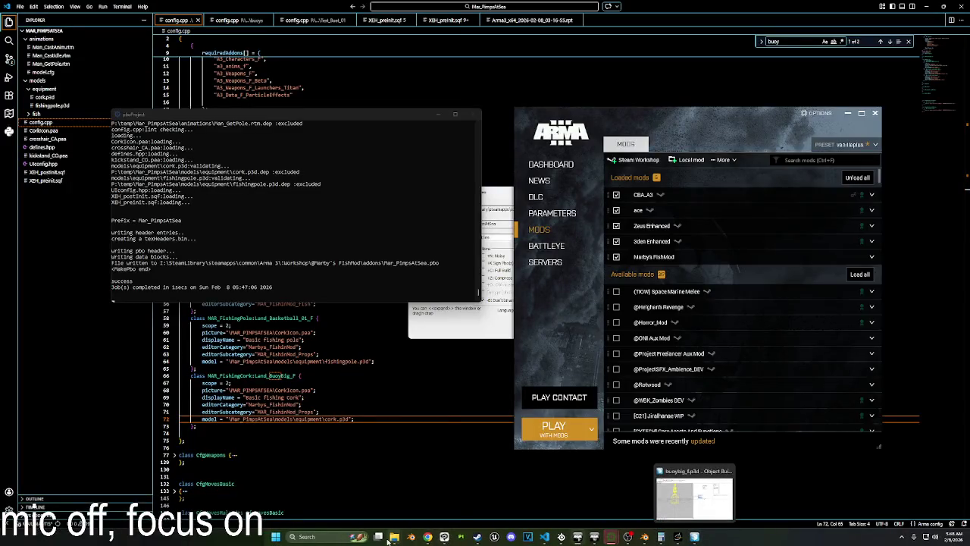
{"action": "mouse_move", "coordinate": [694, 537]}
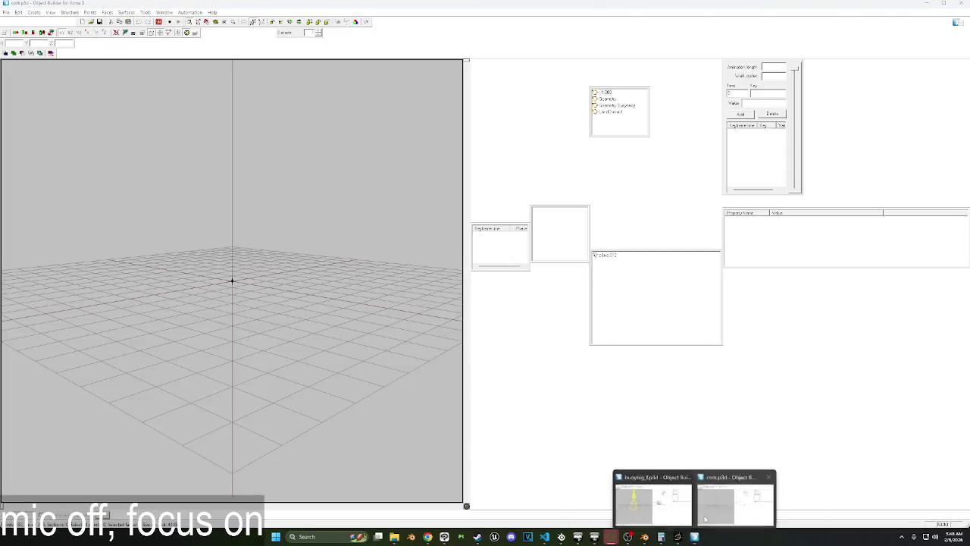
Paste the buoy's copied geometry into cork.p3d's Geometry Buoyancy LOD.
{"action": "left_click", "coordinate": [712, 502]}
{"action": "left_click", "coordinate": [692, 538]}
{"action": "left_click", "coordinate": [610, 106]}
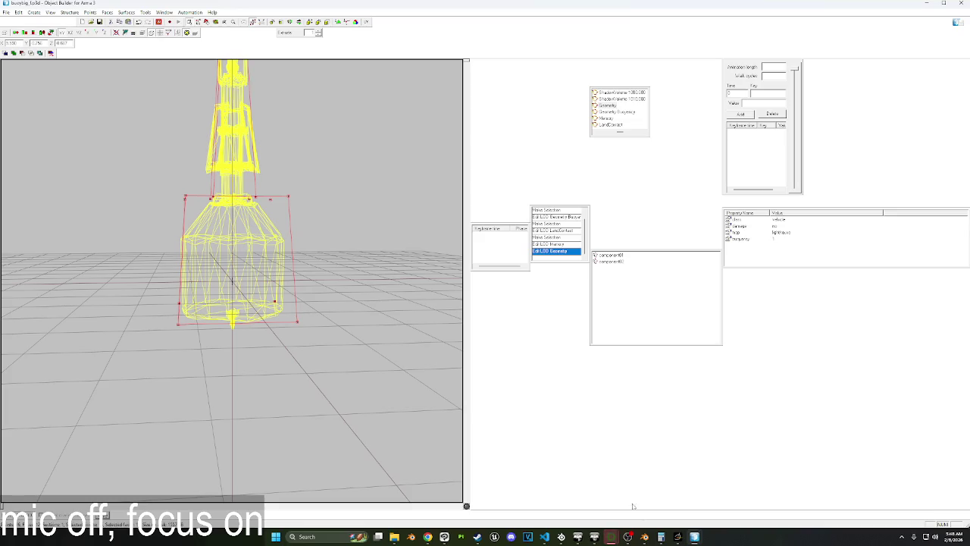
{"action": "mouse_move", "coordinate": [694, 536]}
{"action": "left_click", "coordinate": [724, 486]}
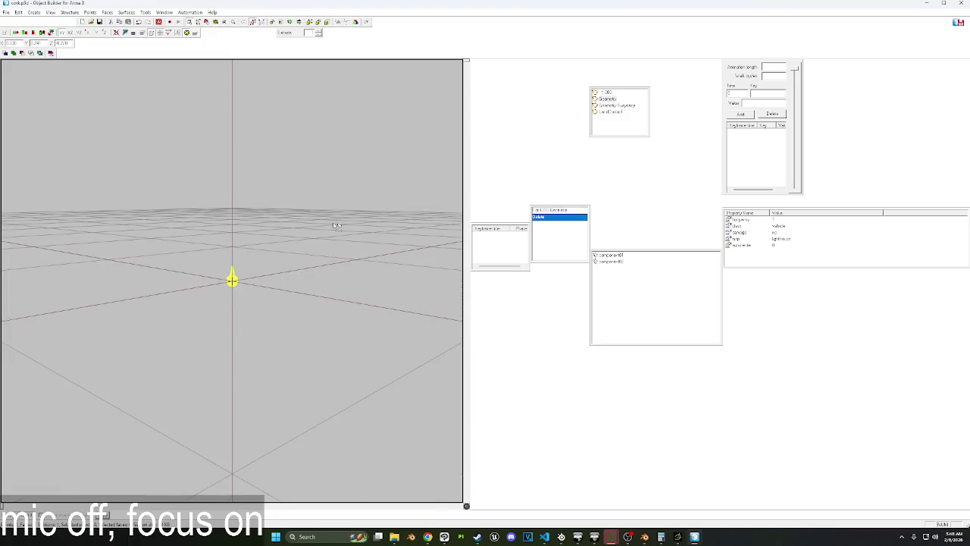
{"action": "key", "text": "ctrl+v"}
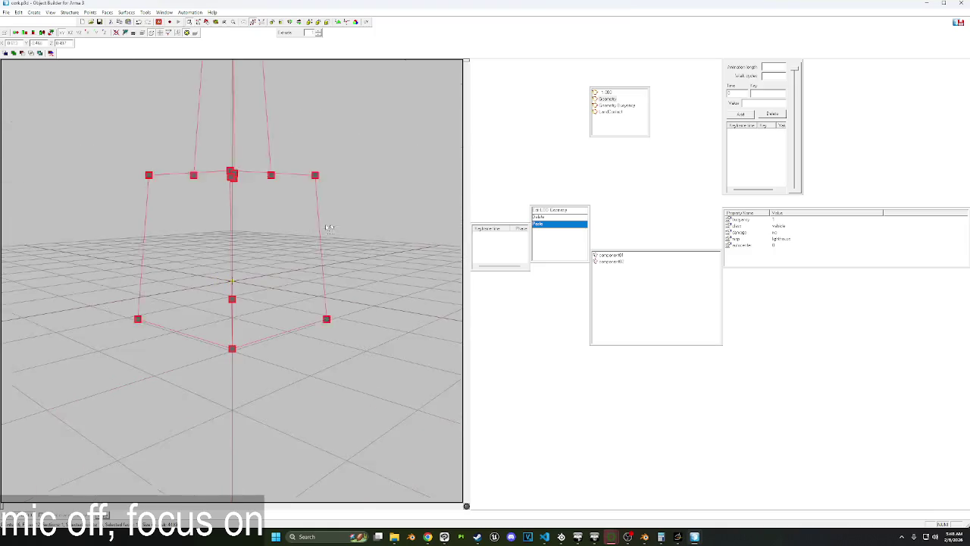
{"action": "left_click", "coordinate": [368, 213]}
{"action": "left_click", "coordinate": [610, 106]}
Delete the tall tower part of the pasted geometry, leaving only the box.
{"action": "scroll", "coordinate": [321, 232], "scroll_direction": "up", "scroll_amount": 3}
{"action": "scroll", "coordinate": [321, 233], "scroll_direction": "up", "scroll_amount": 2}
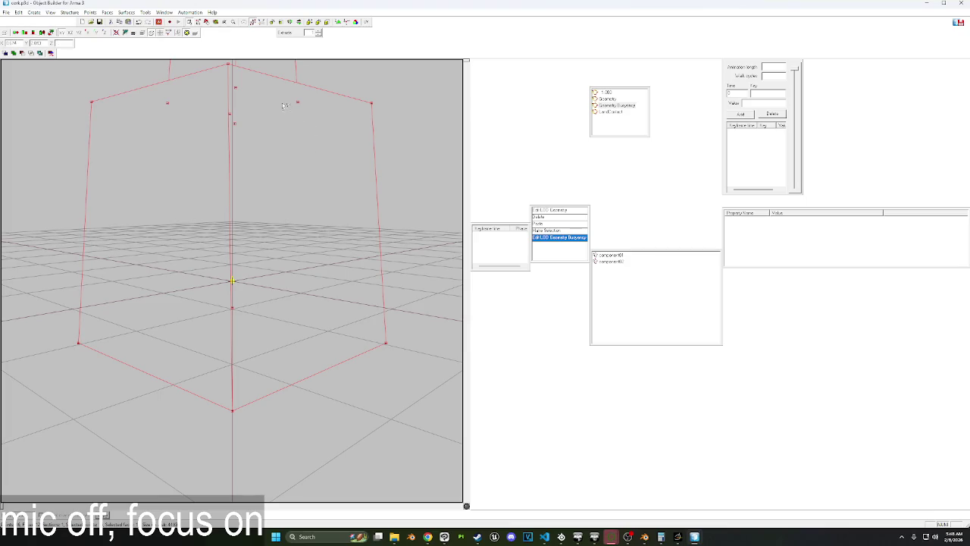
{"action": "scroll", "coordinate": [280, 100], "scroll_direction": "down", "scroll_amount": 2}
{"action": "scroll", "coordinate": [281, 102], "scroll_direction": "down", "scroll_amount": 2}
{"action": "scroll", "coordinate": [281, 104], "scroll_direction": "down", "scroll_amount": 1}
{"action": "left_click", "coordinate": [283, 139]}
{"action": "key", "text": "Delete"}
Select the whole remaining box and scale its points down to 0.1.
{"action": "scroll", "coordinate": [289, 154], "scroll_direction": "up", "scroll_amount": 2}
{"action": "scroll", "coordinate": [288, 154], "scroll_direction": "up", "scroll_amount": 1}
{"action": "left_click_drag", "start_coordinate": [45, 120], "coordinate": [70, 136]}
{"action": "key", "text": "ctrl+a"}
{"action": "scroll", "coordinate": [321, 195], "scroll_direction": "up", "scroll_amount": 2}
{"action": "scroll", "coordinate": [323, 195], "scroll_direction": "down", "scroll_amount": 2}
{"action": "left_click", "coordinate": [327, 22]}
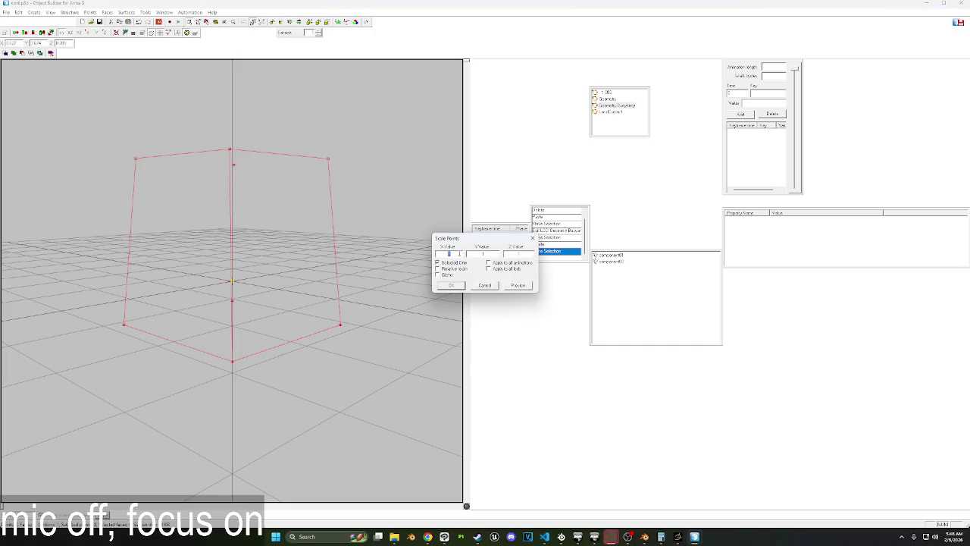
{"action": "type", "text": "-1"}
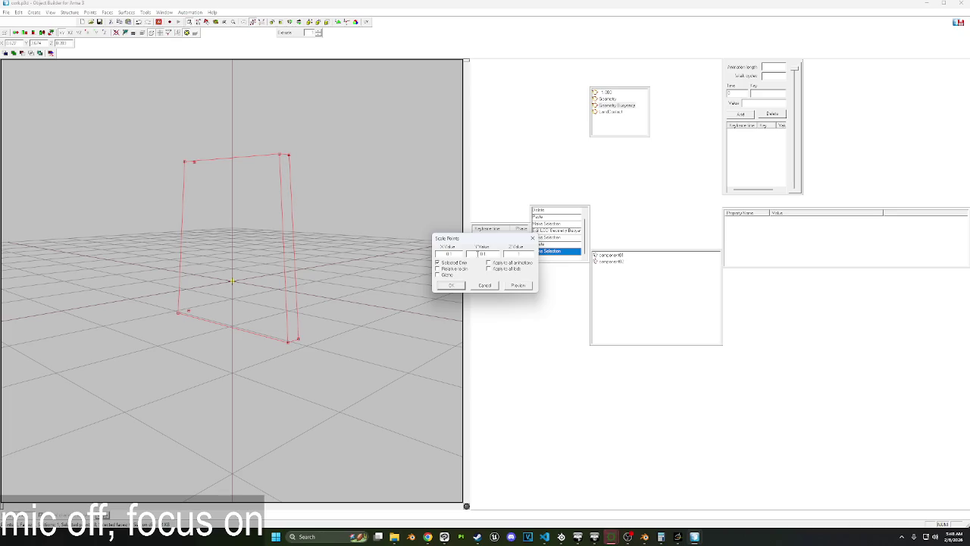
{"action": "type", "text": "0.1"}
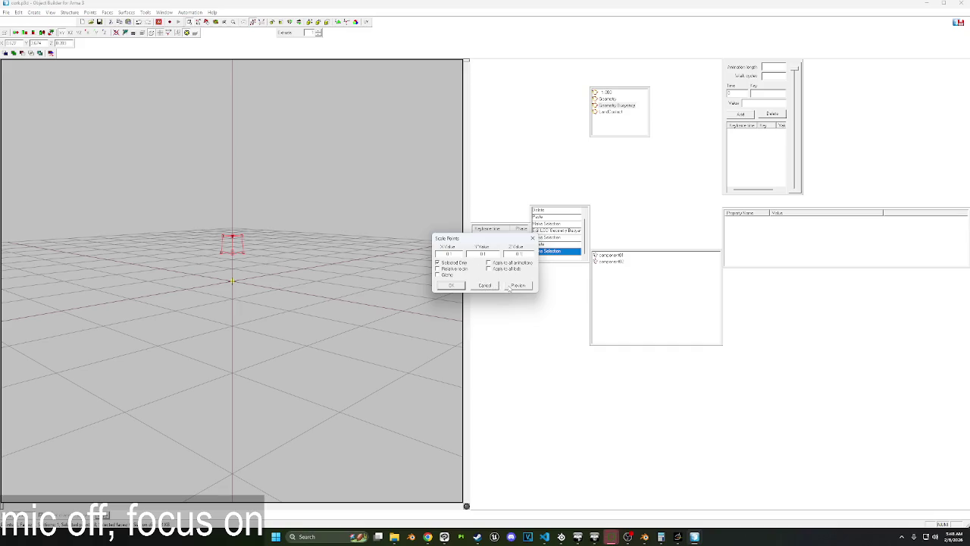
{"action": "left_click", "coordinate": [454, 286]}
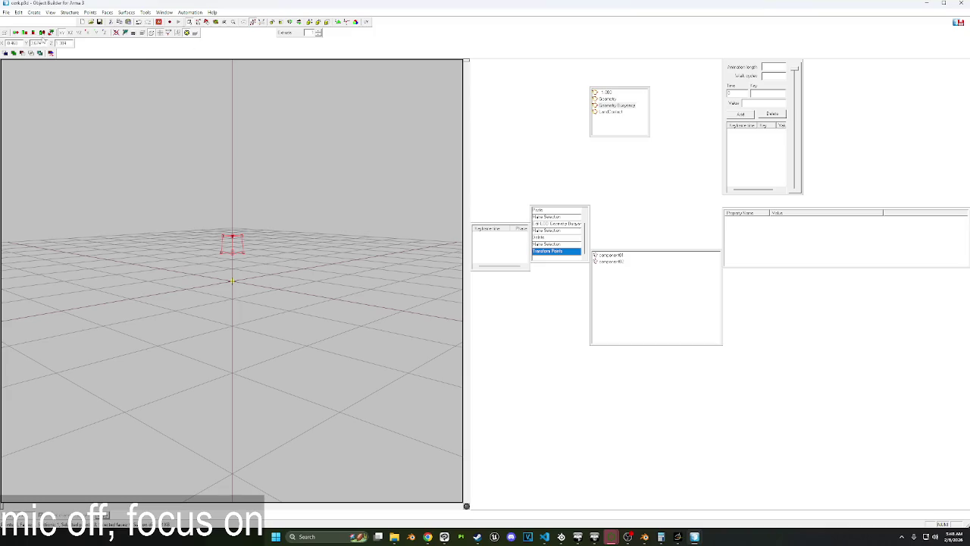
Move the box down over the model origin in front view and close cork.p3d.
{"action": "left_click", "coordinate": [117, 32]}
{"action": "scroll", "coordinate": [302, 244], "scroll_direction": "up", "scroll_amount": 5}
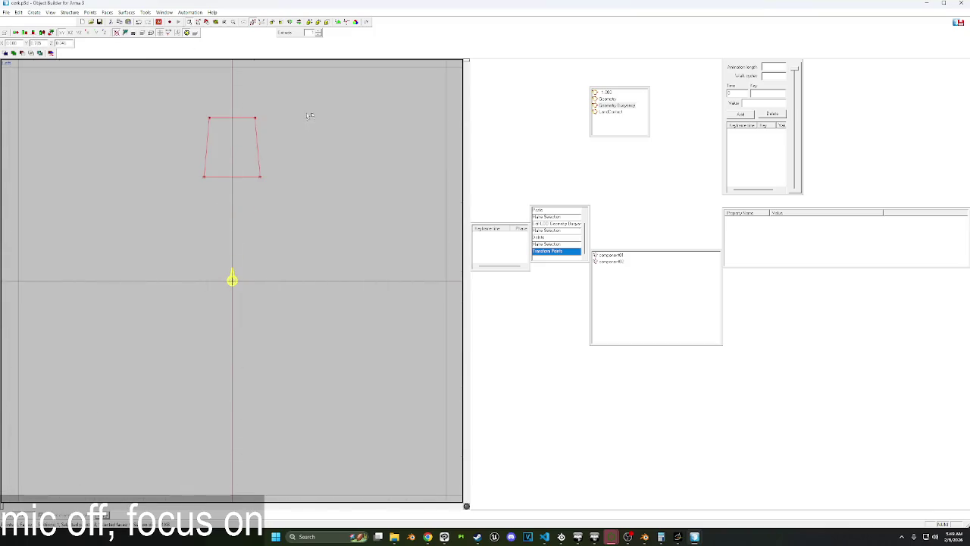
{"action": "left_click_drag", "start_coordinate": [302, 244], "coordinate": [306, 234]}
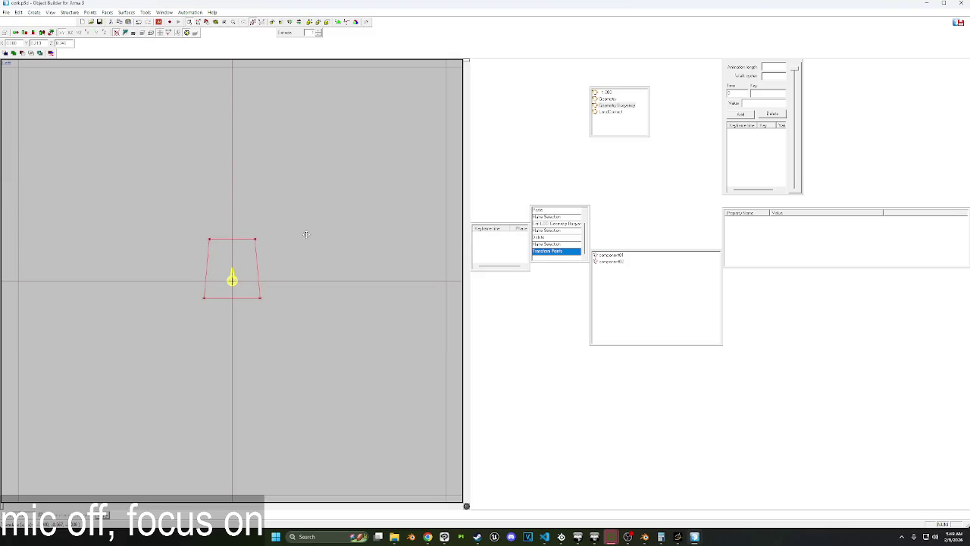
{"action": "left_click", "coordinate": [957, 21]}
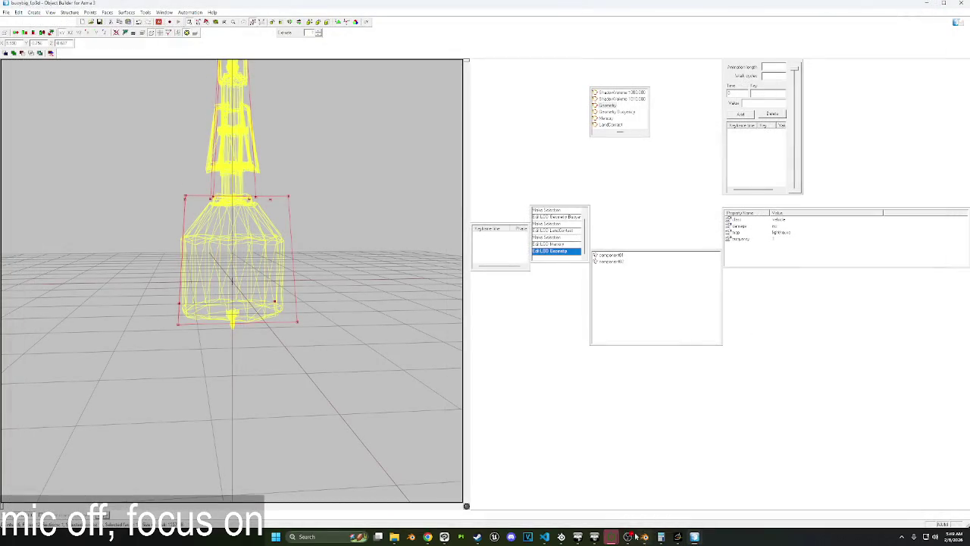
Rebuild Mar_PimpsAtSea.pbo in pboProject and relaunch Arma 3 into the editor.
{"action": "mouse_move", "coordinate": [628, 536]}
{"action": "left_click", "coordinate": [561, 491]}
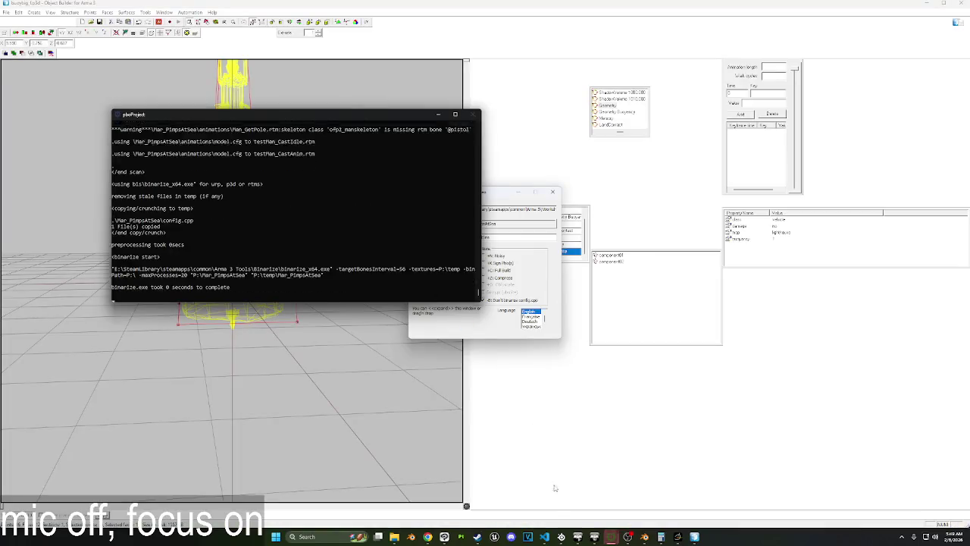
{"action": "left_click", "coordinate": [612, 537]}
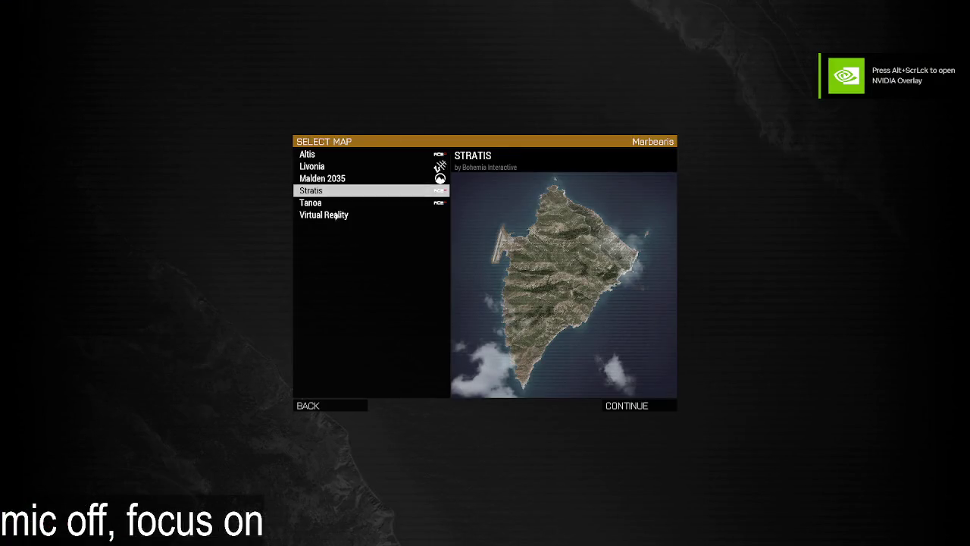
Open the Virtual Reality map, load fishingTester from the date-sorted list, and play it.
{"action": "double_click", "coordinate": [323, 216]}
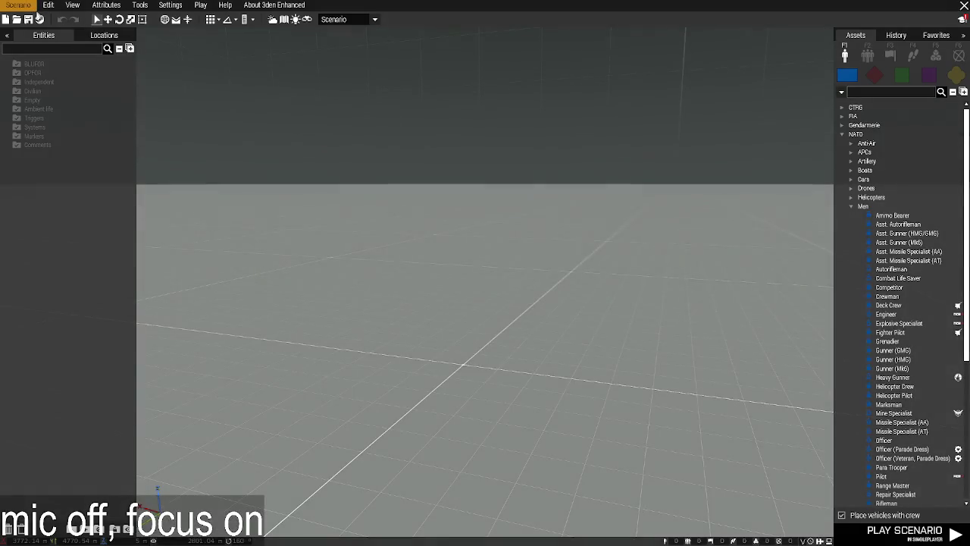
{"action": "left_click", "coordinate": [21, 5]}
{"action": "left_click", "coordinate": [27, 34]}
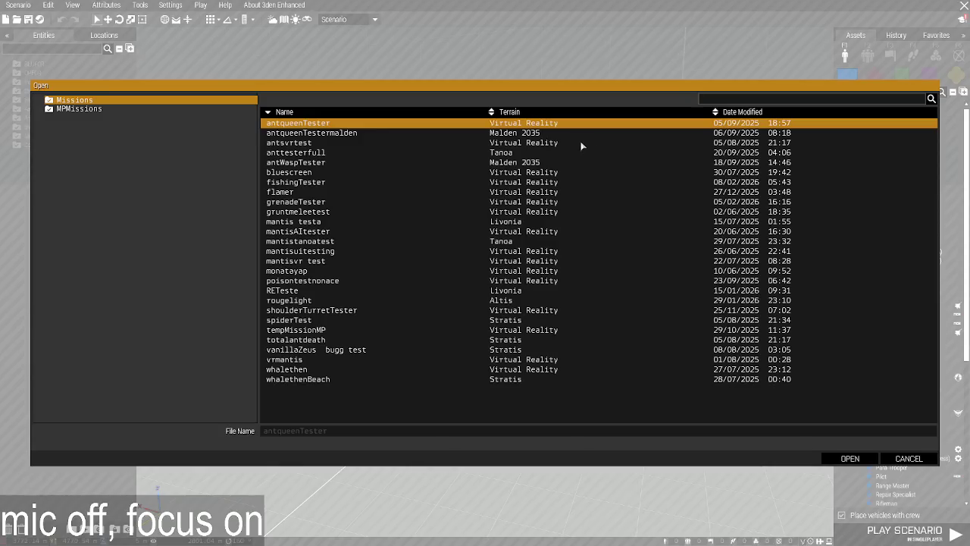
{"action": "left_click", "coordinate": [721, 111]}
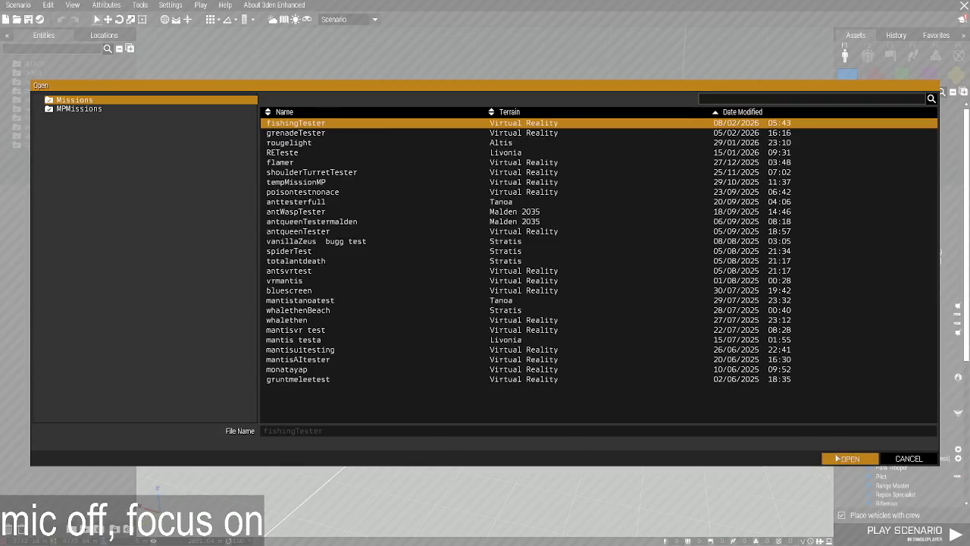
{"action": "left_click", "coordinate": [838, 458]}
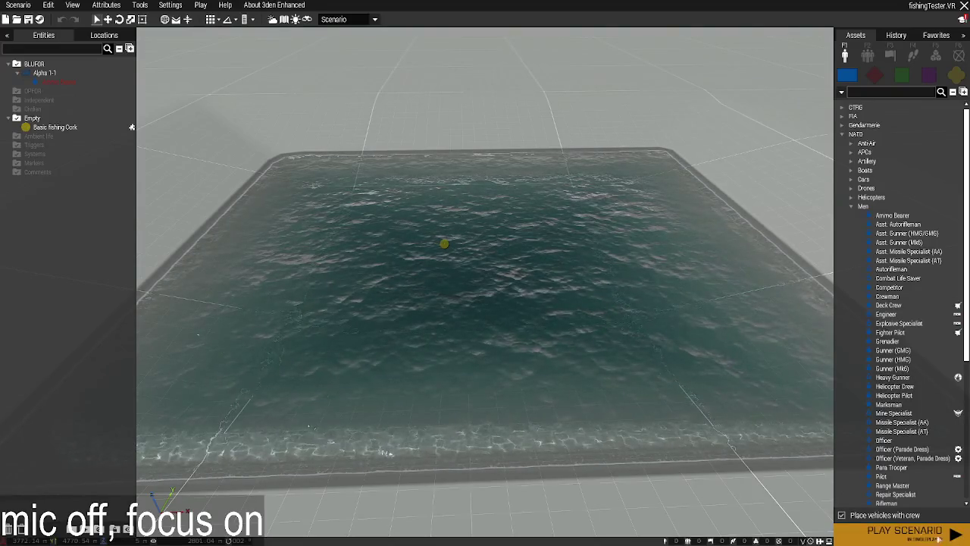
{"action": "left_click", "coordinate": [885, 537]}
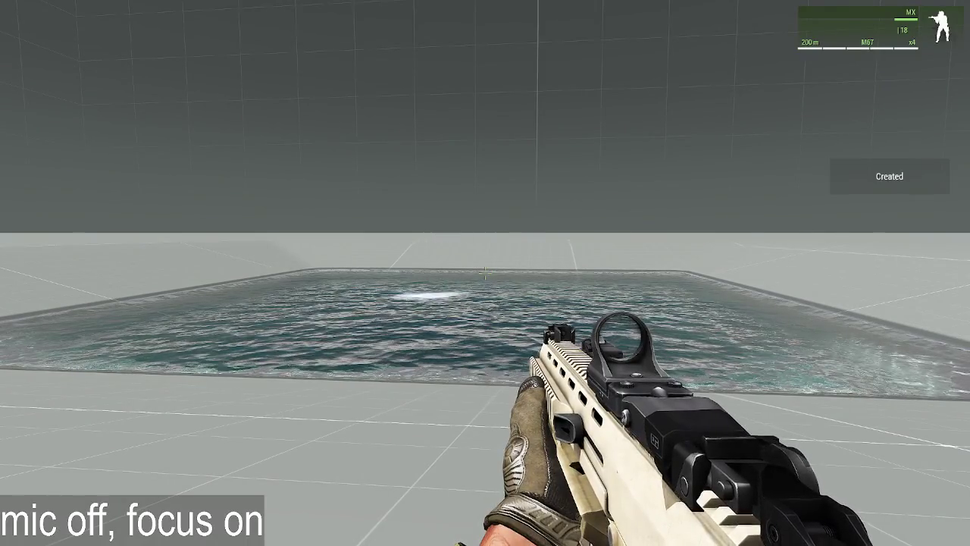
Make the fishing cork editable in Zeus, check it from underwater, then leave for the desktop.
{"action": "key", "text": "y"}
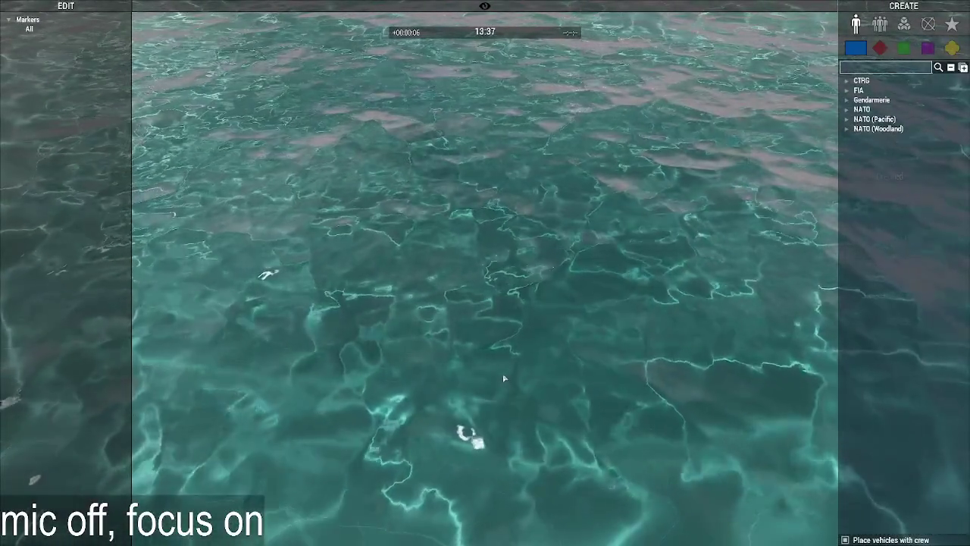
{"action": "right_click", "coordinate": [409, 379]}
{"action": "left_click", "coordinate": [357, 392]}
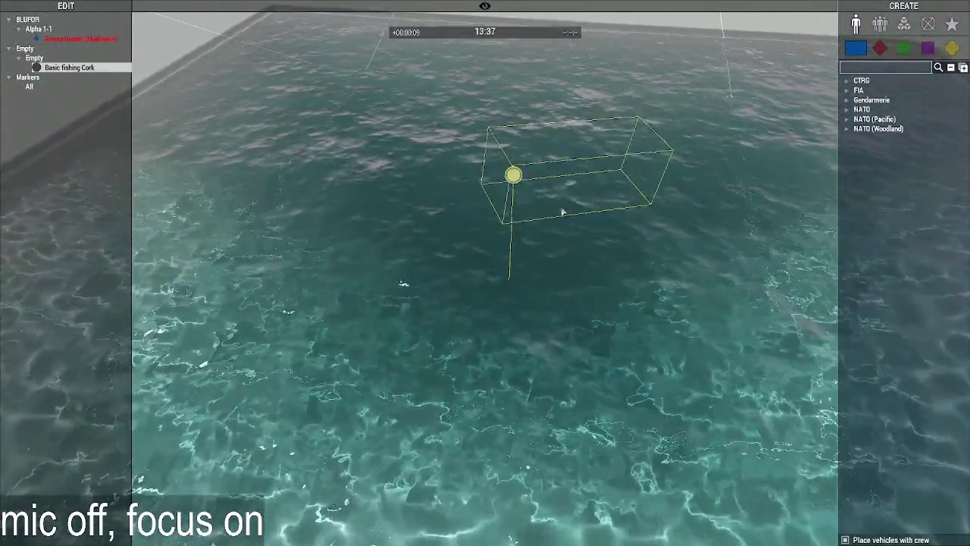
{"action": "right_click_drag", "start_coordinate": [530, 168], "coordinate": [584, 159]}
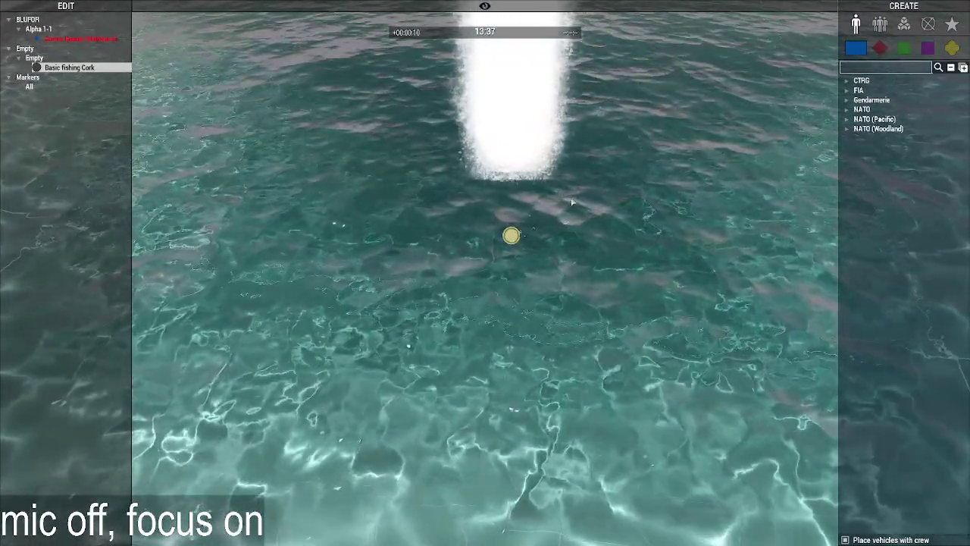
{"action": "key", "text": "z"}
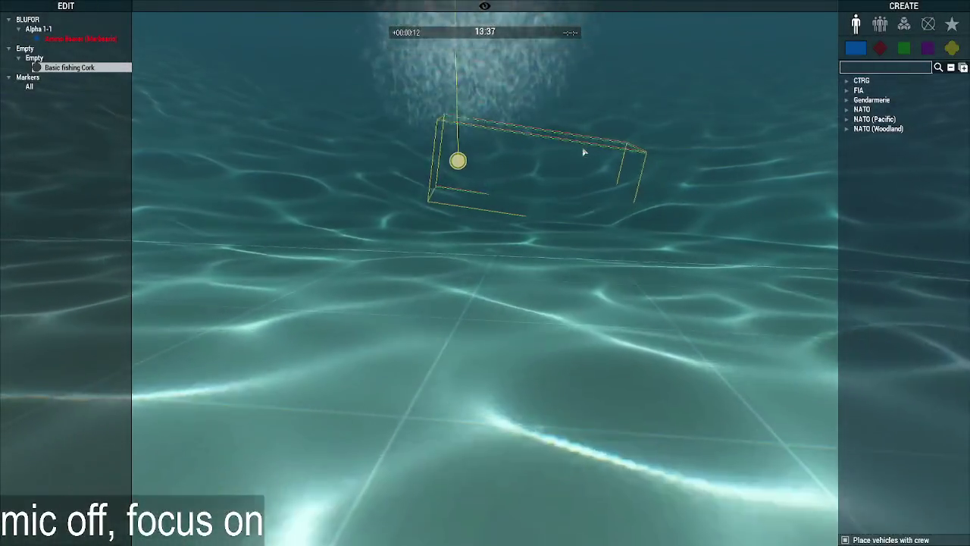
{"action": "key", "text": "Escape"}
{"action": "key", "text": "alt+Tab"}
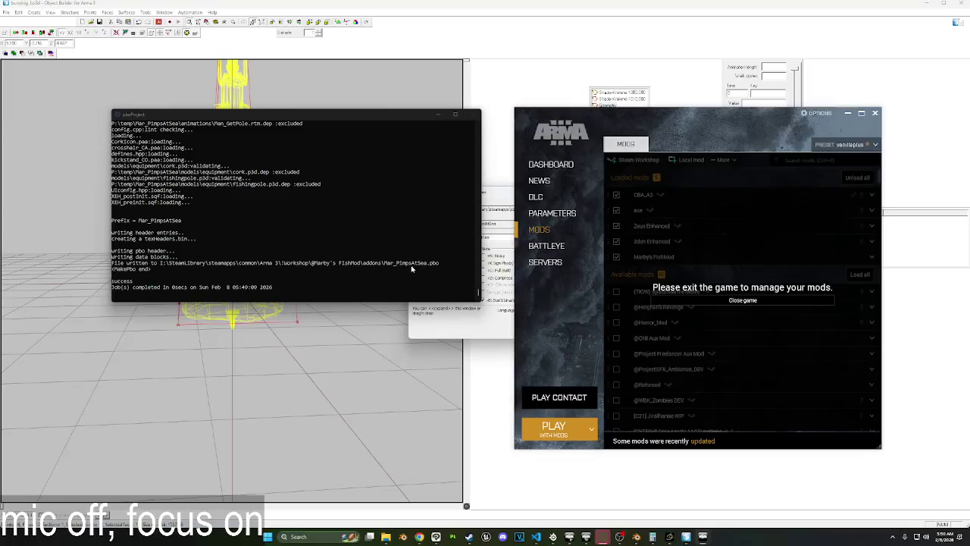
Replace the cork's Geometry Buoyancy contents with the buoy's copied buoyancy geometry.
{"action": "left_click", "coordinate": [331, 357]}
{"action": "left_click", "coordinate": [617, 112]}
{"action": "key", "text": "ctrl+a"}
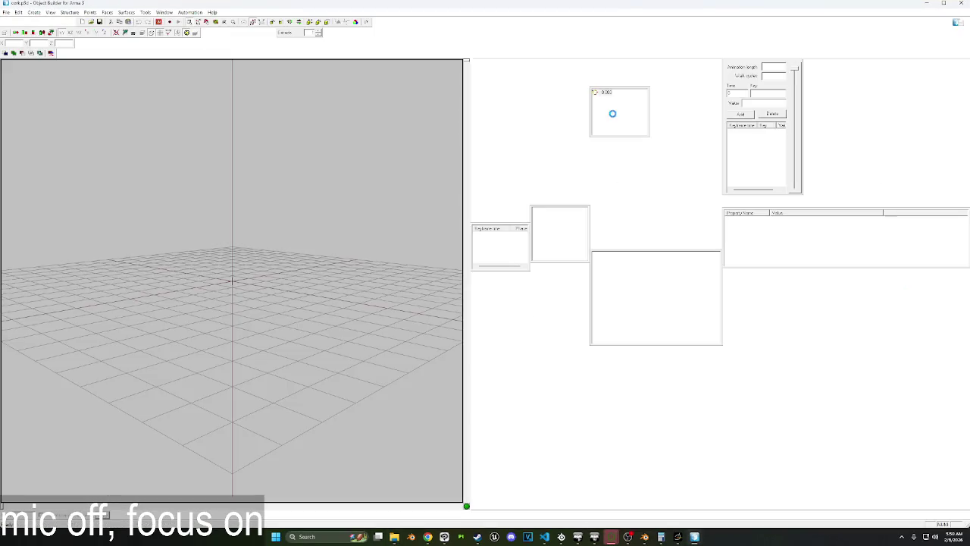
{"action": "key", "text": "Delete"}
{"action": "key", "text": "ctrl+v"}
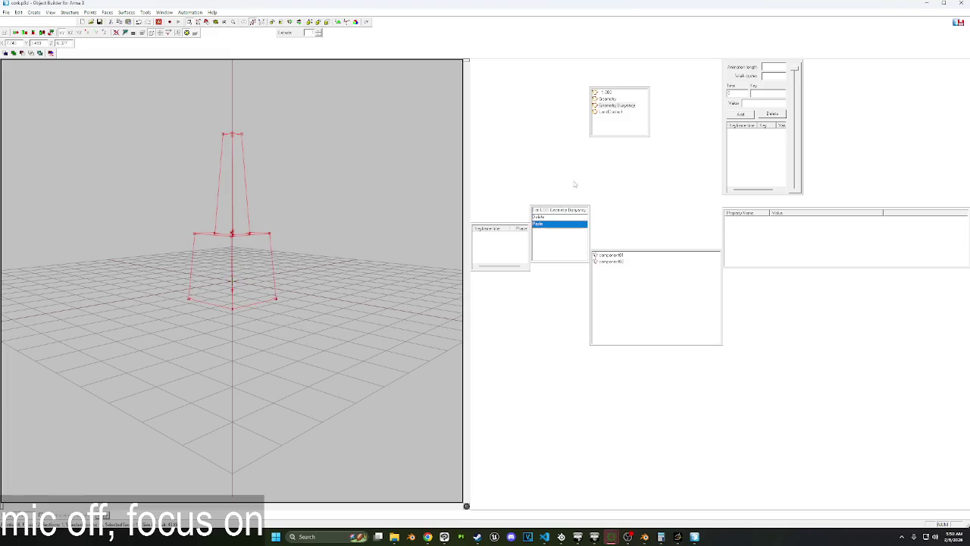
Paste the buoy's LandContact points into the cork and raise them in top view.
{"action": "left_click", "coordinate": [611, 113]}
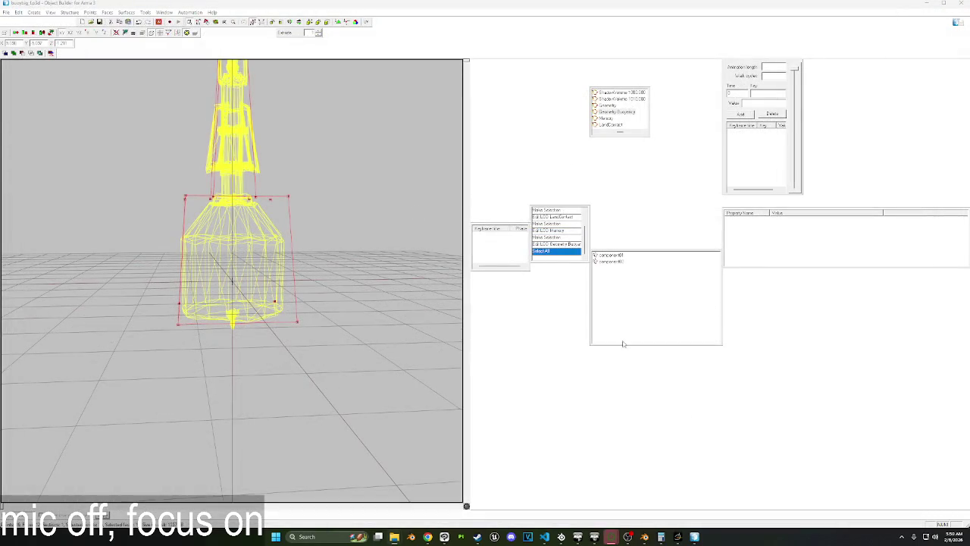
{"action": "left_click", "coordinate": [612, 124]}
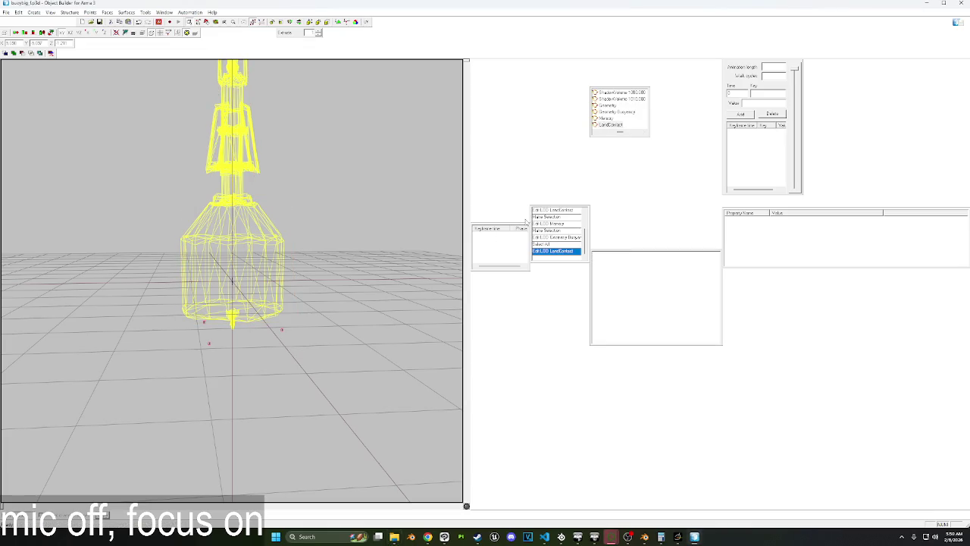
{"action": "left_click", "coordinate": [923, 5]}
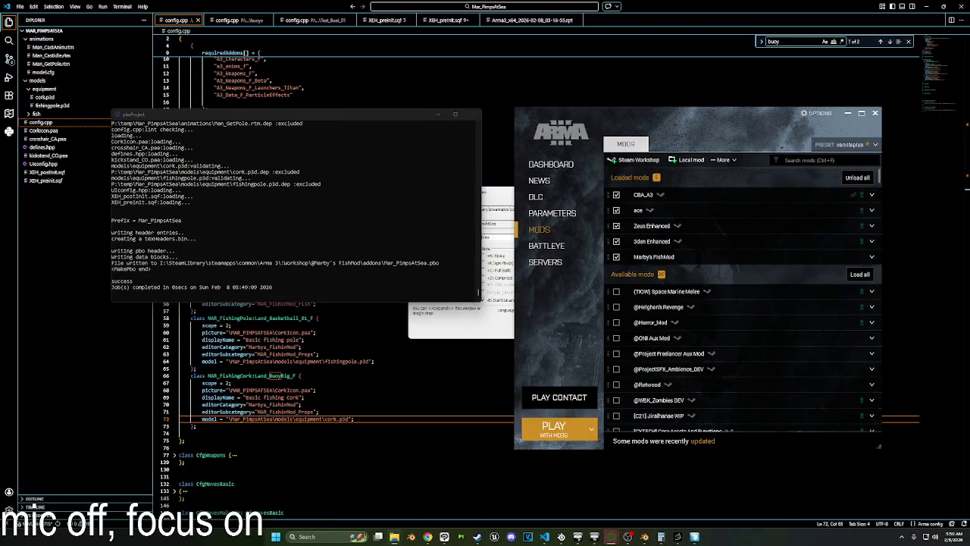
{"action": "key", "text": "alt+Tab"}
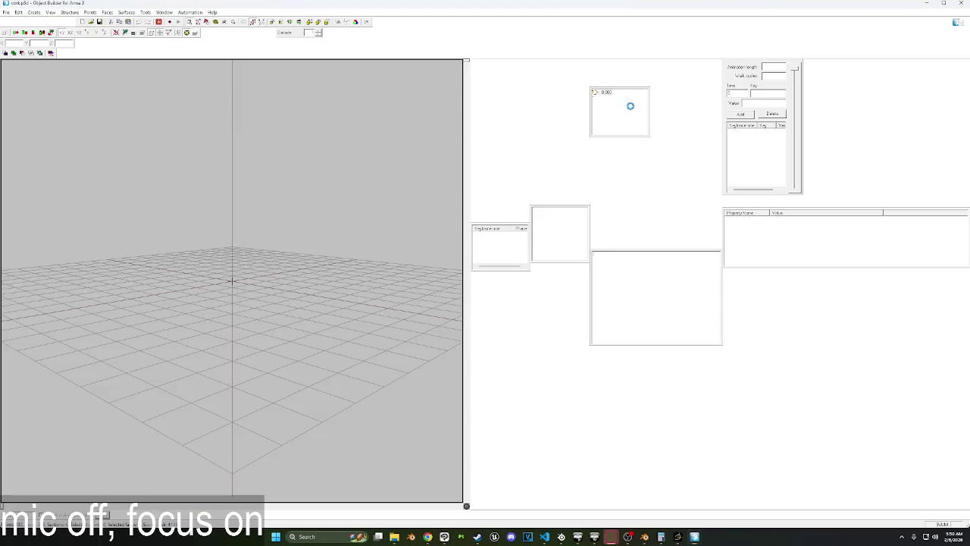
{"action": "left_click", "coordinate": [608, 112]}
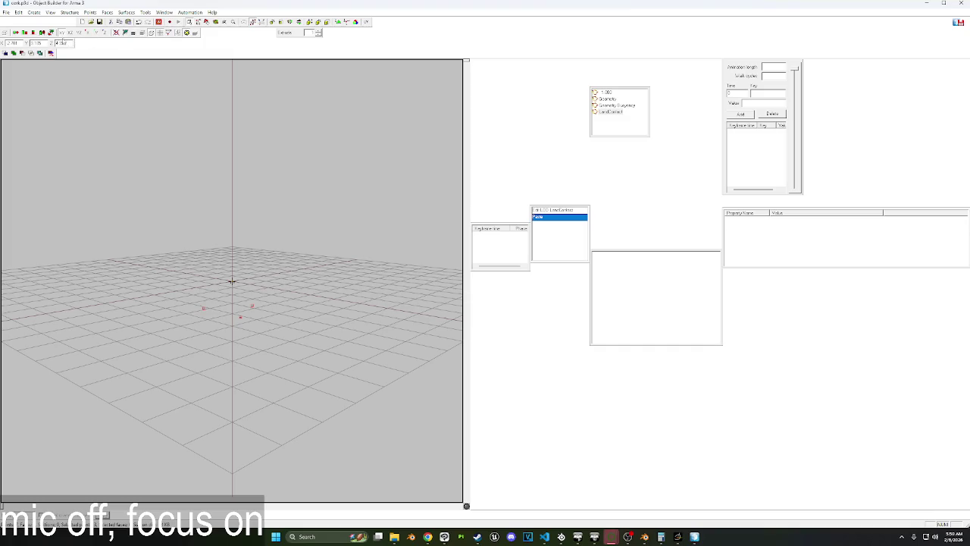
{"action": "key", "text": "KP_7"}
{"action": "scroll", "coordinate": [275, 346], "scroll_direction": "up", "scroll_amount": 5}
{"action": "left_click_drag", "start_coordinate": [291, 392], "coordinate": [288, 346], "text": "shift"}
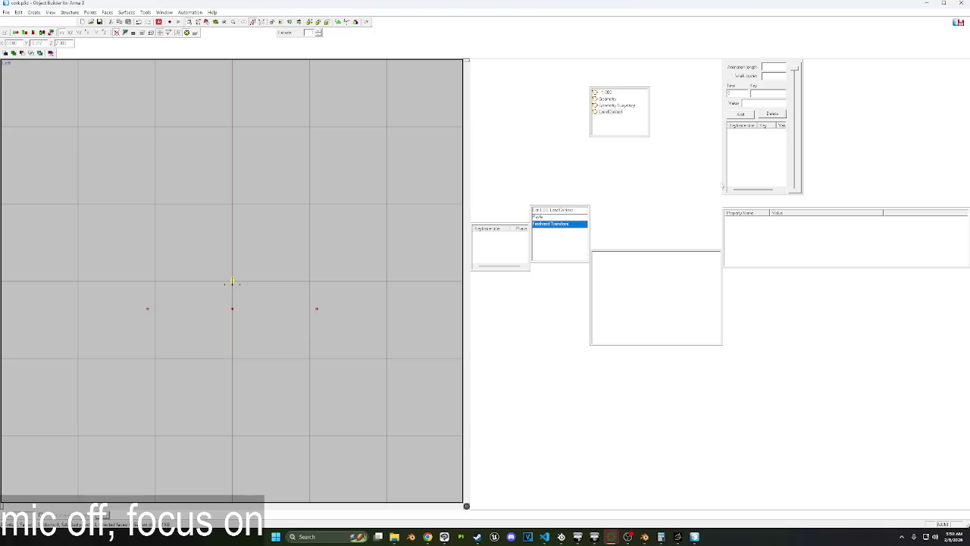
Close Object Builder, rebuild the mod's pbo, and launch Arma 3 with the mods.
{"action": "left_click", "coordinate": [960, 5]}
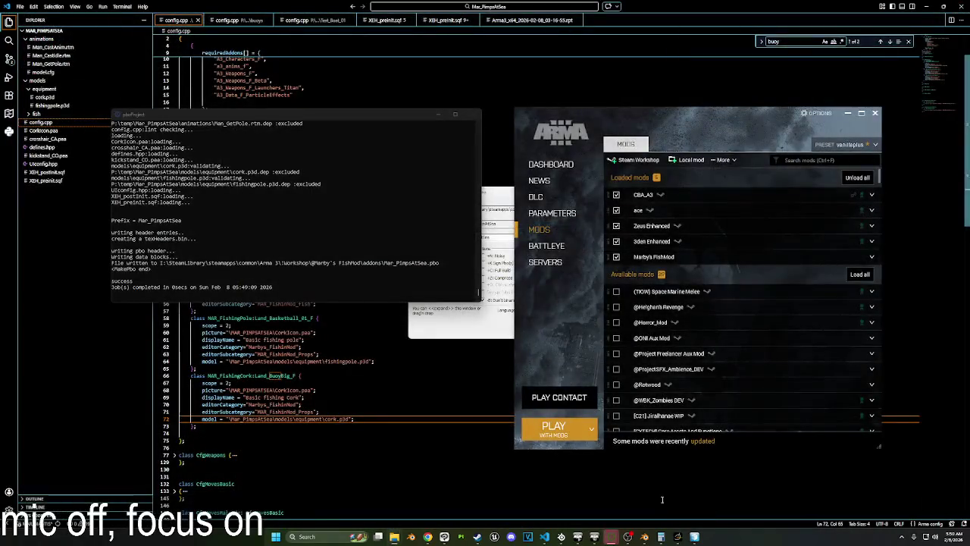
{"action": "left_click", "coordinate": [613, 536]}
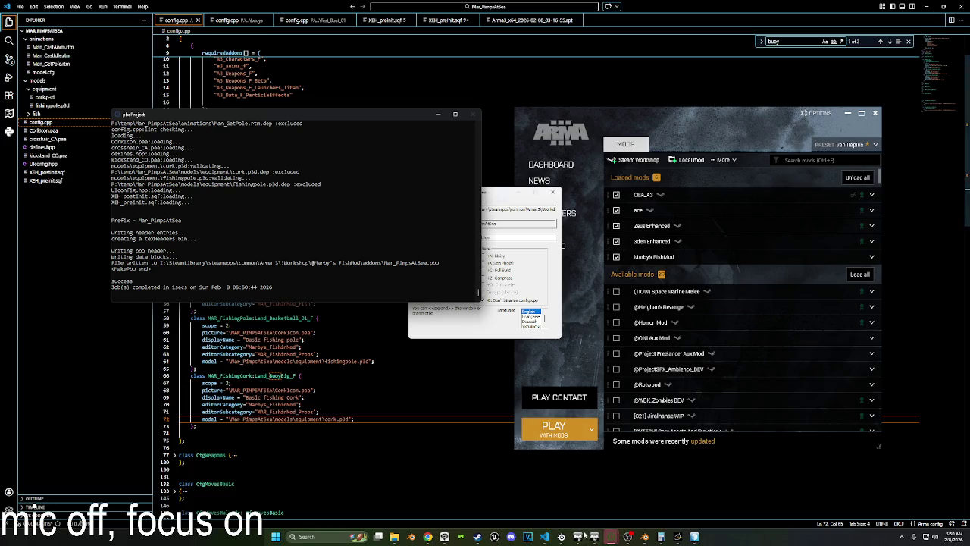
{"action": "left_click", "coordinate": [534, 364]}
{"action": "left_click", "coordinate": [540, 421]}
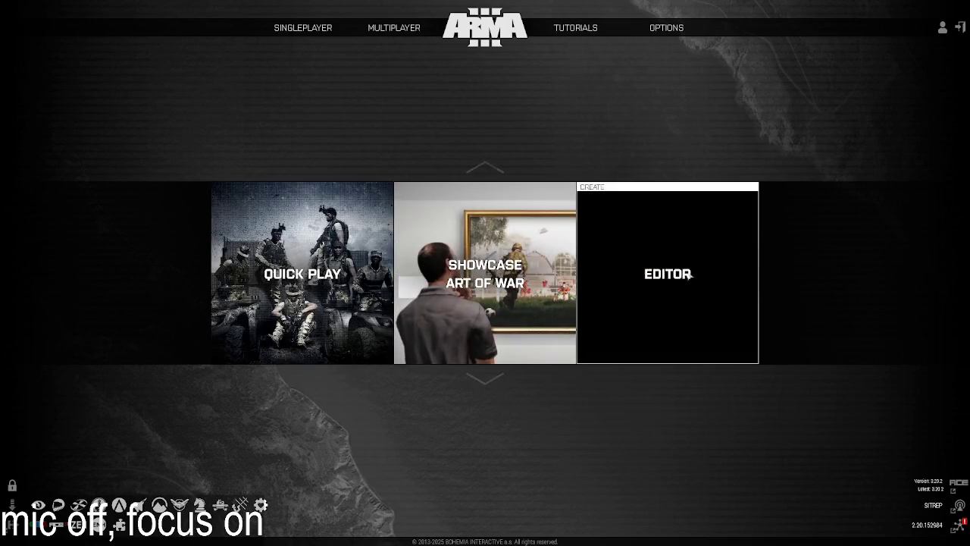
Open the Eden Editor on the Virtual Reality map.
{"action": "left_click", "coordinate": [667, 288]}
{"action": "left_click", "coordinate": [364, 216]}
{"action": "left_click", "coordinate": [632, 405]}
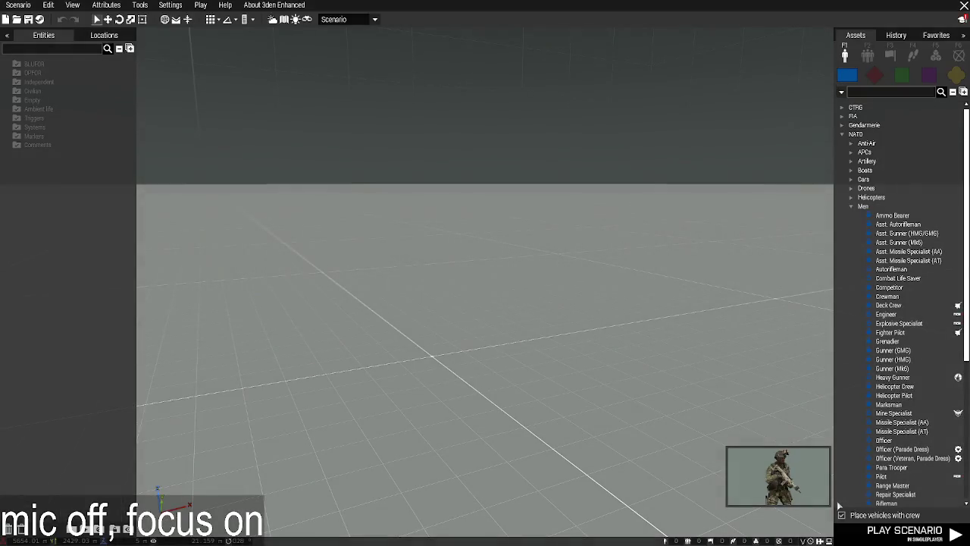
{"action": "left_click", "coordinate": [893, 216]}
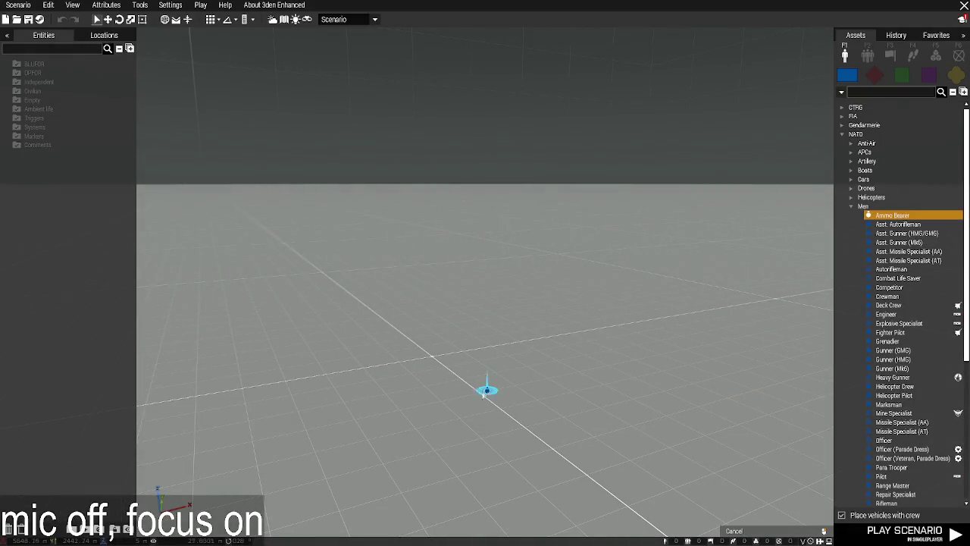
{"action": "right_click", "coordinate": [91, 98]}
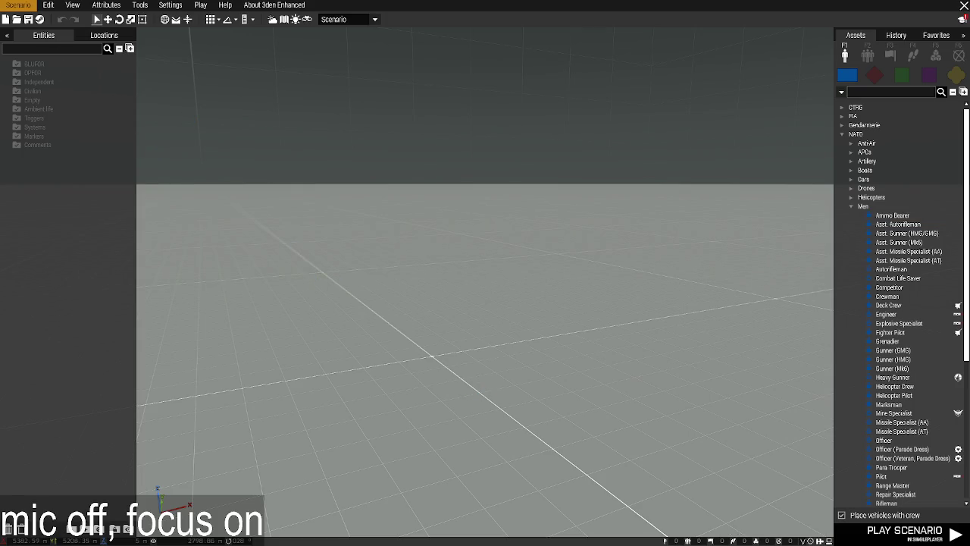
Open fishingTester from the saved missions sorted newest first.
{"action": "left_click", "coordinate": [18, 4]}
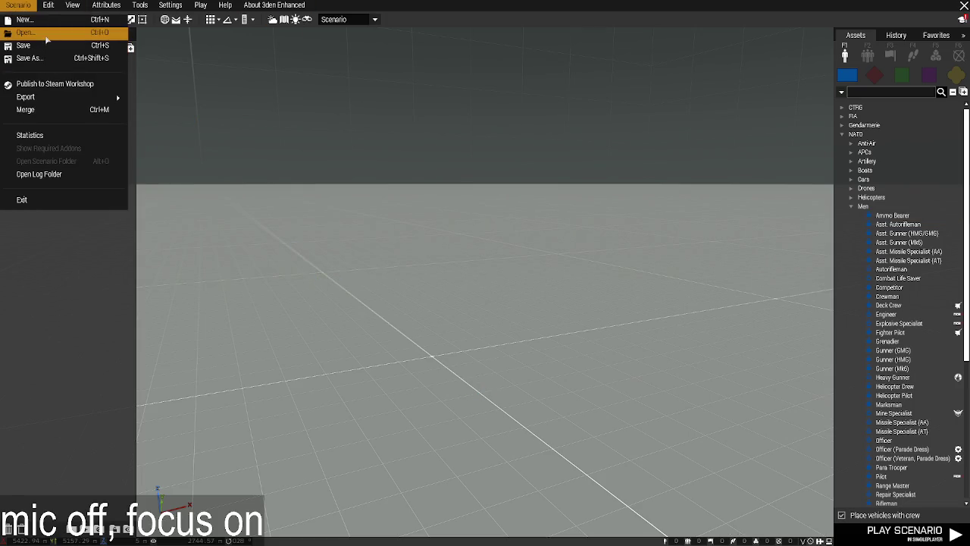
{"action": "left_click", "coordinate": [47, 35]}
{"action": "left_click", "coordinate": [739, 112]}
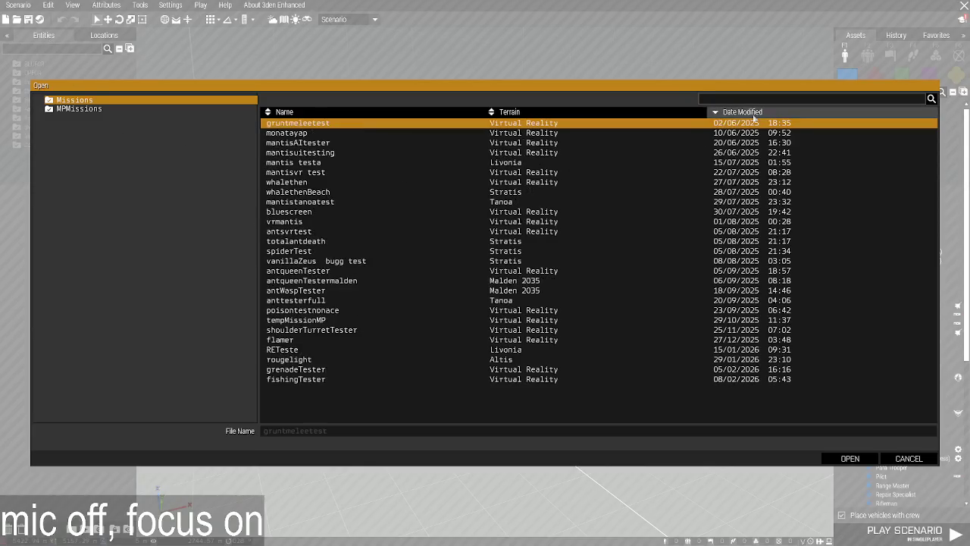
{"action": "left_click", "coordinate": [739, 112]}
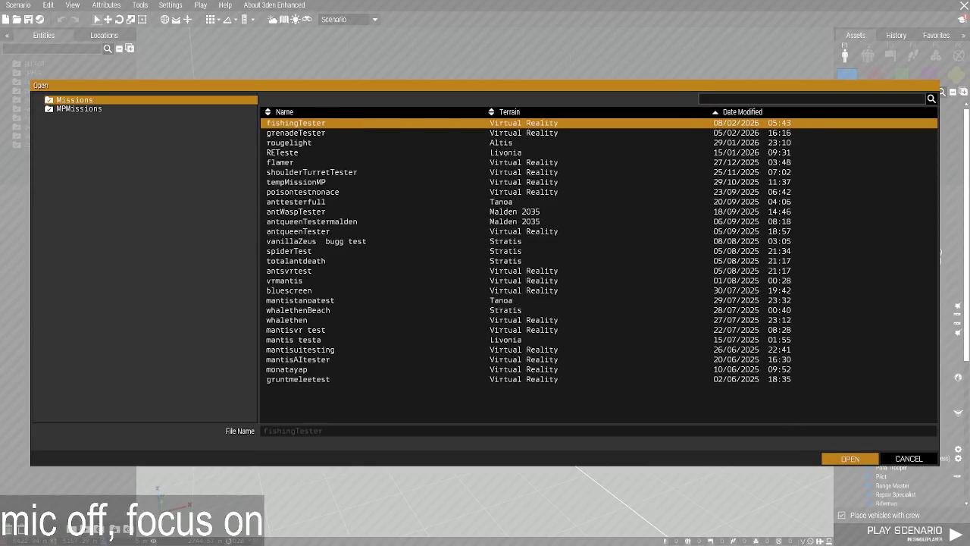
{"action": "key", "text": "Return"}
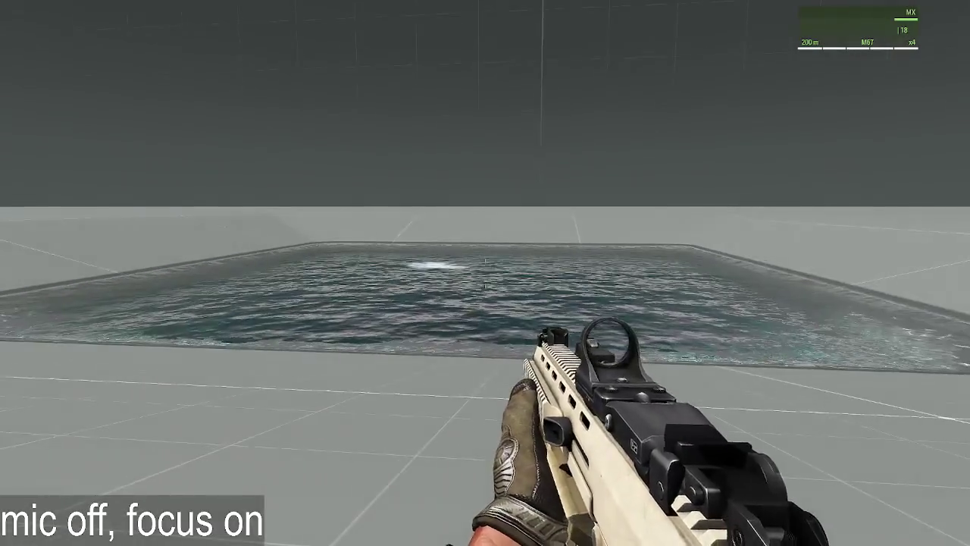
Inspect the pool from below the surface in Zeus, then pause and Alt-Tab out.
{"action": "key", "text": "y"}
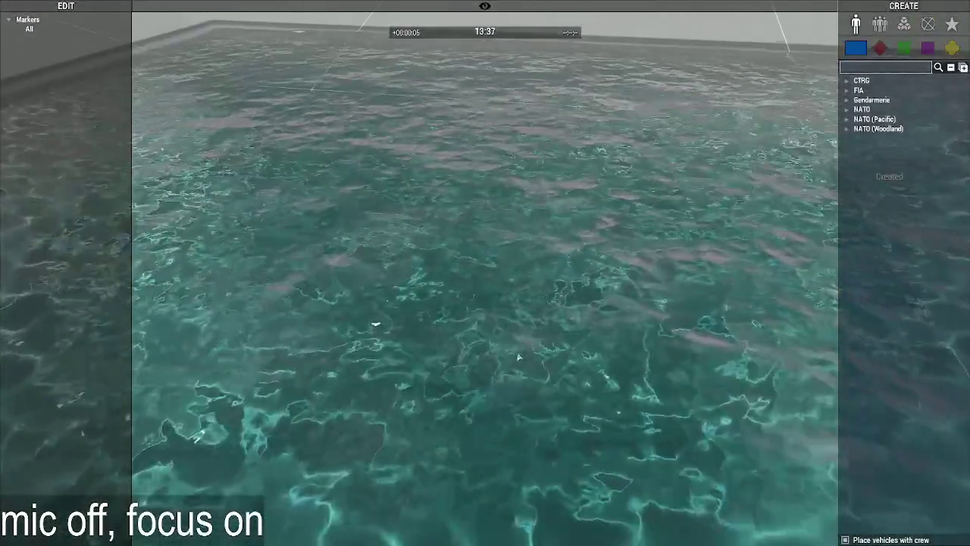
{"action": "key", "text": "z"}
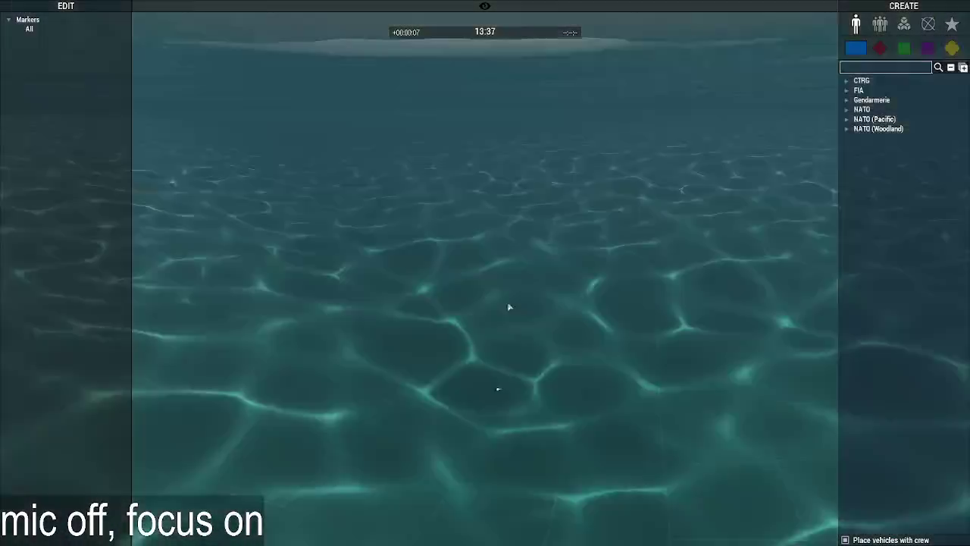
{"action": "key", "text": "q"}
{"action": "key", "text": "Escape"}
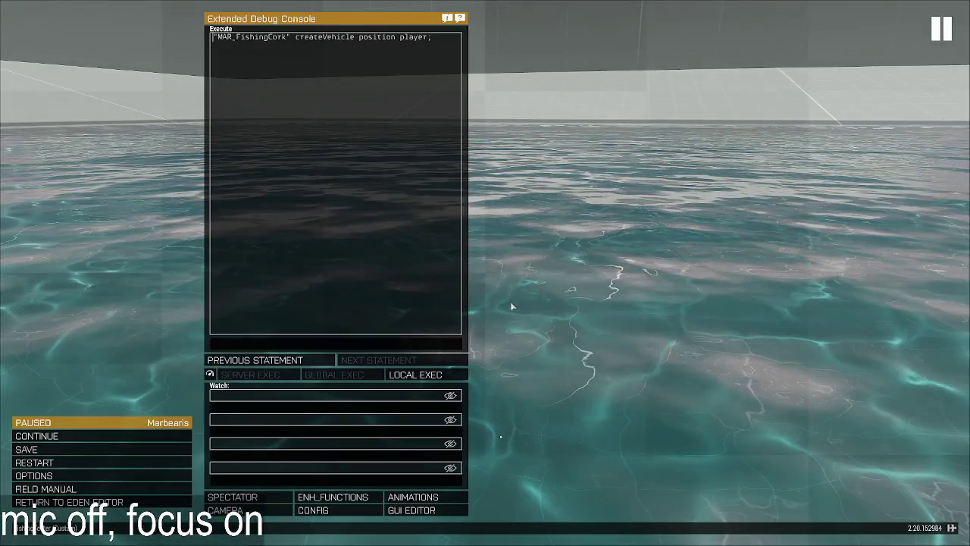
{"action": "key", "text": "alt+Tab"}
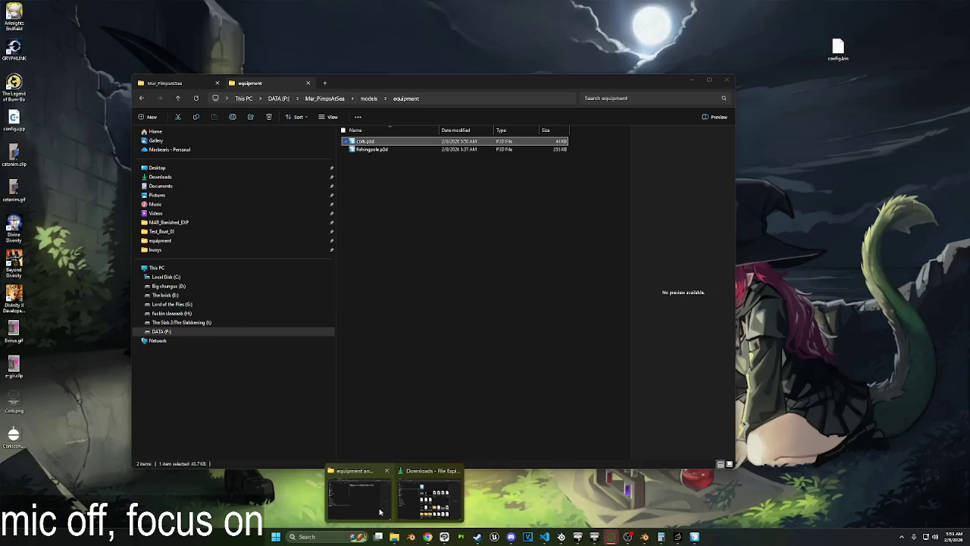
Open cork.p3d and inspect component01 and component02 in the Geometry Buoyancy and Geometry LODs.
{"action": "left_click", "coordinate": [381, 513]}
{"action": "double_click", "coordinate": [366, 141]}
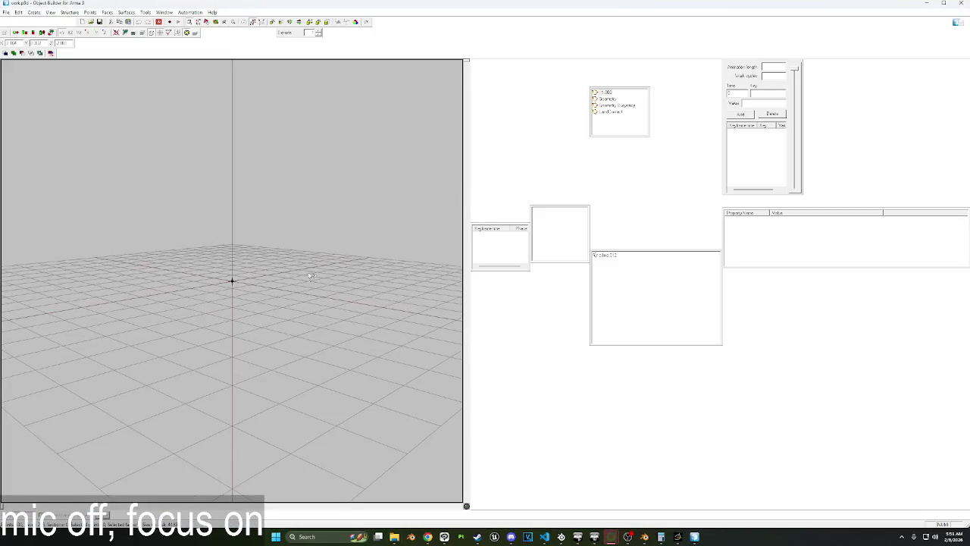
{"action": "left_click", "coordinate": [615, 106]}
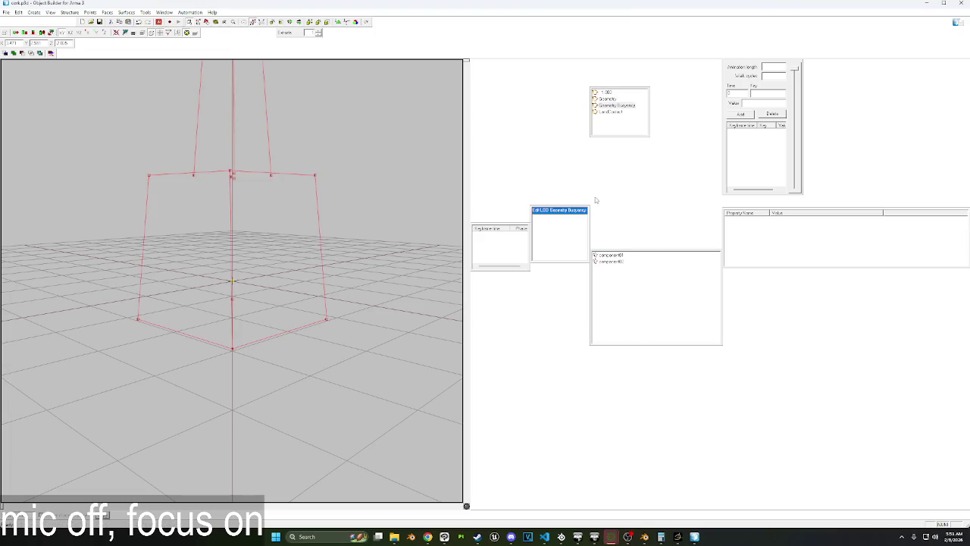
{"action": "left_click", "coordinate": [610, 254]}
{"action": "left_click", "coordinate": [610, 261]}
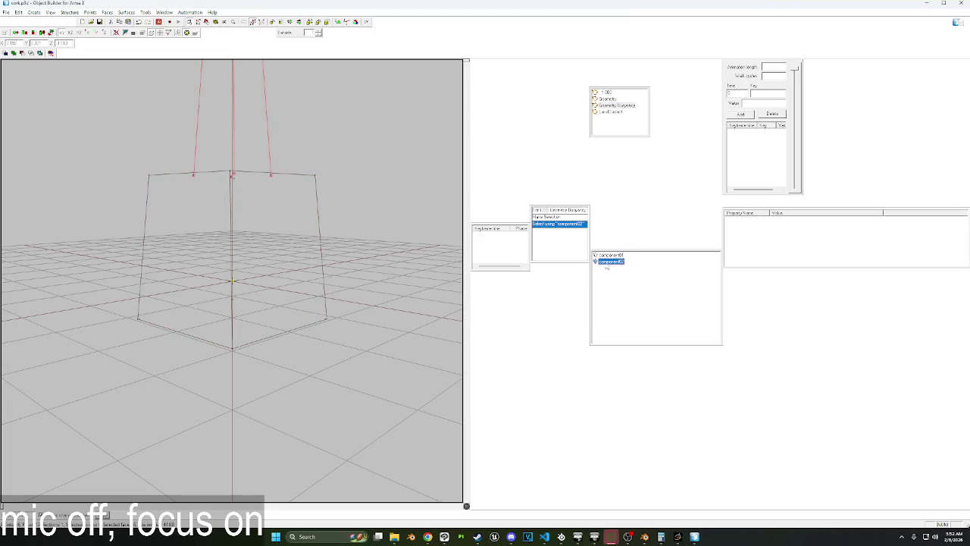
{"action": "left_click", "coordinate": [608, 99]}
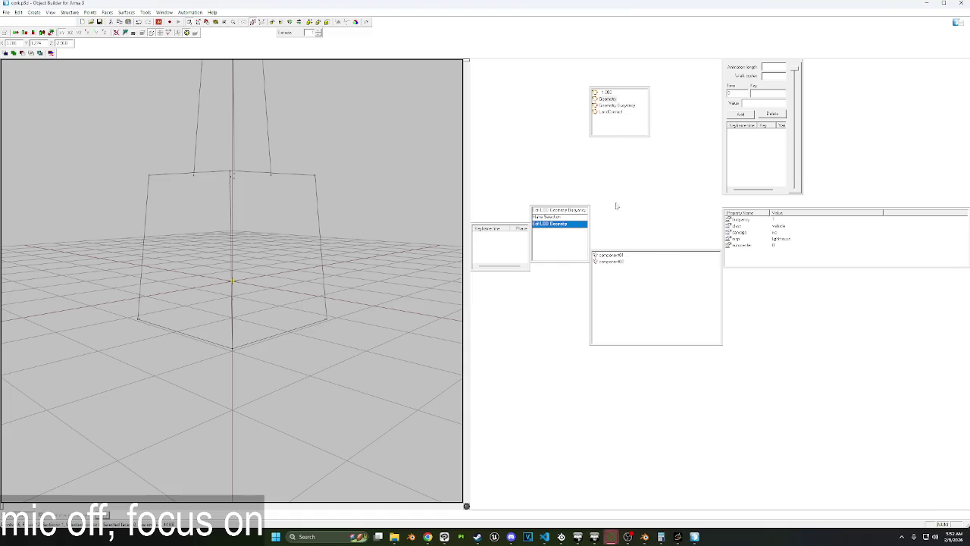
{"action": "left_click", "coordinate": [610, 255]}
{"action": "left_click", "coordinate": [610, 261]}
{"action": "left_click", "coordinate": [375, 230]}
{"action": "scroll", "coordinate": [376, 230], "scroll_direction": "up", "scroll_amount": 2}
Delete the stray origin point from LandContact, select all Geometry vertices, and return to the game.
{"action": "left_click", "coordinate": [611, 111]}
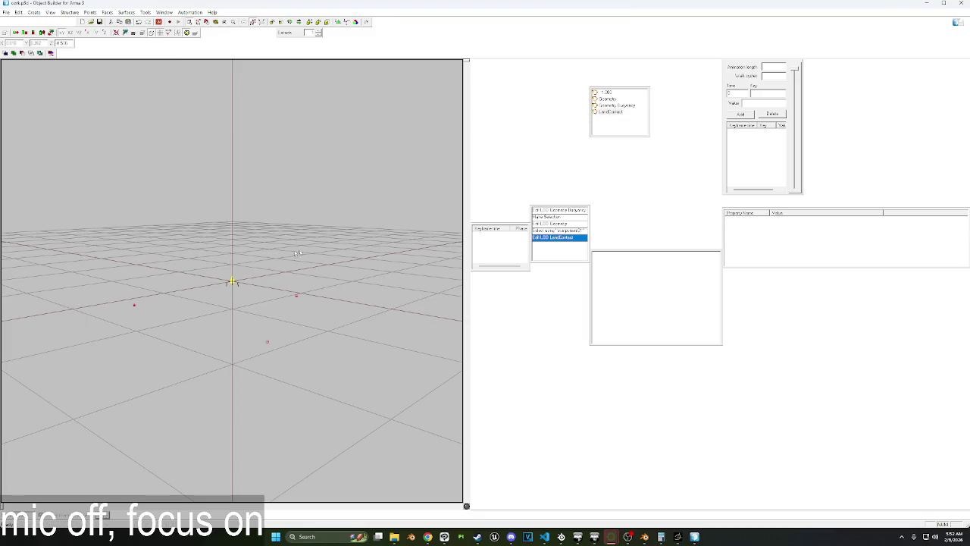
{"action": "key", "text": "Delete"}
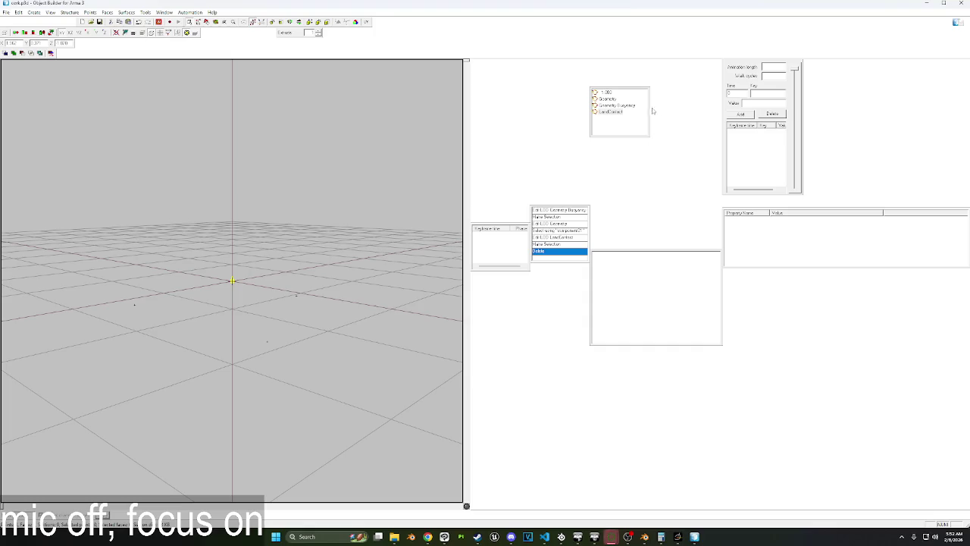
{"action": "left_click", "coordinate": [614, 99]}
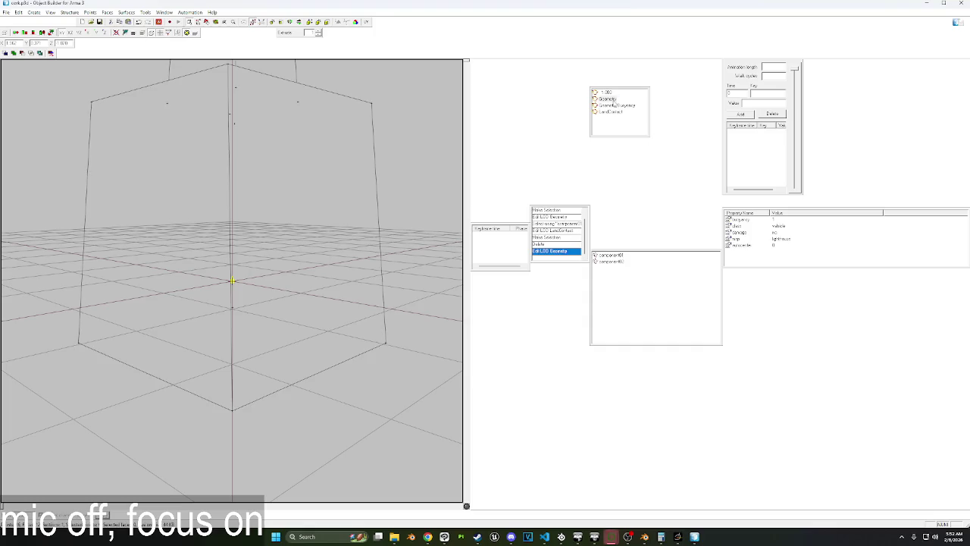
{"action": "left_click_drag", "start_coordinate": [388, 379], "coordinate": [82, 82]}
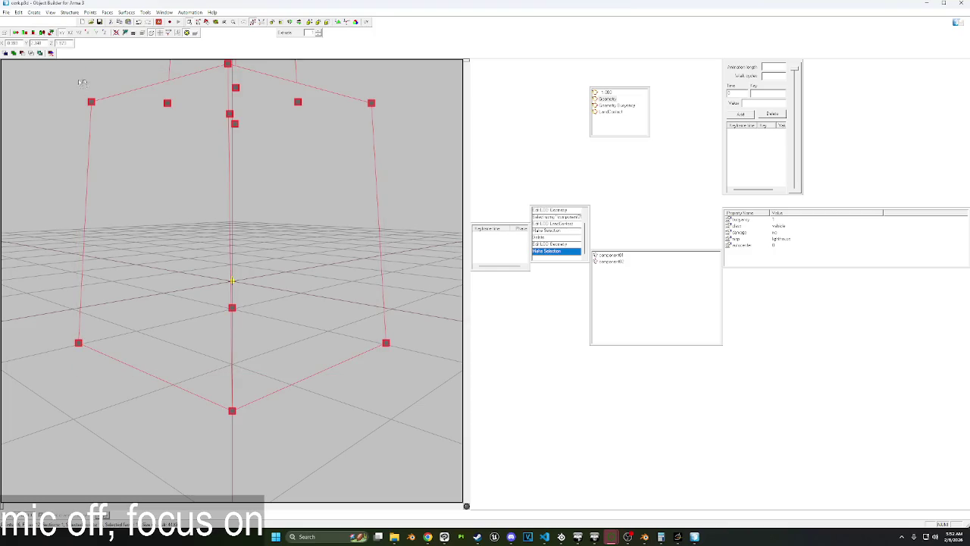
{"action": "left_click", "coordinate": [960, 4]}
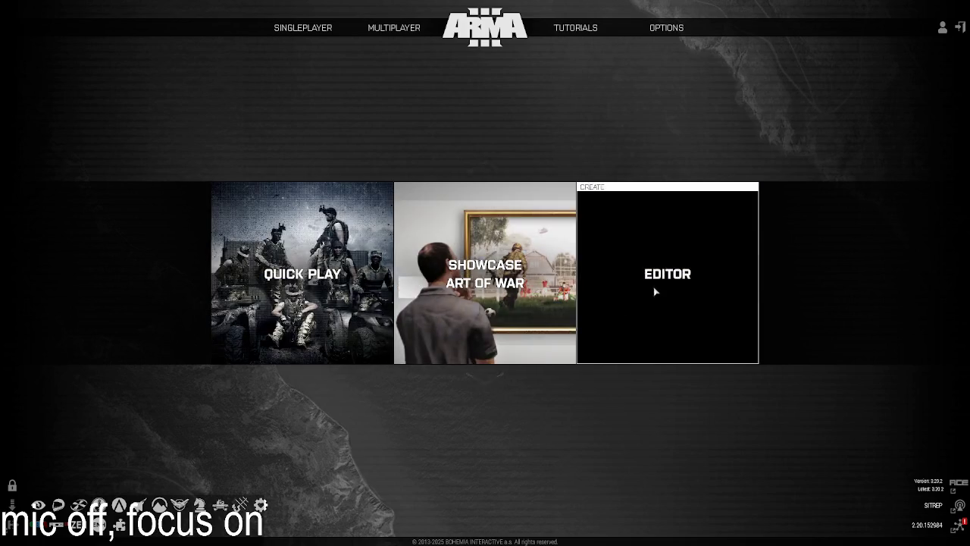
Open the Virtual Reality map in the editor and load the fishingTester scenario.
{"action": "left_click", "coordinate": [654, 290]}
{"action": "double_click", "coordinate": [380, 216]}
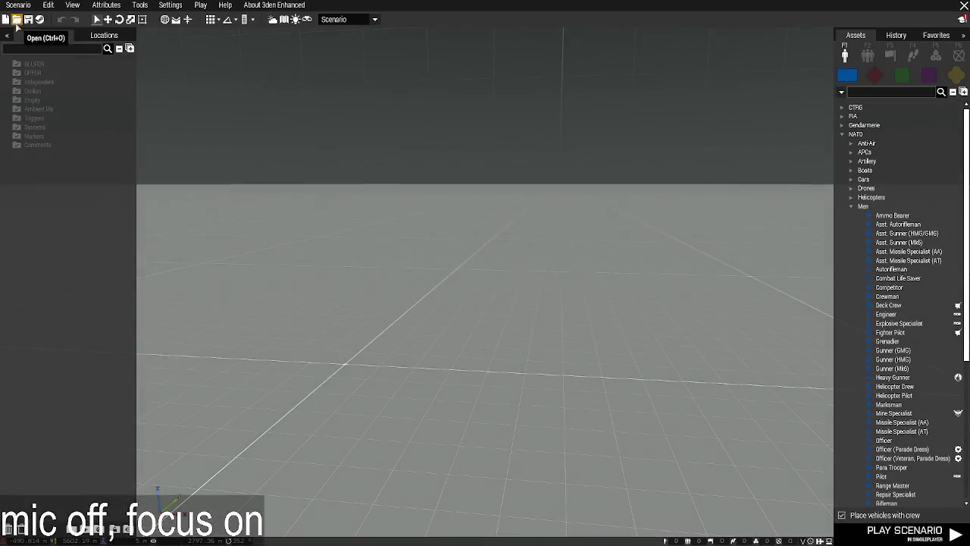
{"action": "left_click", "coordinate": [18, 4]}
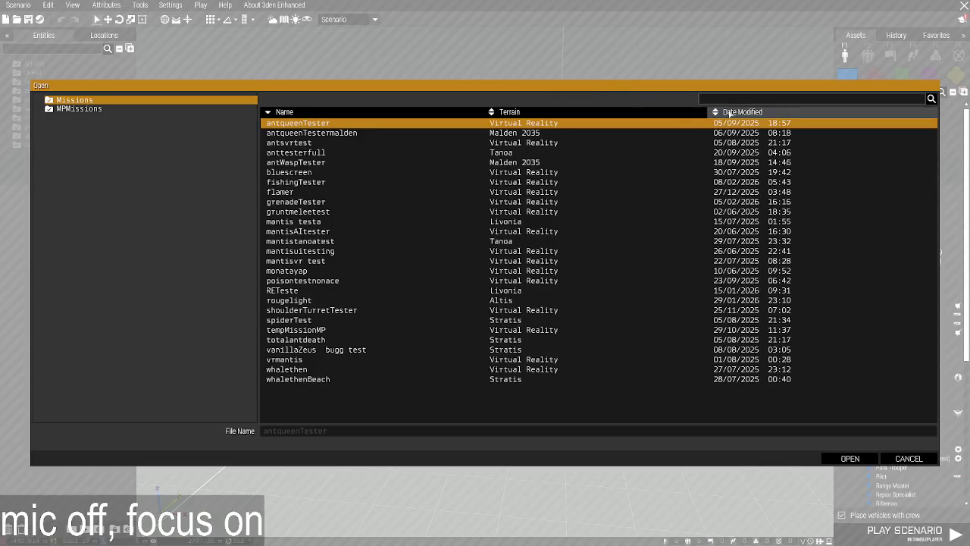
{"action": "left_click", "coordinate": [734, 112]}
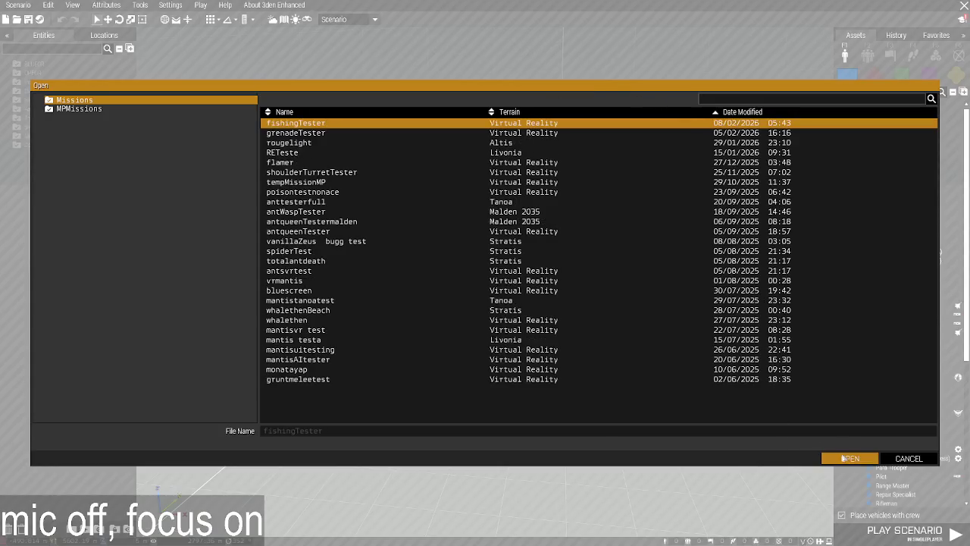
{"action": "left_click", "coordinate": [850, 458]}
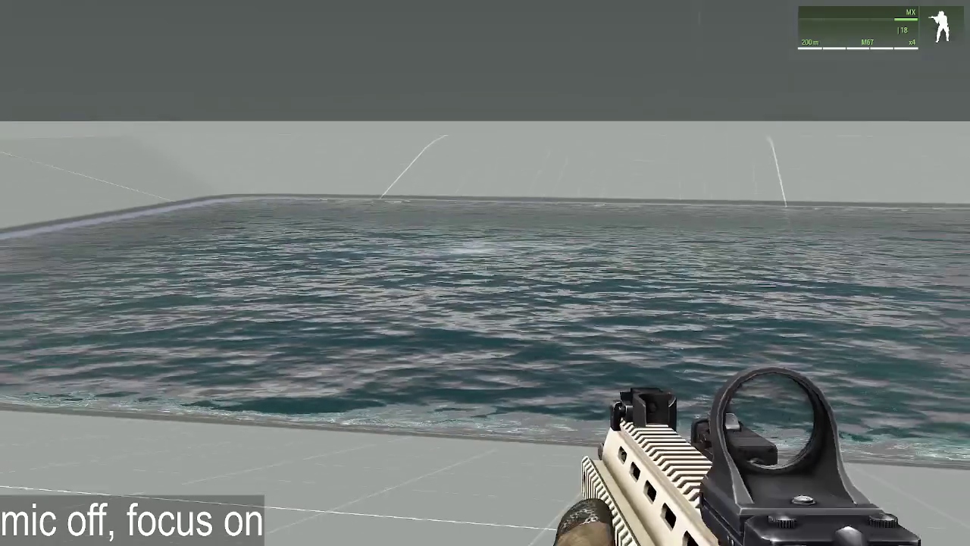
Create Zeus via ACE self-interaction and add the Basic fishing Cork as an editable object.
{"action": "key", "text": "ctrl+super"}
{"action": "left_click", "coordinate": [537, 247]}
{"action": "key", "text": "y"}
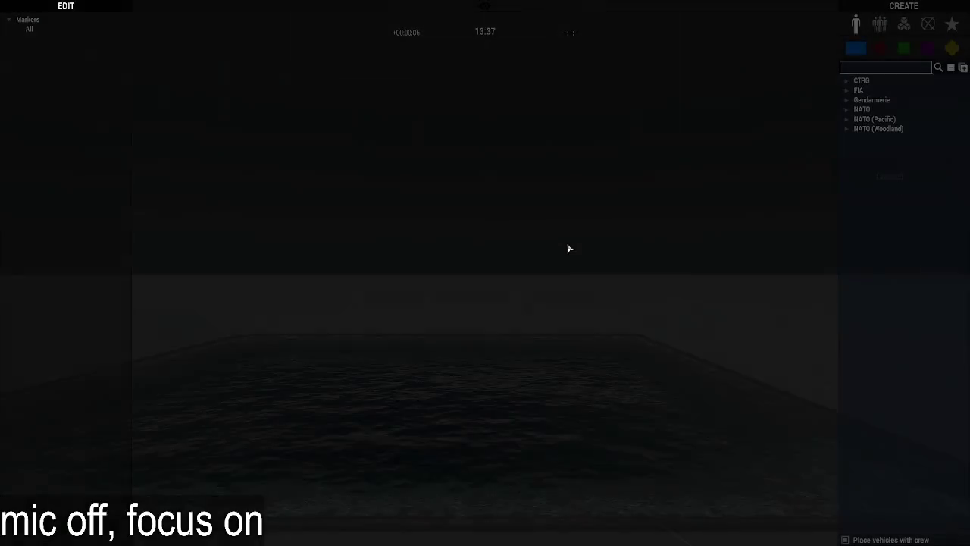
{"action": "scroll", "coordinate": [551, 281], "scroll_direction": "up", "scroll_amount": 5}
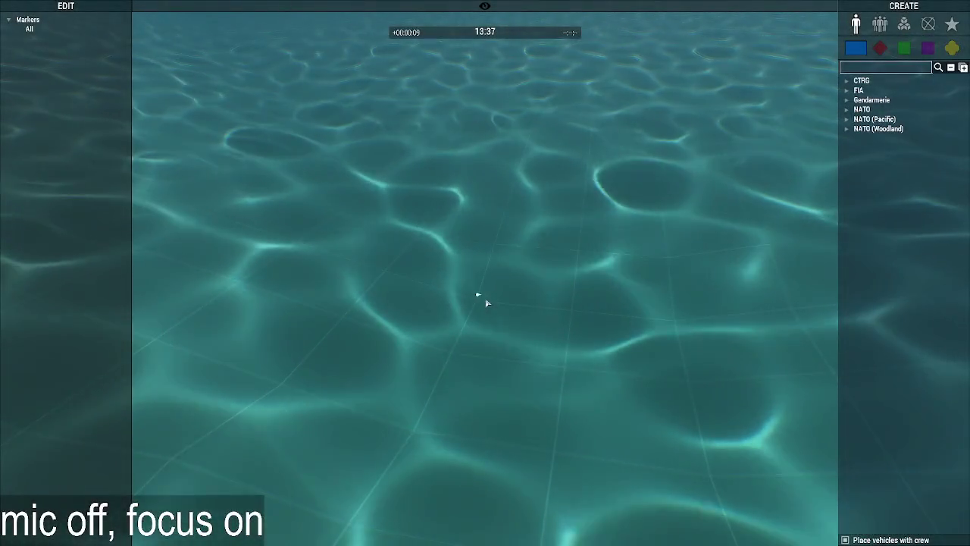
{"action": "right_click", "coordinate": [485, 298]}
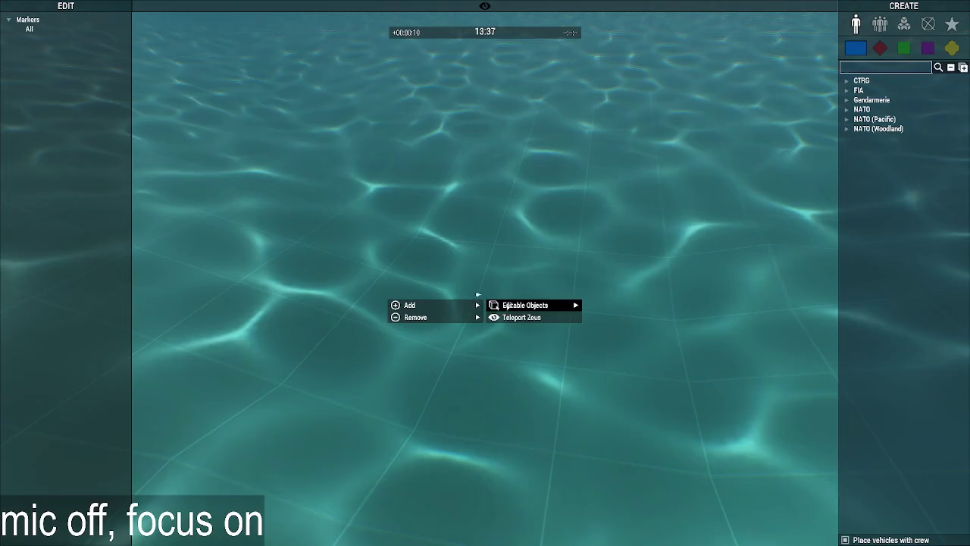
{"action": "left_click", "coordinate": [312, 305]}
{"action": "scroll", "coordinate": [377, 307], "scroll_direction": "down", "scroll_amount": 5}
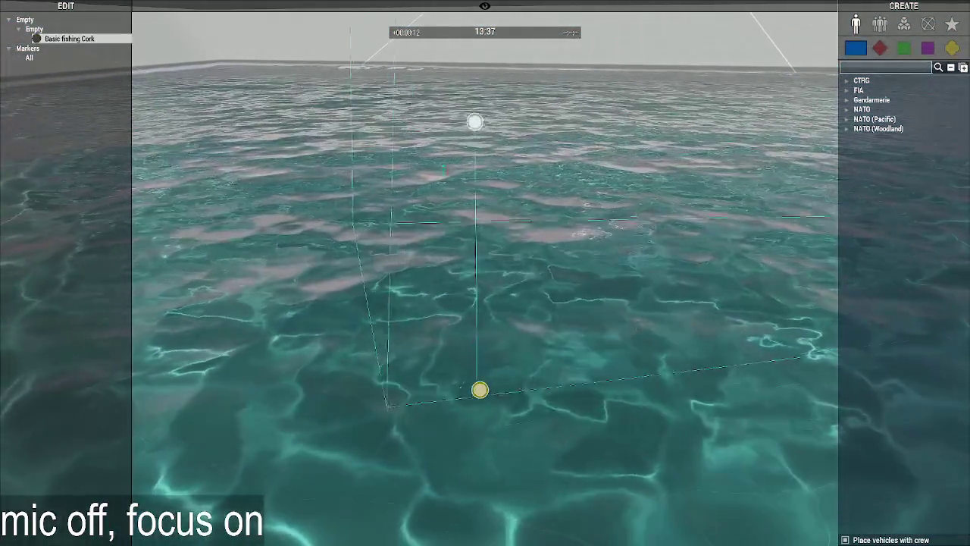
Lift the cork above the pool and drop it into the water.
{"action": "right_click_drag", "start_coordinate": [480, 390], "coordinate": [486, 317]}
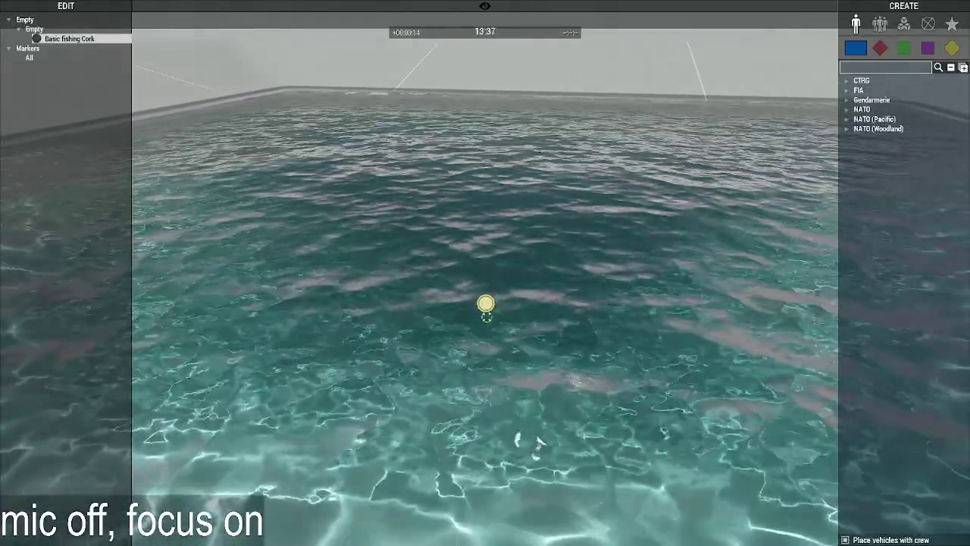
{"action": "left_click_drag", "start_coordinate": [486, 304], "coordinate": [486, 91], "text": "alt"}
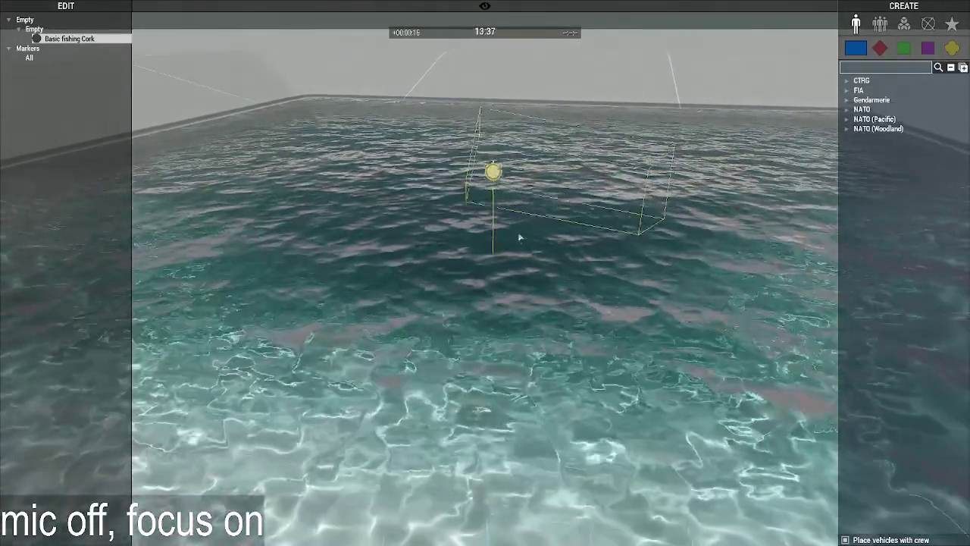
{"action": "scroll", "coordinate": [515, 251], "scroll_direction": "up", "scroll_amount": 5}
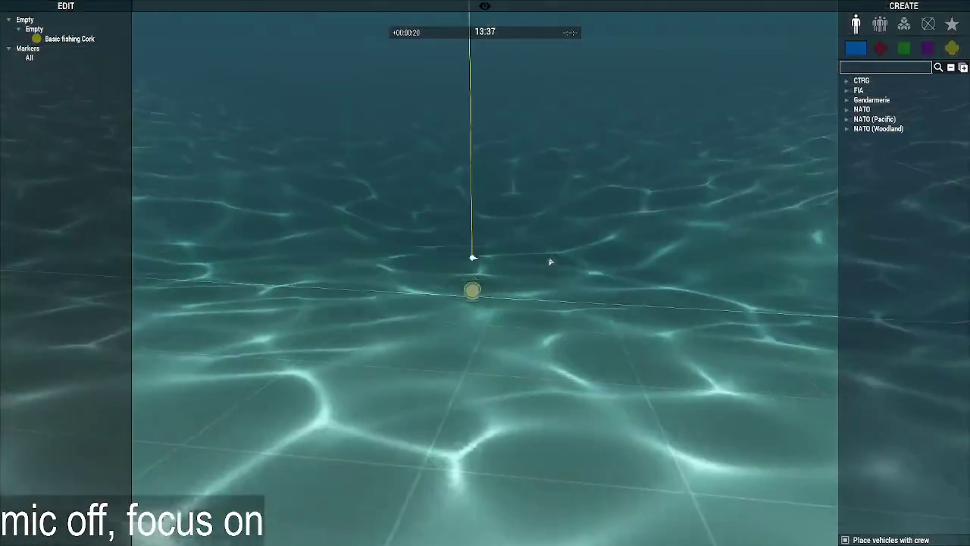
{"action": "right_click", "coordinate": [557, 257]}
{"action": "scroll", "coordinate": [557, 259], "scroll_direction": "down", "scroll_amount": 3}
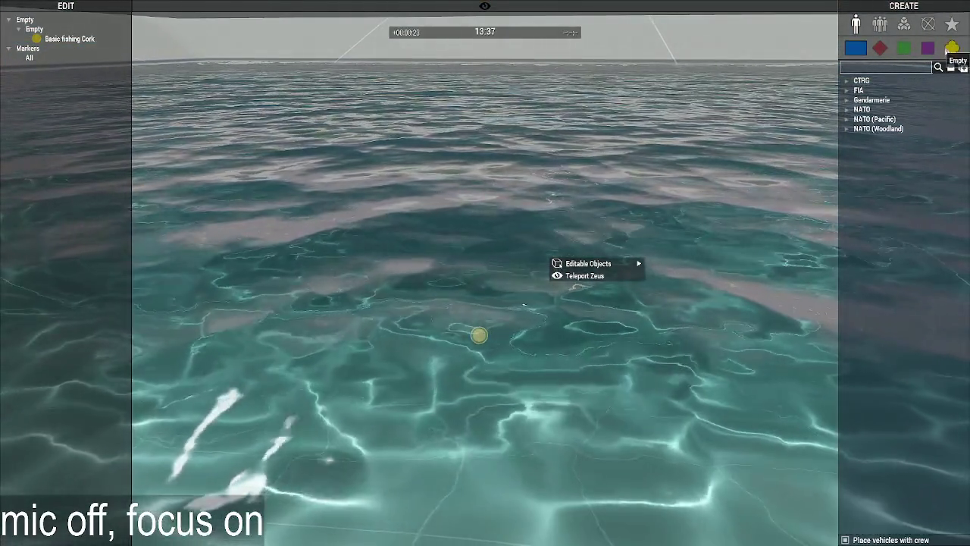
Place an Empty-faction Buoy in the pool and move it to the upper left.
{"action": "left_click", "coordinate": [952, 48]}
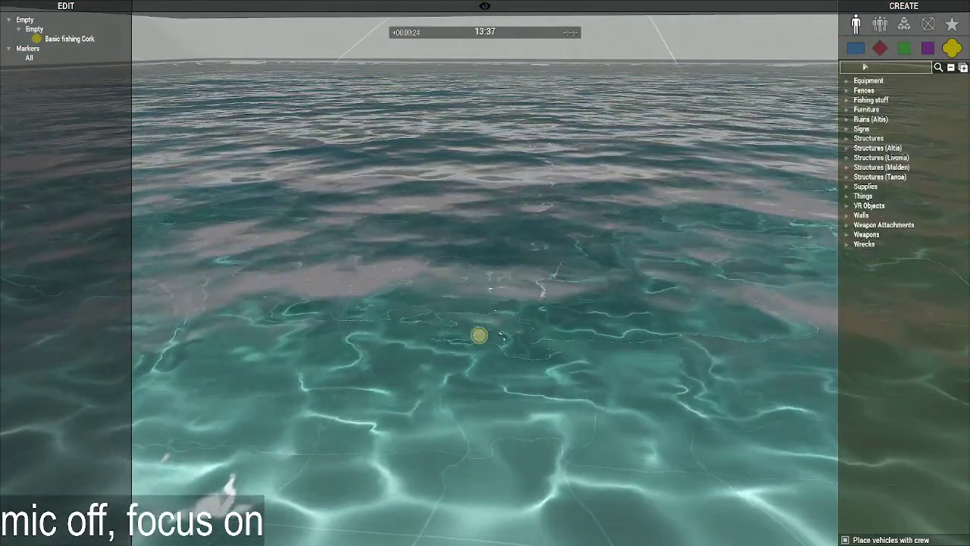
{"action": "type", "text": "bu"}
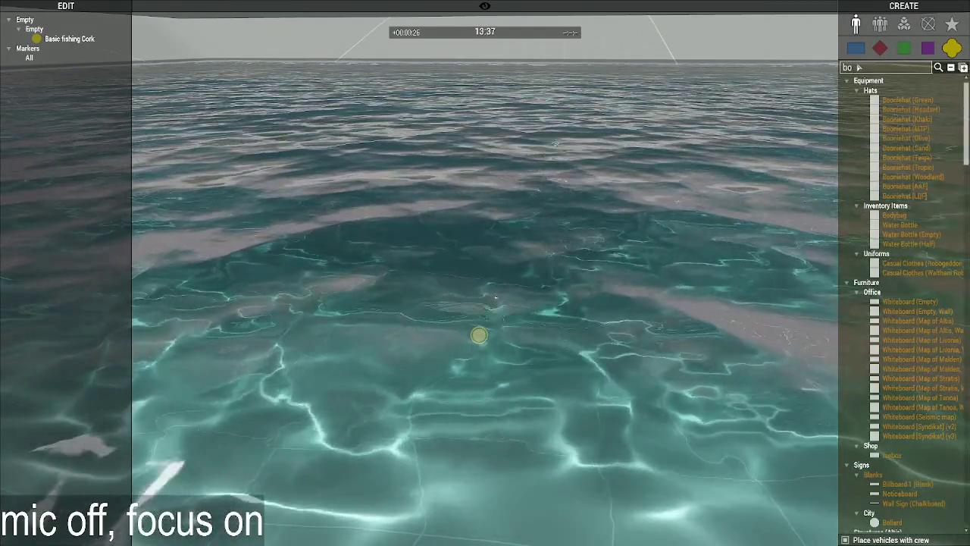
{"action": "type", "text": "o"}
{"action": "left_click", "coordinate": [889, 99]}
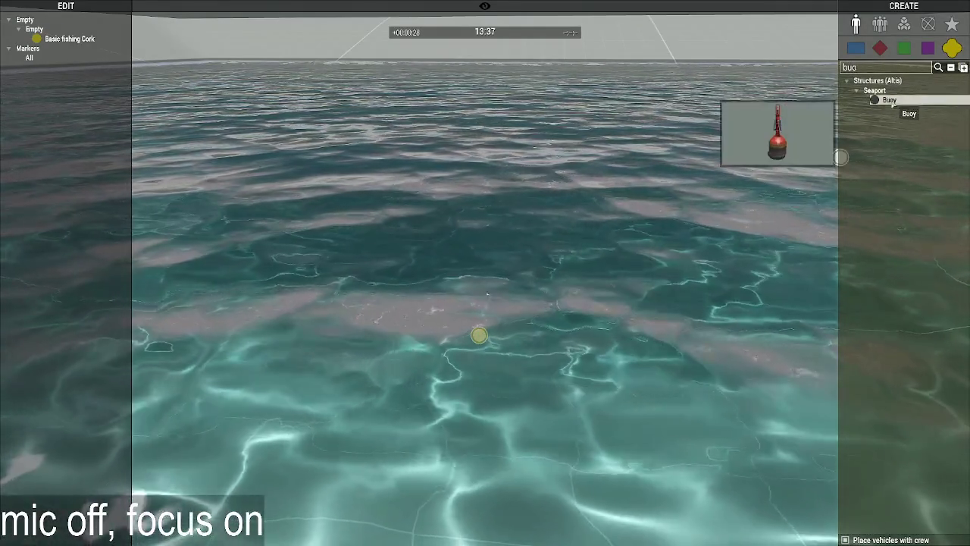
{"action": "left_click", "coordinate": [511, 256]}
{"action": "scroll", "coordinate": [511, 256], "scroll_direction": "down", "scroll_amount": 5}
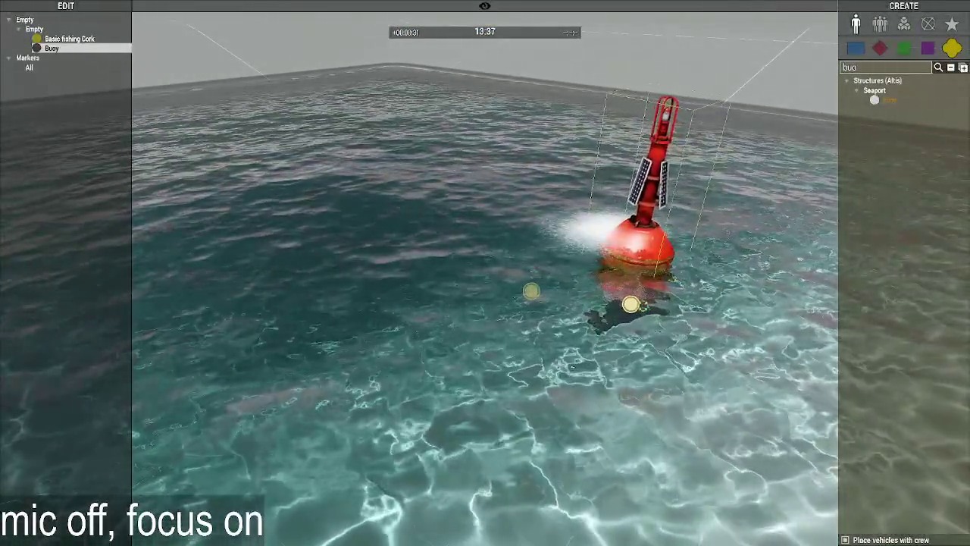
{"action": "left_click_drag", "start_coordinate": [635, 314], "coordinate": [284, 195]}
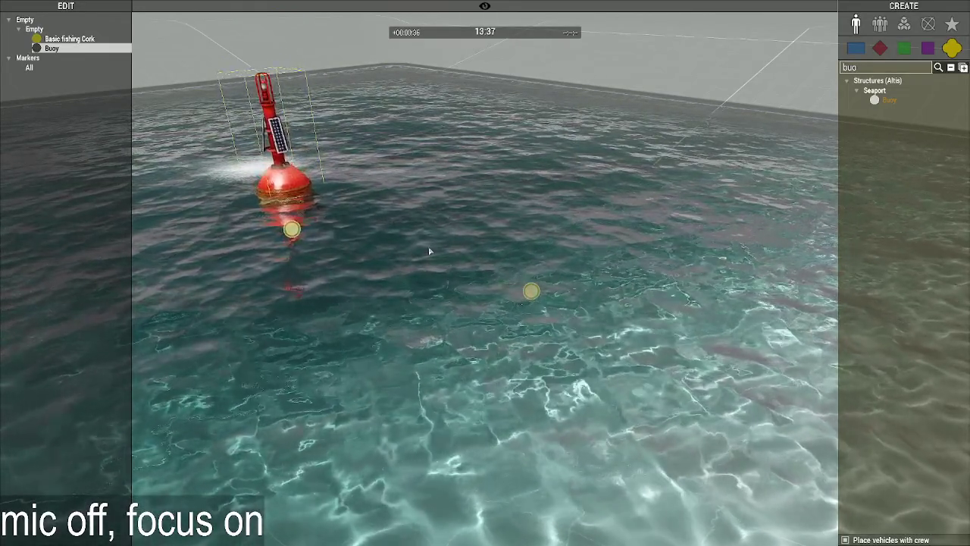
{"action": "left_click", "coordinate": [429, 251]}
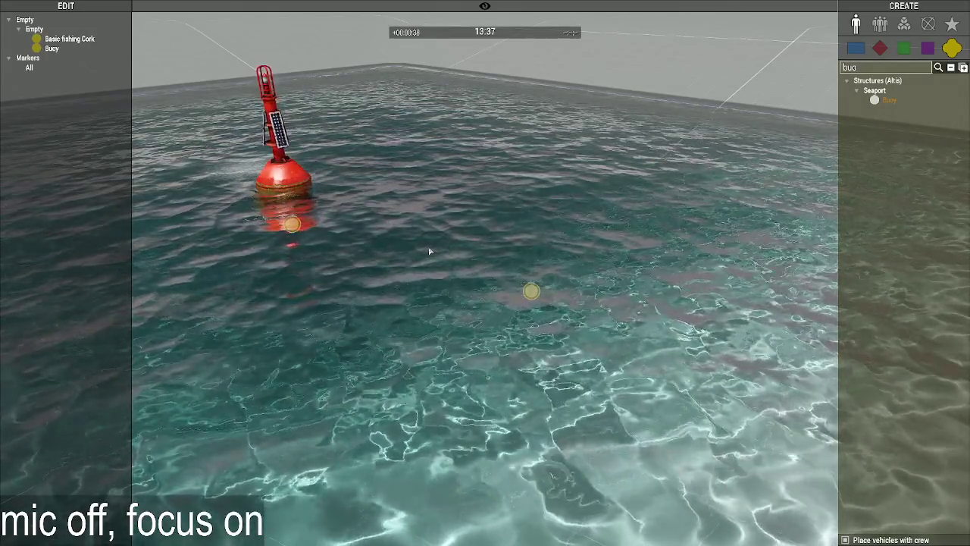
Fly the camera underwater to the buoy's base and back up, then pause the game.
{"action": "key", "text": "a"}
{"action": "key", "text": "w"}
{"action": "key", "text": "z"}
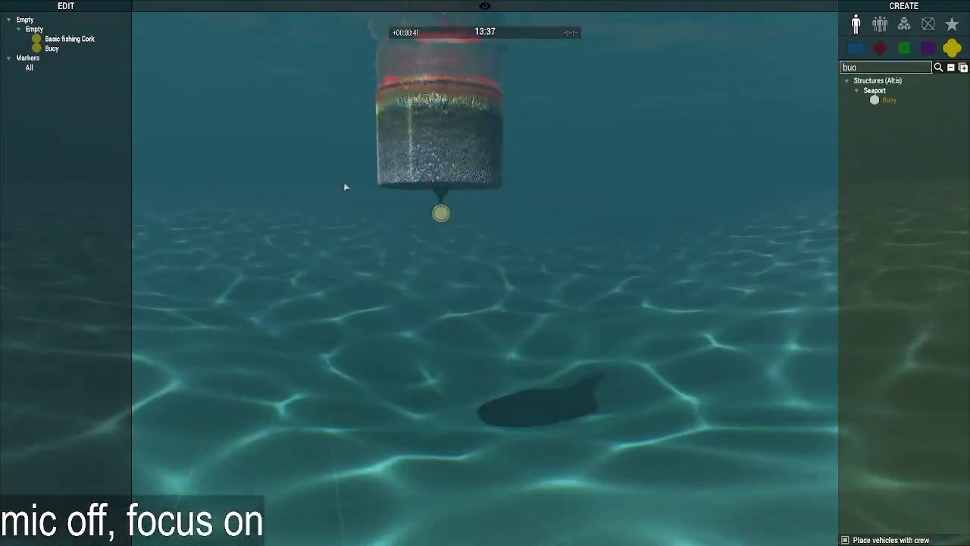
{"action": "key", "text": "q"}
{"action": "key", "text": "s"}
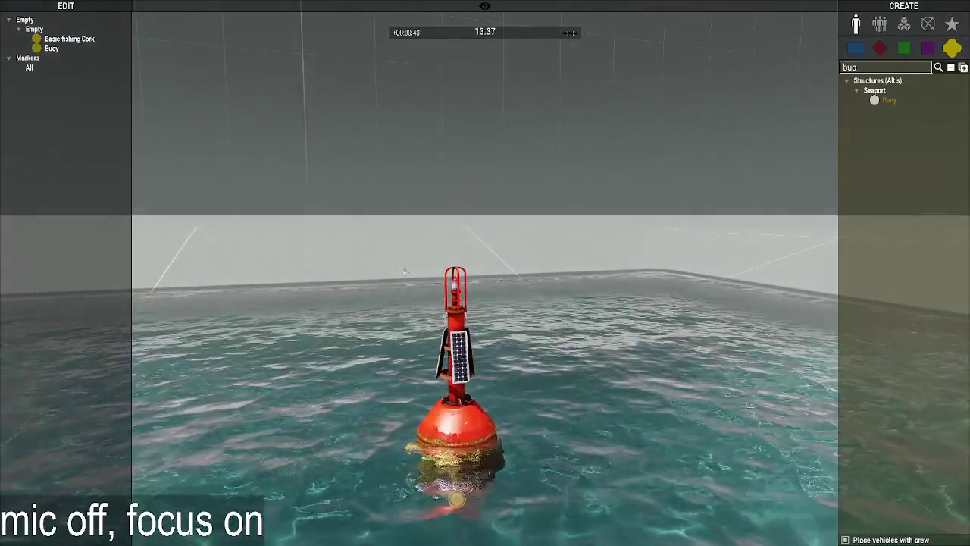
{"action": "key", "text": "Escape"}
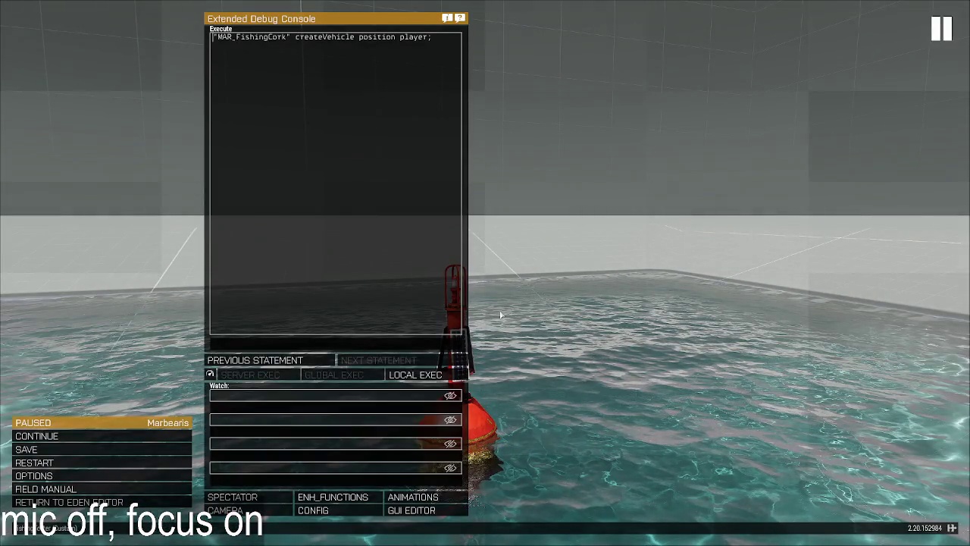
Quit Arma 3 and inspect the buoy model's Memory, Geometry Buoyancy and Geometry LODs.
{"action": "key", "text": "alt+F4"}
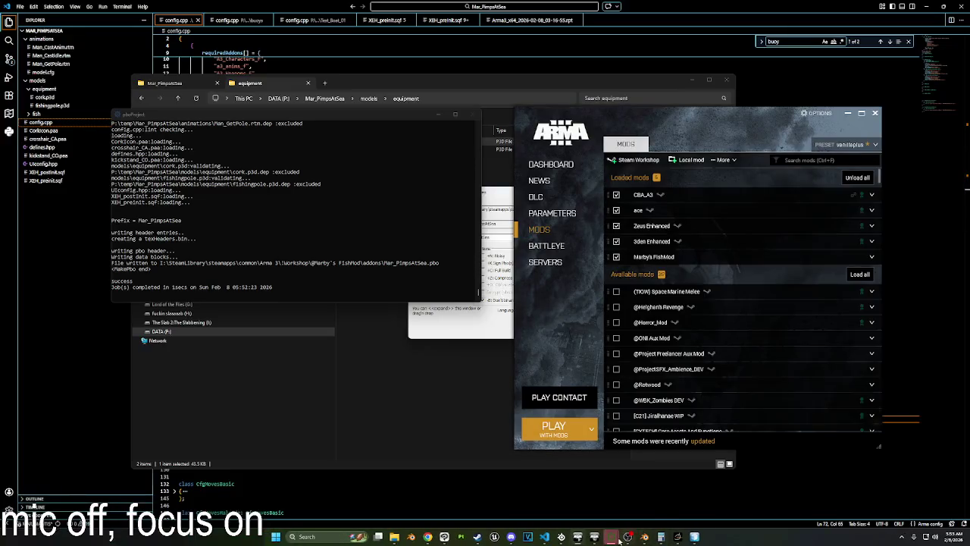
{"action": "left_click", "coordinate": [694, 537]}
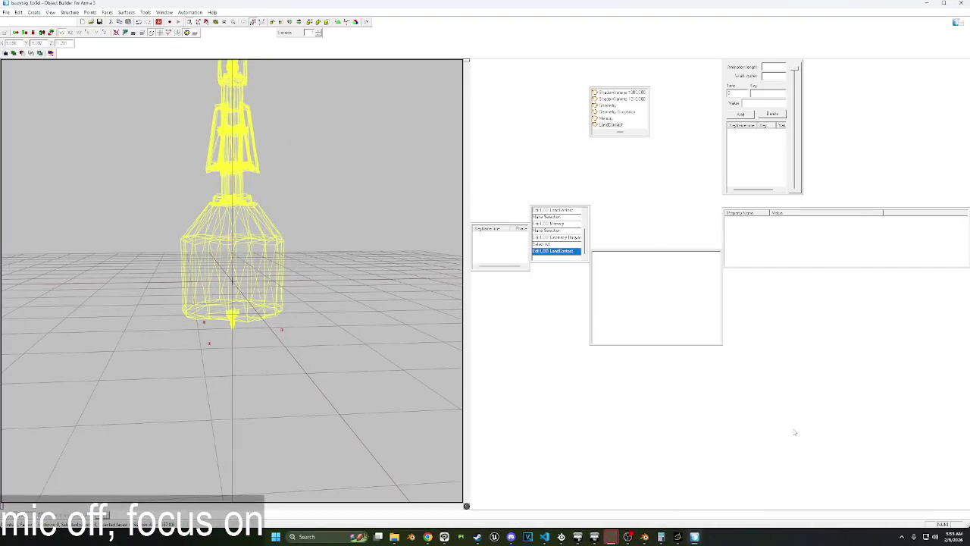
{"action": "mouse_move", "coordinate": [622, 133]}
{"action": "left_mouse_down"}
{"action": "mouse_move", "coordinate": [597, 133]}
{"action": "mouse_move", "coordinate": [617, 134]}
{"action": "left_mouse_up"}
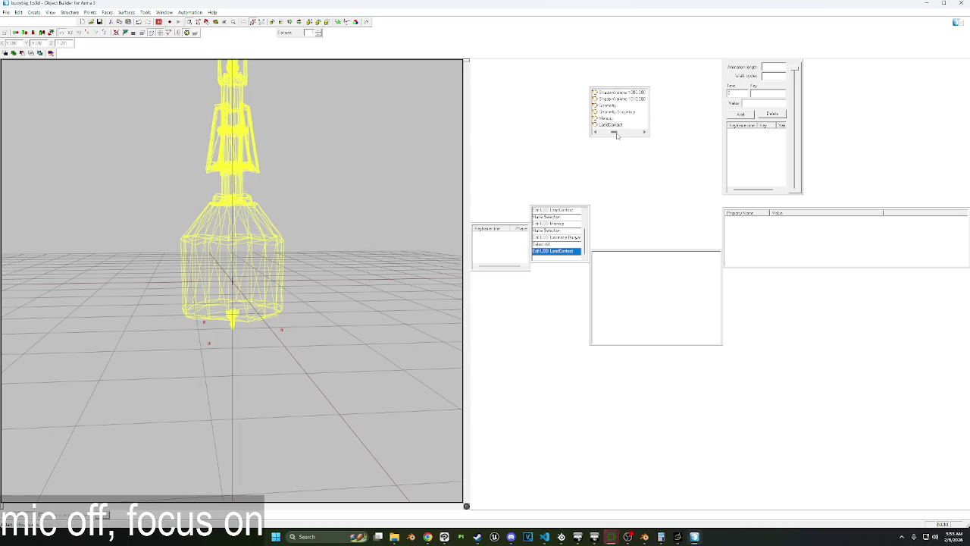
{"action": "left_click", "coordinate": [606, 119]}
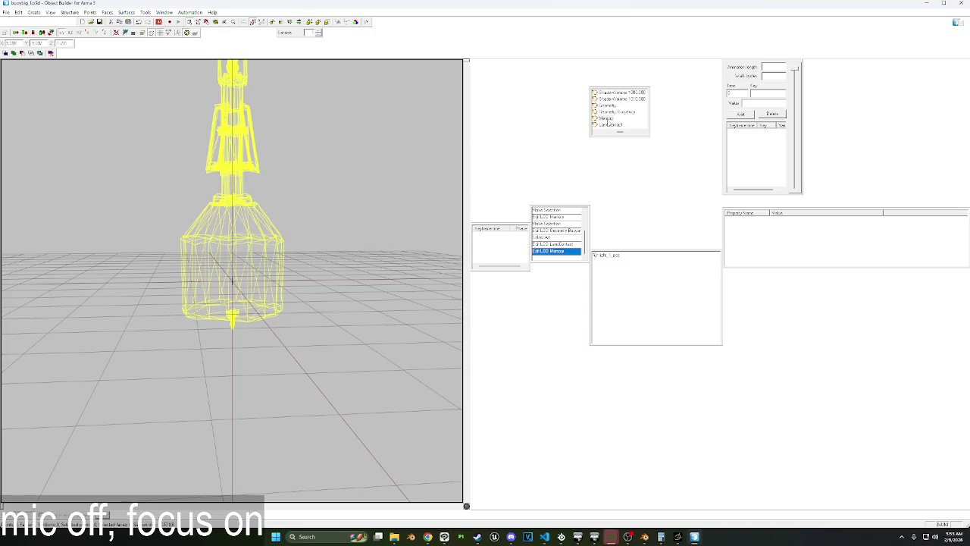
{"action": "left_click", "coordinate": [610, 112]}
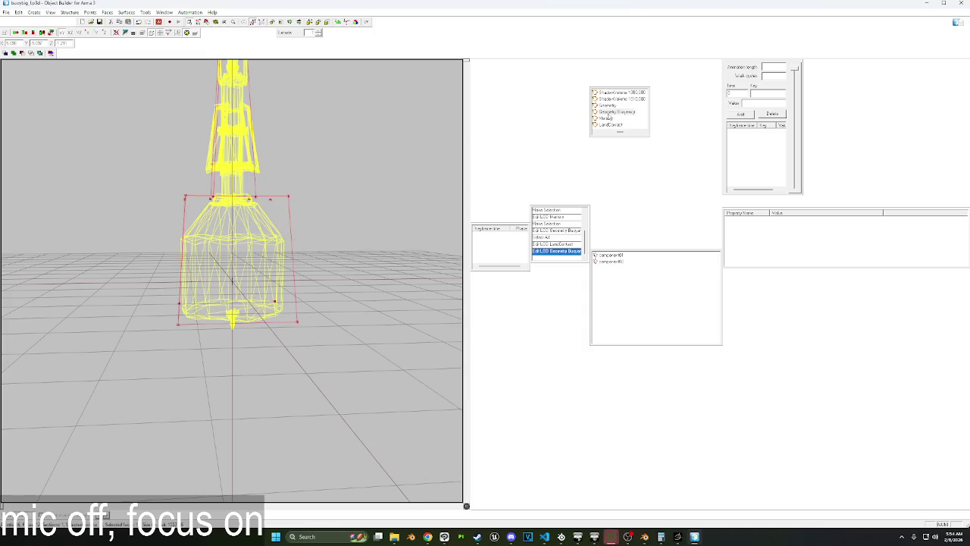
{"action": "left_click", "coordinate": [607, 105]}
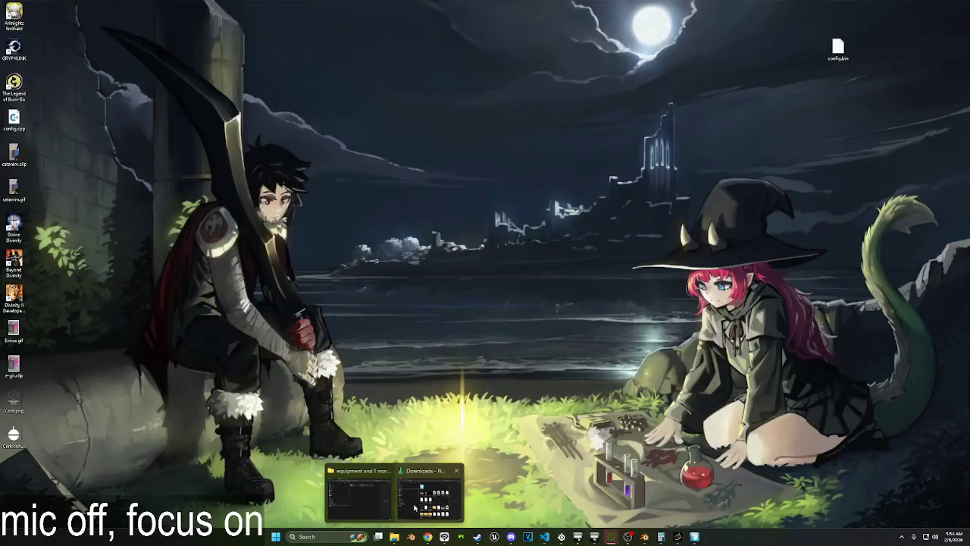
Open cork.p3d from the equipment folder and select its Geometry LOD.
{"action": "left_click", "coordinate": [394, 492]}
{"action": "double_click", "coordinate": [367, 141]}
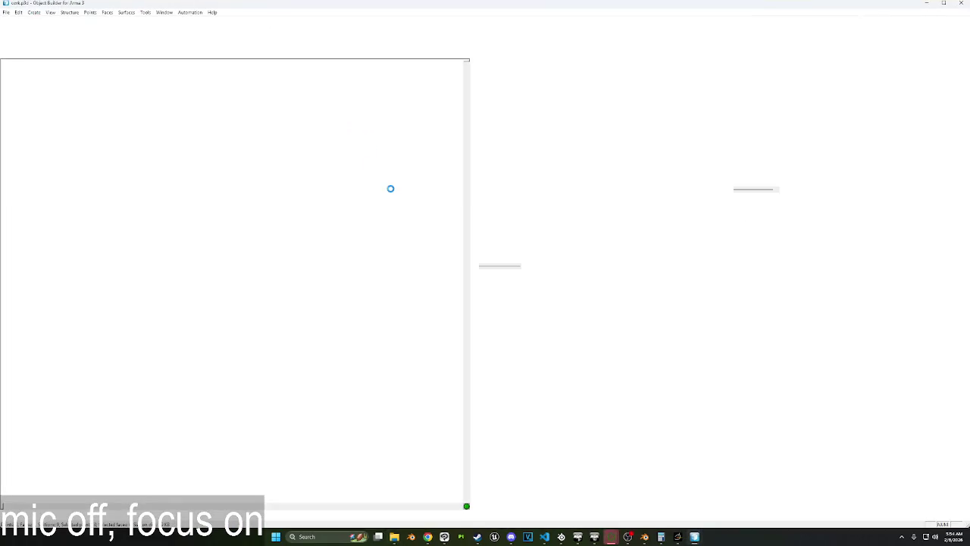
{"action": "scroll", "coordinate": [272, 279], "scroll_direction": "up", "scroll_amount": 3}
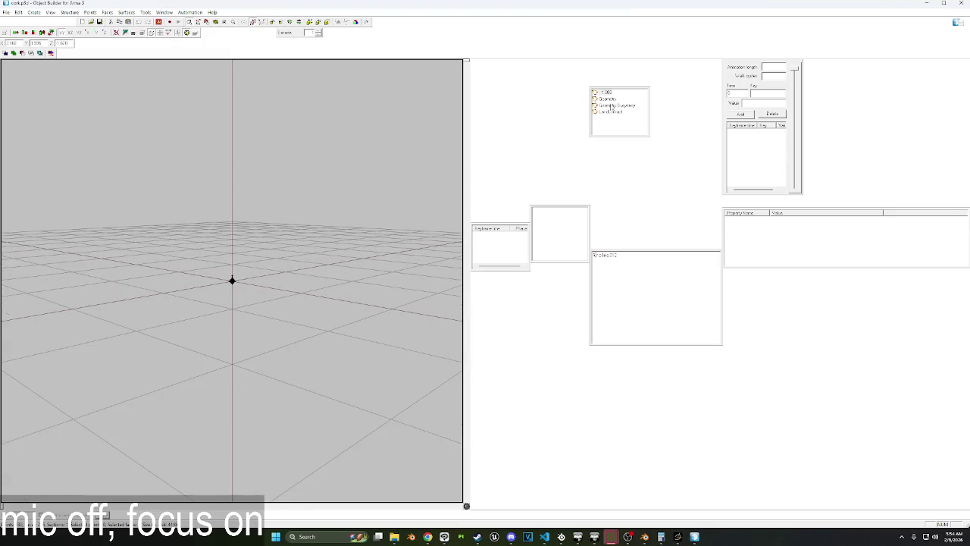
{"action": "left_click", "coordinate": [612, 105]}
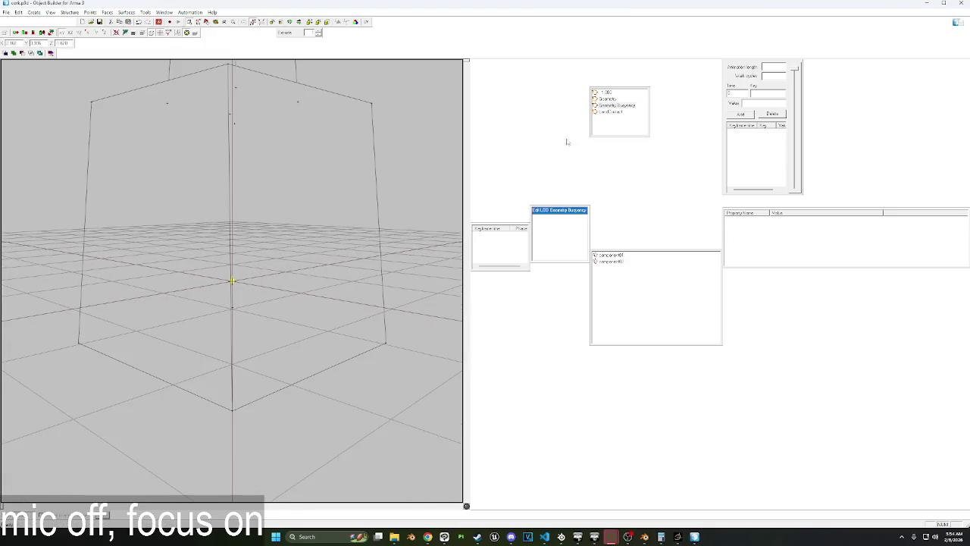
{"action": "scroll", "coordinate": [313, 245], "scroll_direction": "down", "scroll_amount": 2}
{"action": "scroll", "coordinate": [314, 245], "scroll_direction": "down", "scroll_amount": 2}
{"action": "scroll", "coordinate": [313, 245], "scroll_direction": "down", "scroll_amount": 2}
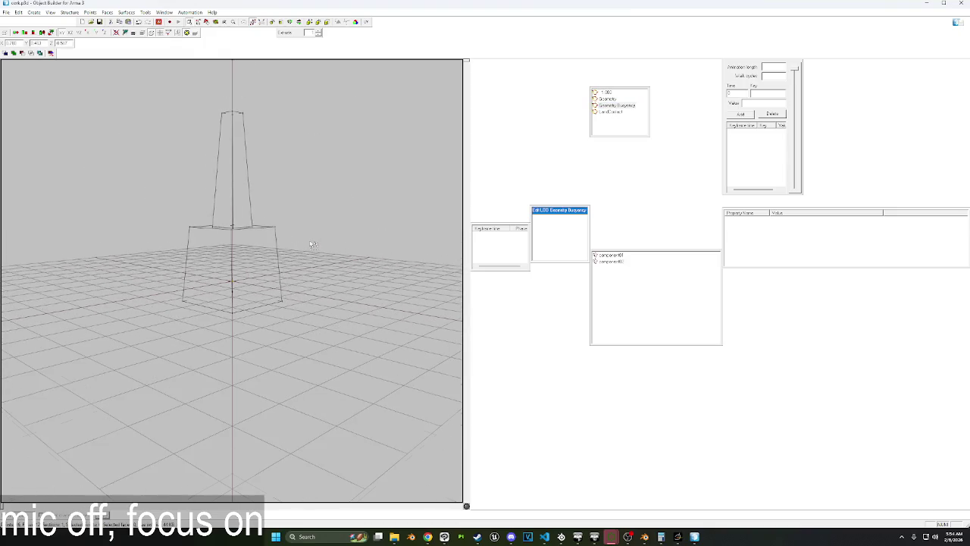
{"action": "left_click", "coordinate": [607, 98]}
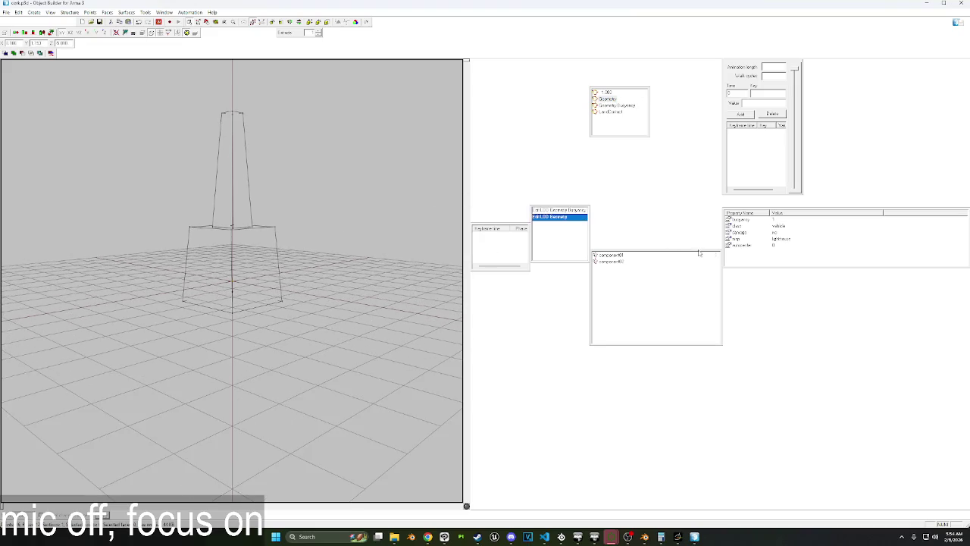
Remove the autocenter property from the Geometry LOD and close the cork model window.
{"action": "right_click", "coordinate": [734, 245]}
{"action": "left_click", "coordinate": [759, 262]}
{"action": "left_click", "coordinate": [489, 283]}
{"action": "left_click", "coordinate": [961, 4]}
{"action": "mouse_move", "coordinate": [611, 537]}
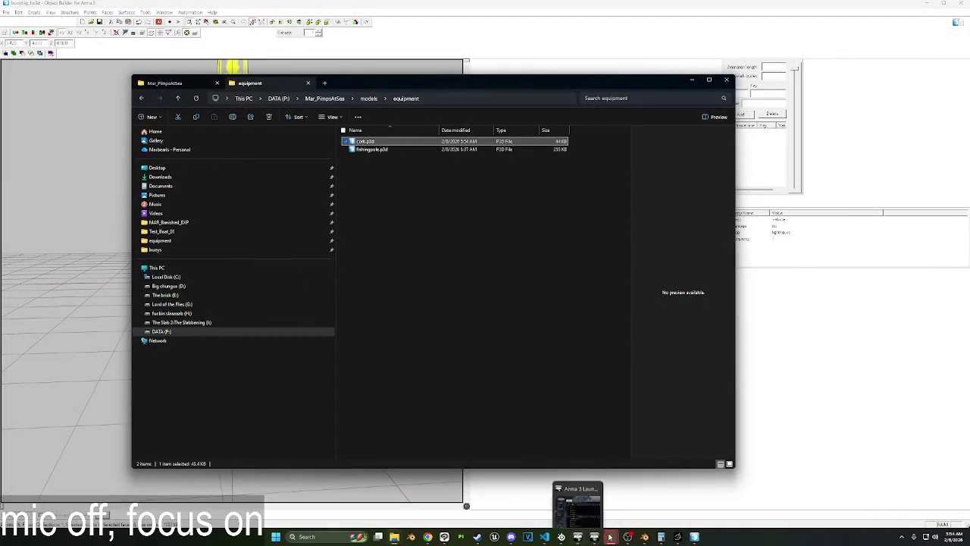
Crunch the mod into Mar_PimpsAtSea.pbo with pboProject and launch Arma 3 with mods.
{"action": "left_click", "coordinate": [584, 485]}
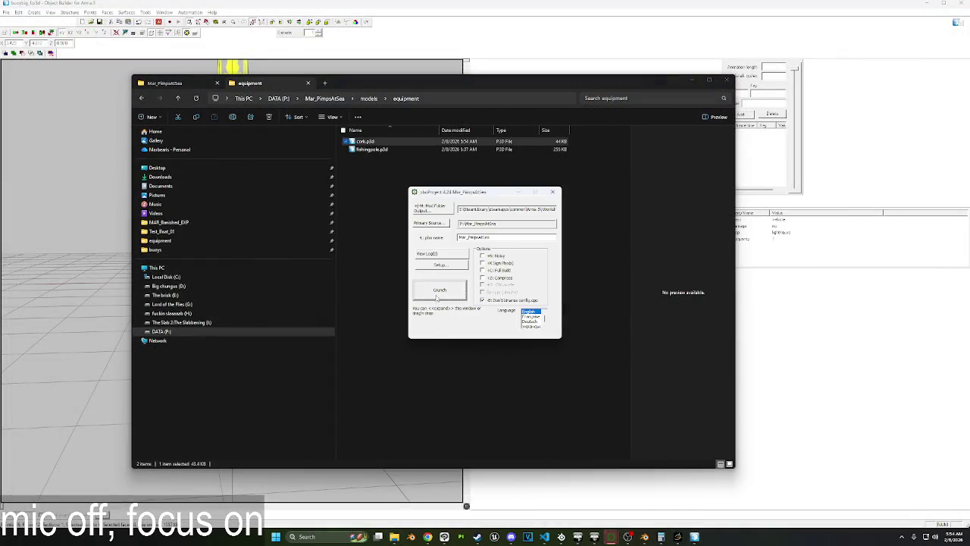
{"action": "left_click", "coordinate": [438, 292]}
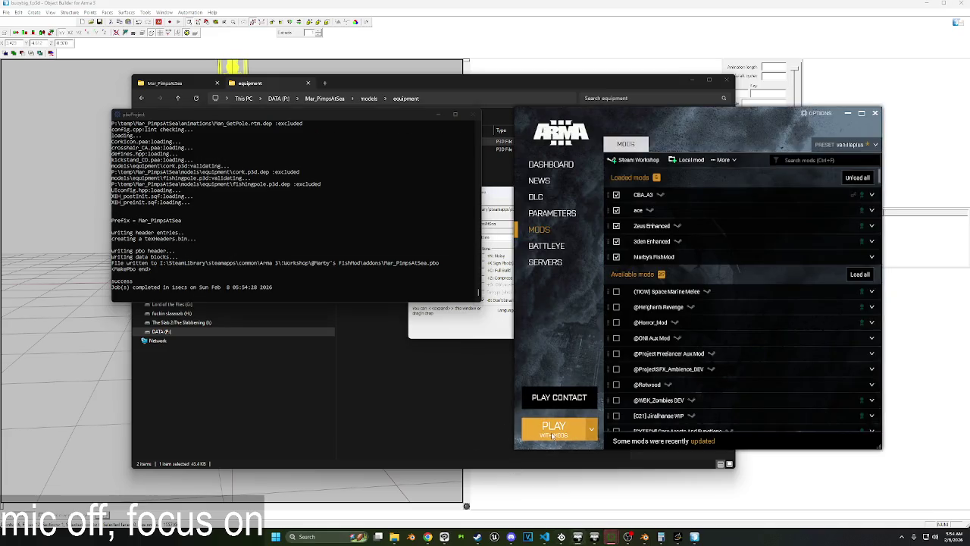
{"action": "left_click", "coordinate": [554, 428]}
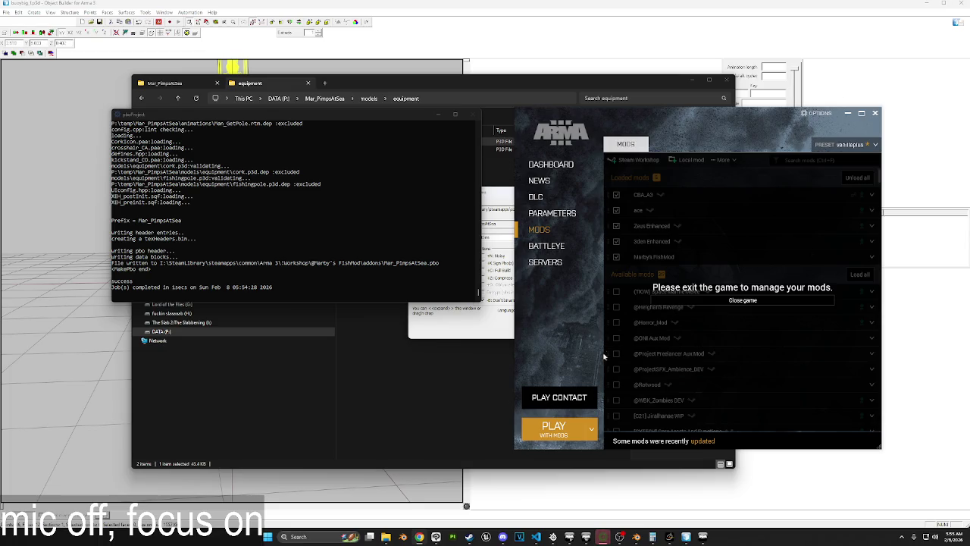
Load the Virtual Reality map in the Editor and open the newest fishingTester scenario.
{"action": "left_click", "coordinate": [703, 536]}
{"action": "left_click", "coordinate": [652, 341]}
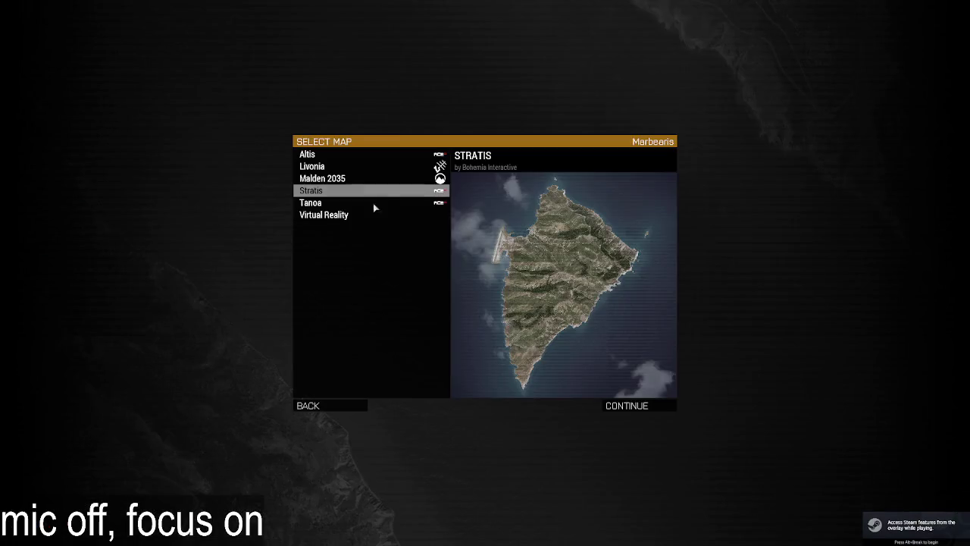
{"action": "double_click", "coordinate": [342, 215]}
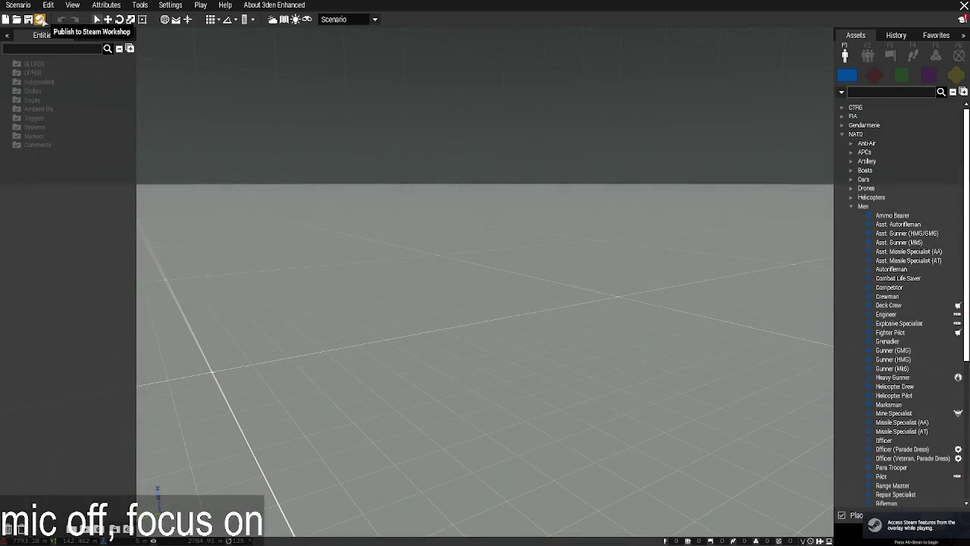
{"action": "left_click", "coordinate": [18, 5]}
{"action": "left_click", "coordinate": [758, 111]}
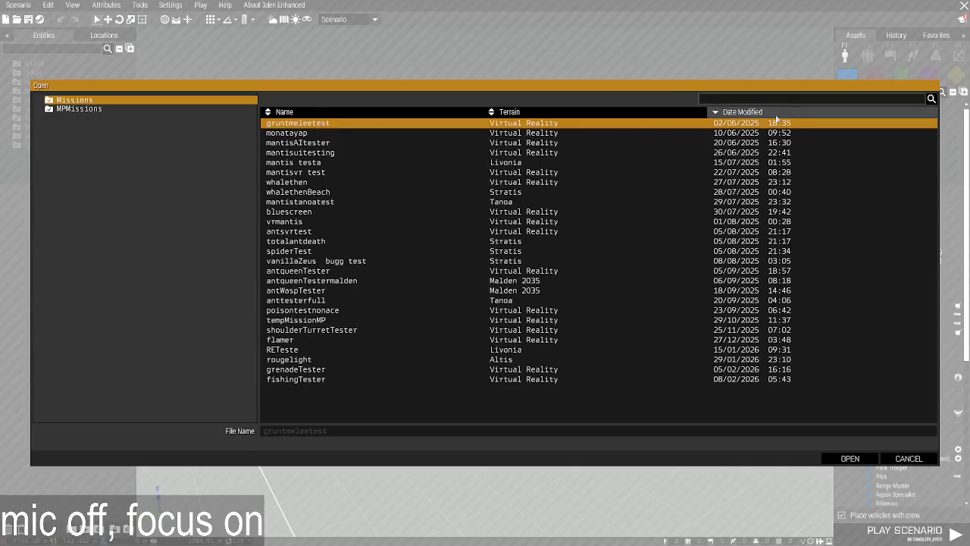
{"action": "left_click", "coordinate": [758, 111]}
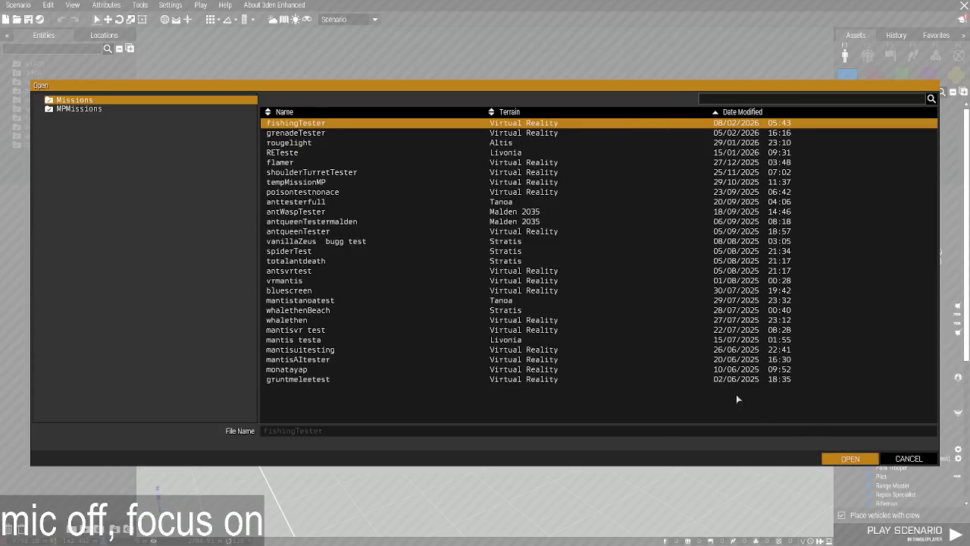
{"action": "double_click", "coordinate": [697, 357]}
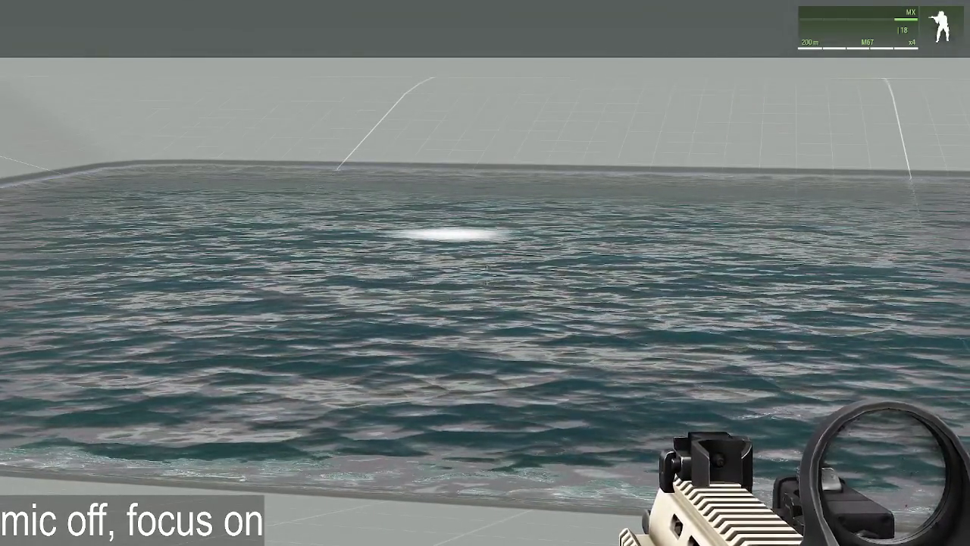
Enter the Zeus view and fly the camera over and into the pool.
{"action": "key", "text": "ctrl+super"}
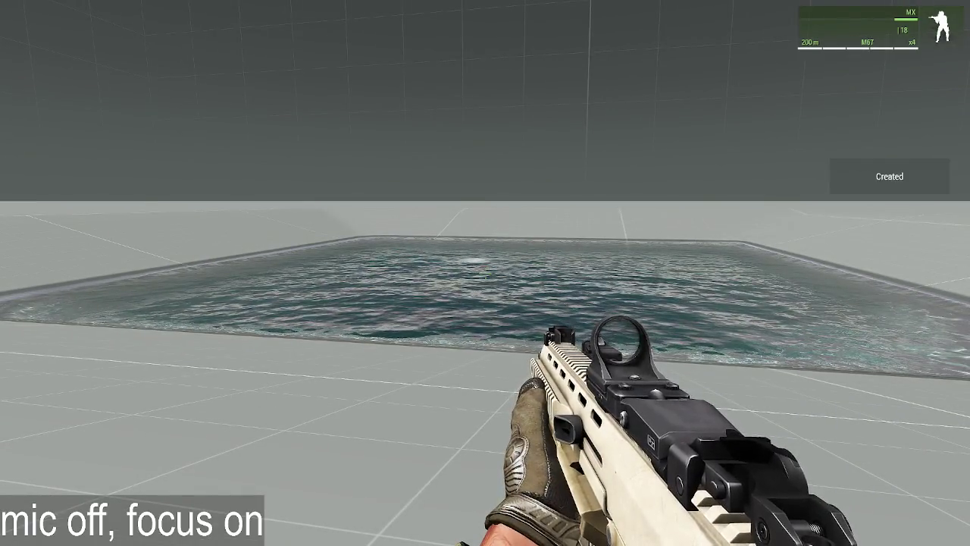
{"action": "key", "text": "y"}
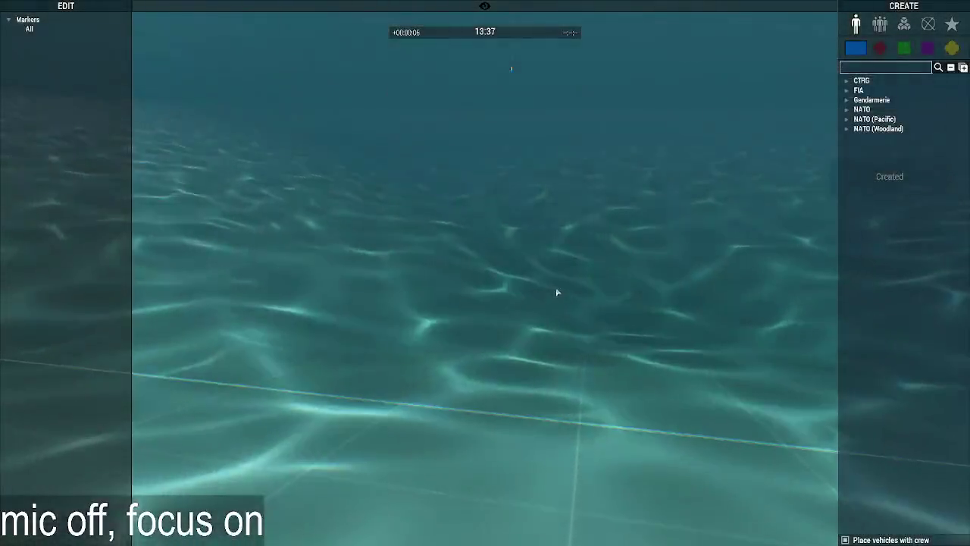
{"action": "scroll", "coordinate": [565, 261], "scroll_direction": "down", "scroll_amount": 3}
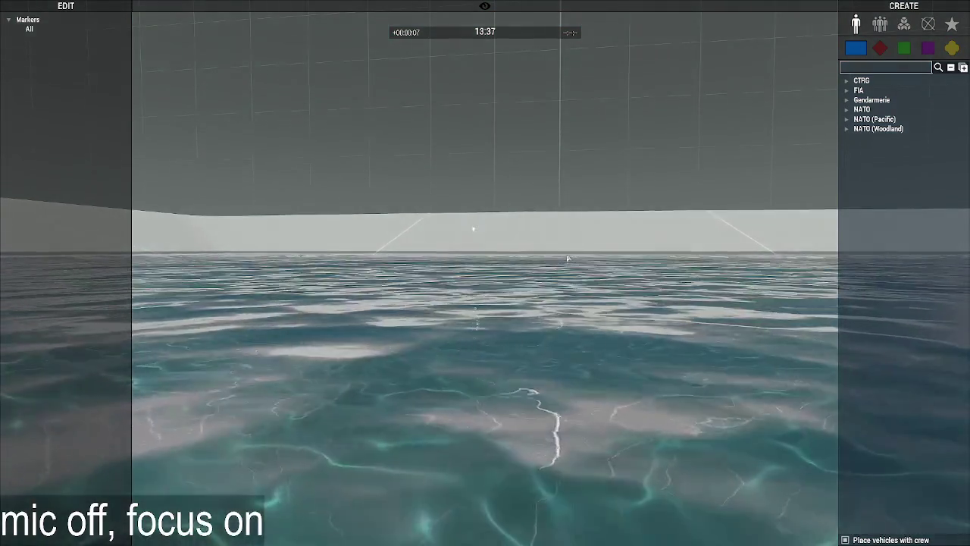
{"action": "scroll", "coordinate": [564, 303], "scroll_direction": "up", "scroll_amount": 2}
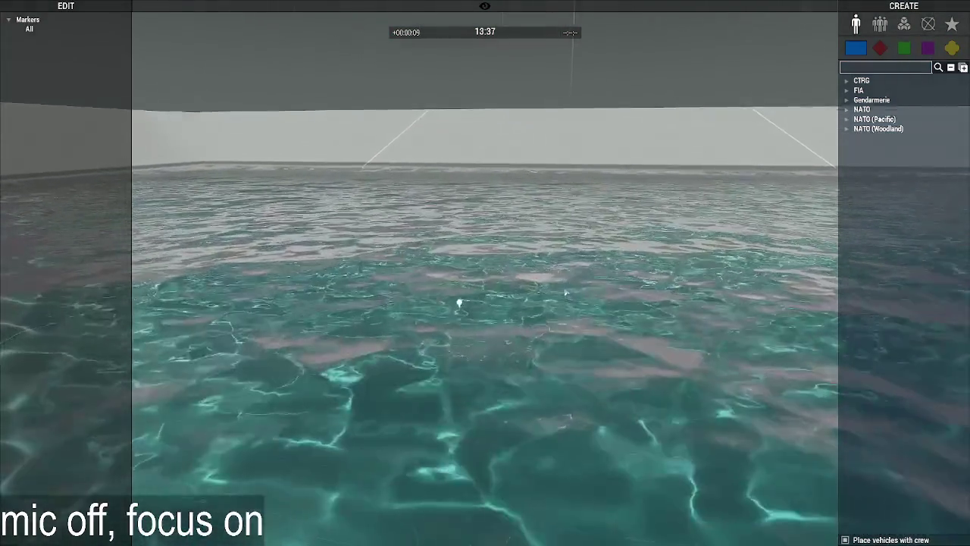
{"action": "scroll", "coordinate": [563, 304], "scroll_direction": "up", "scroll_amount": 2}
{"action": "scroll", "coordinate": [564, 307], "scroll_direction": "down", "scroll_amount": 1}
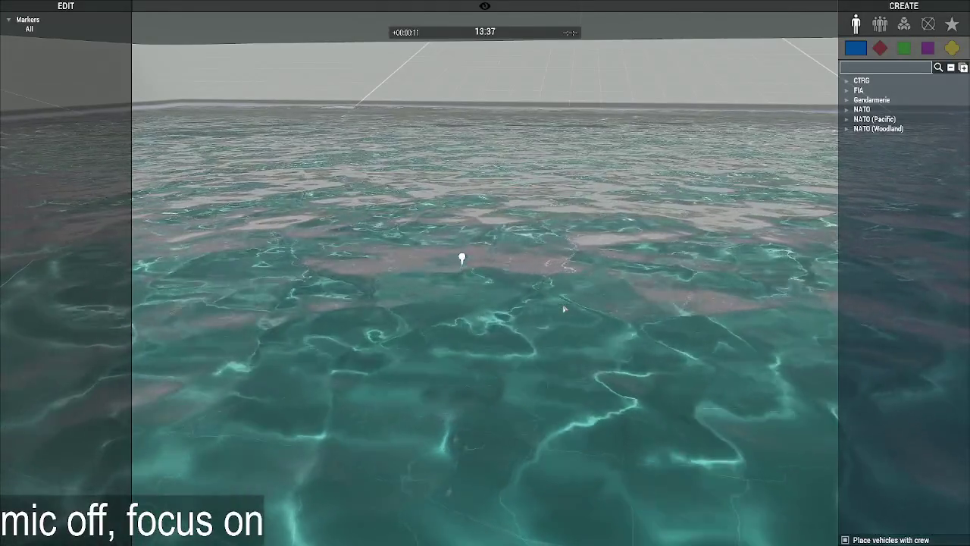
{"action": "scroll", "coordinate": [565, 309], "scroll_direction": "down", "scroll_amount": 2}
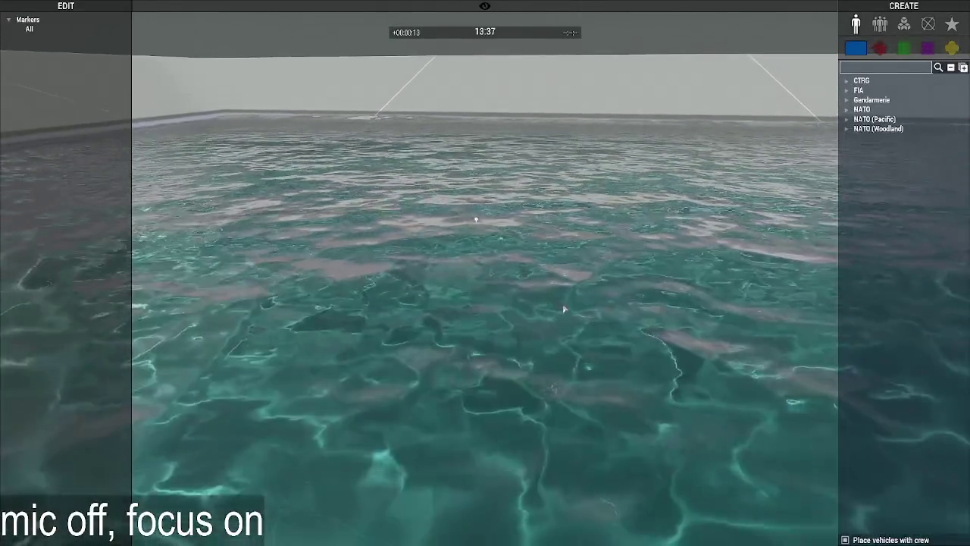
Leave Zeus, pause the game, and switch back to Object Builder.
{"action": "key", "text": "y"}
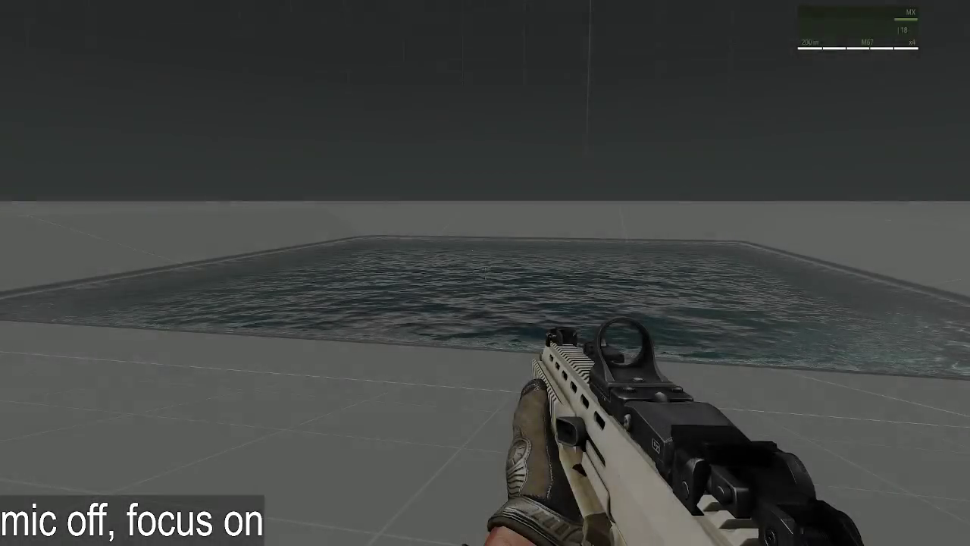
{"action": "key", "text": "Escape"}
{"action": "key", "text": "alt+Tab"}
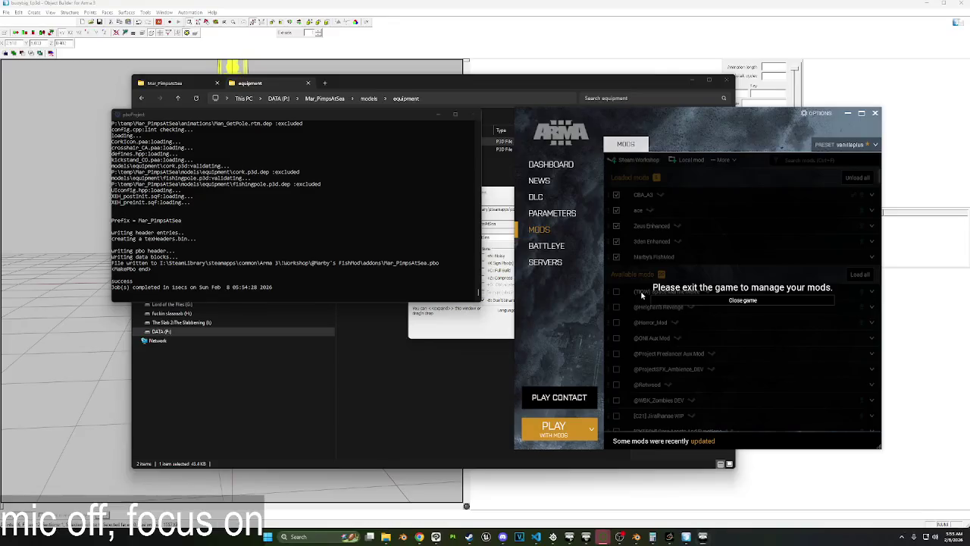
{"action": "key", "text": "alt+Tab"}
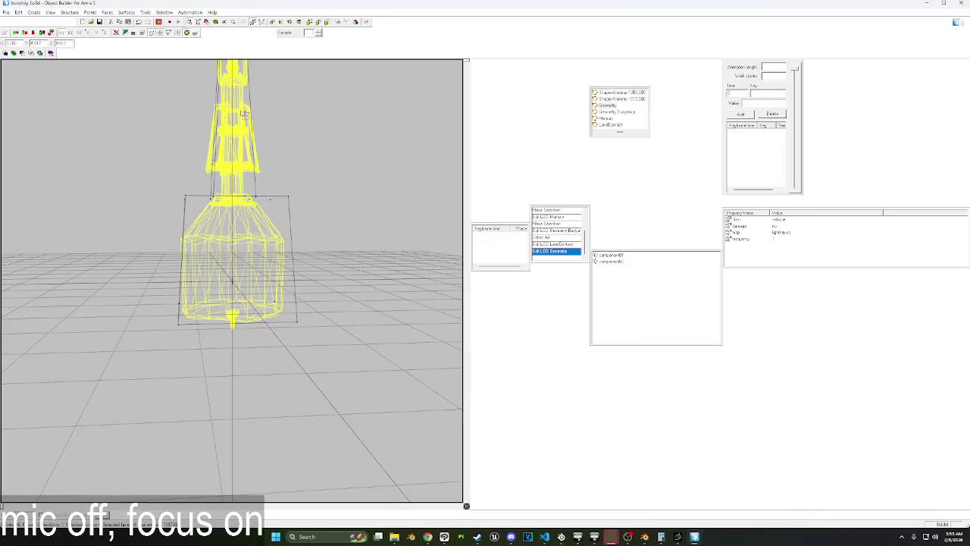
Minimize the buoy model window and reopen cork.p3d from the equipment folder.
{"action": "left_click", "coordinate": [926, 4]}
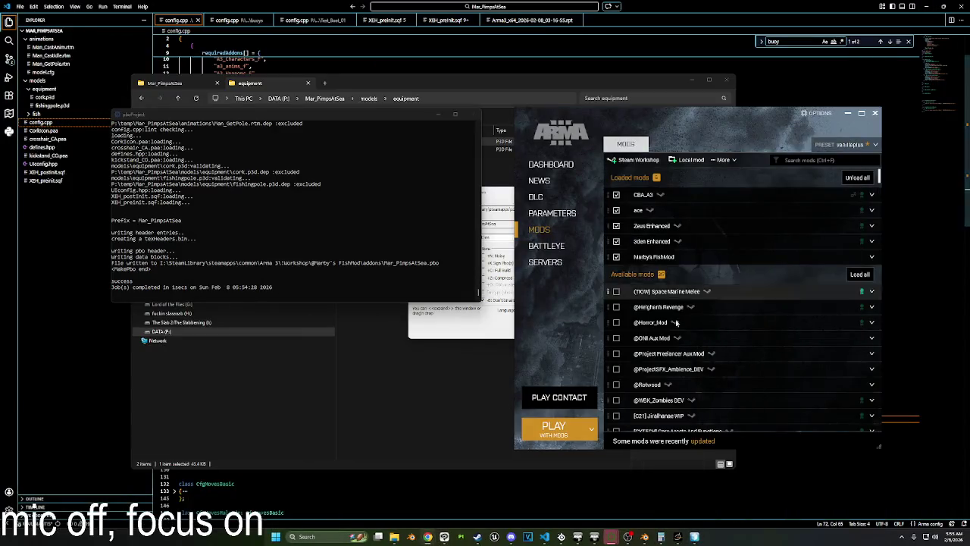
{"action": "mouse_move", "coordinate": [394, 537]}
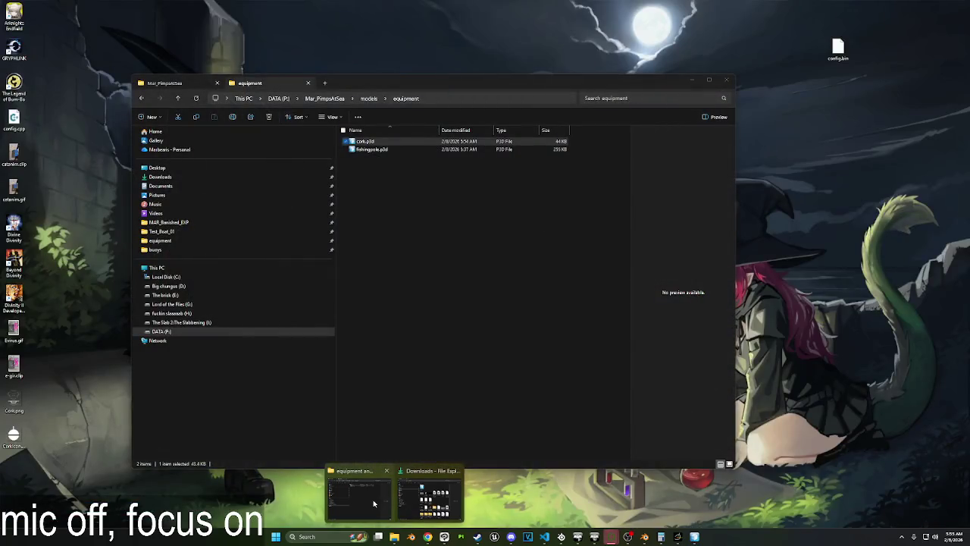
{"action": "left_click", "coordinate": [373, 503]}
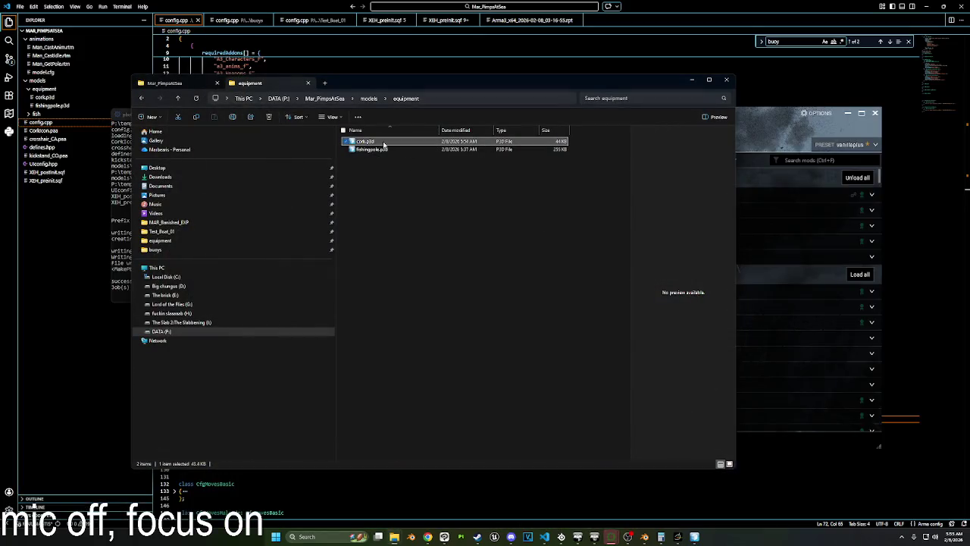
{"action": "double_click", "coordinate": [372, 143]}
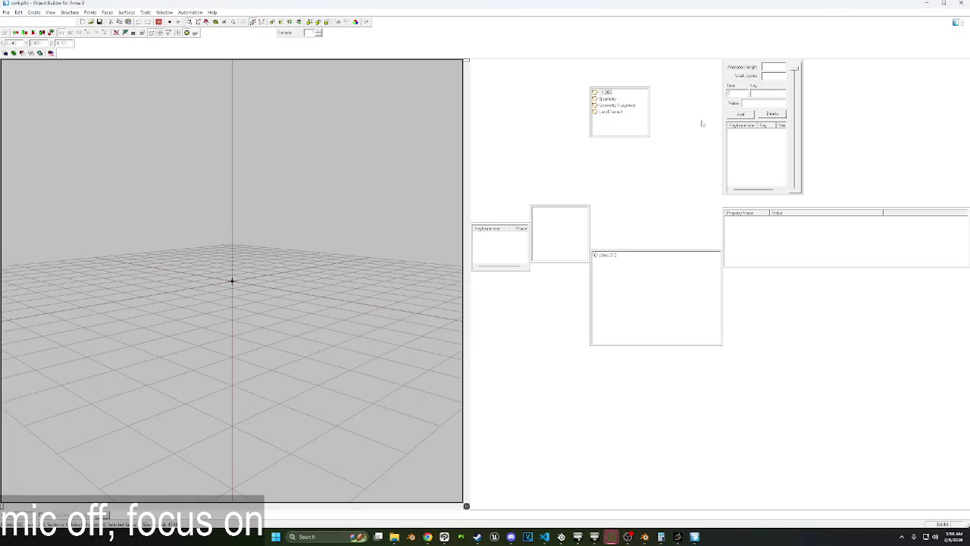
{"action": "left_click", "coordinate": [618, 112]}
{"action": "right_click_drag", "start_coordinate": [296, 216], "coordinate": [296, 237]}
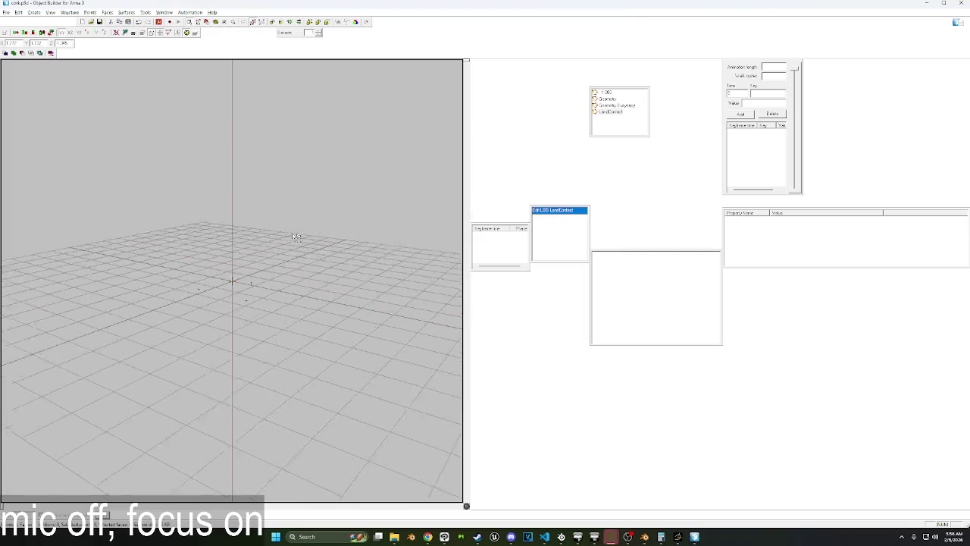
Show cork.p3d's Geometry Buoyancy LOD in wireframe from a flat front orthographic view.
{"action": "left_click", "coordinate": [610, 106]}
{"action": "scroll", "coordinate": [298, 249], "scroll_direction": "up", "scroll_amount": 3}
{"action": "scroll", "coordinate": [298, 249], "scroll_direction": "down", "scroll_amount": 3}
{"action": "left_click", "coordinate": [609, 112]}
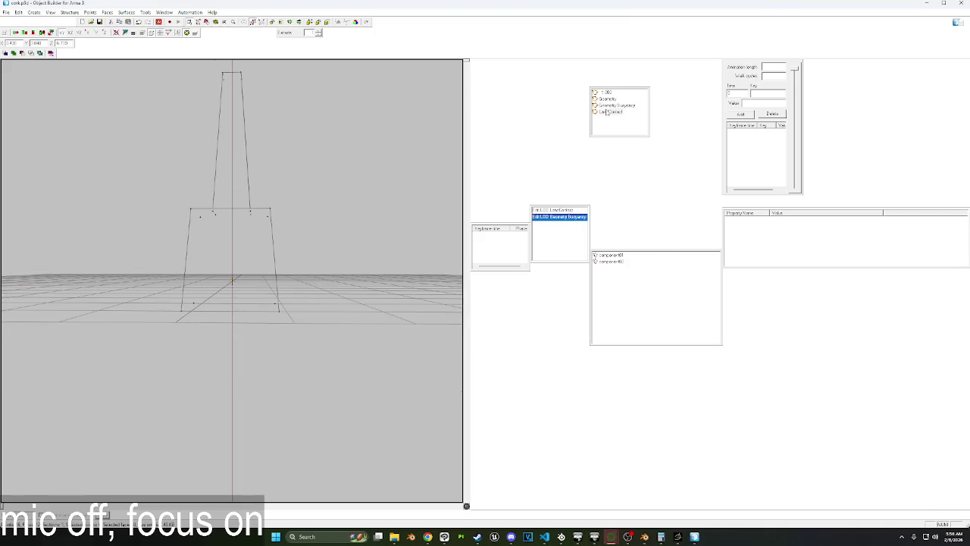
{"action": "left_click", "coordinate": [611, 105]}
{"action": "scroll", "coordinate": [368, 208], "scroll_direction": "up", "scroll_amount": 1}
{"action": "scroll", "coordinate": [368, 208], "scroll_direction": "up", "scroll_amount": 2}
{"action": "scroll", "coordinate": [368, 209], "scroll_direction": "down", "scroll_amount": 2}
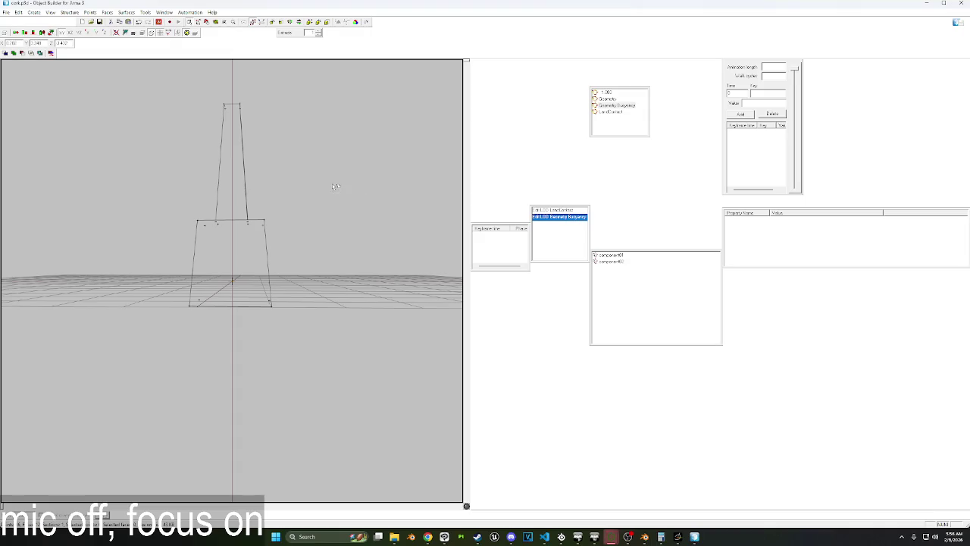
{"action": "left_click", "coordinate": [134, 35]}
{"action": "left_click", "coordinate": [133, 35]}
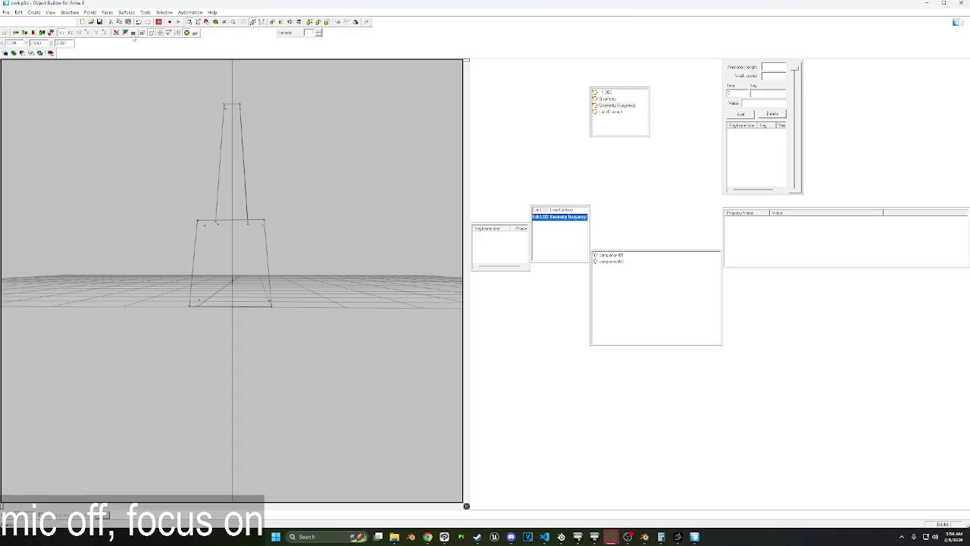
{"action": "left_click", "coordinate": [25, 34]}
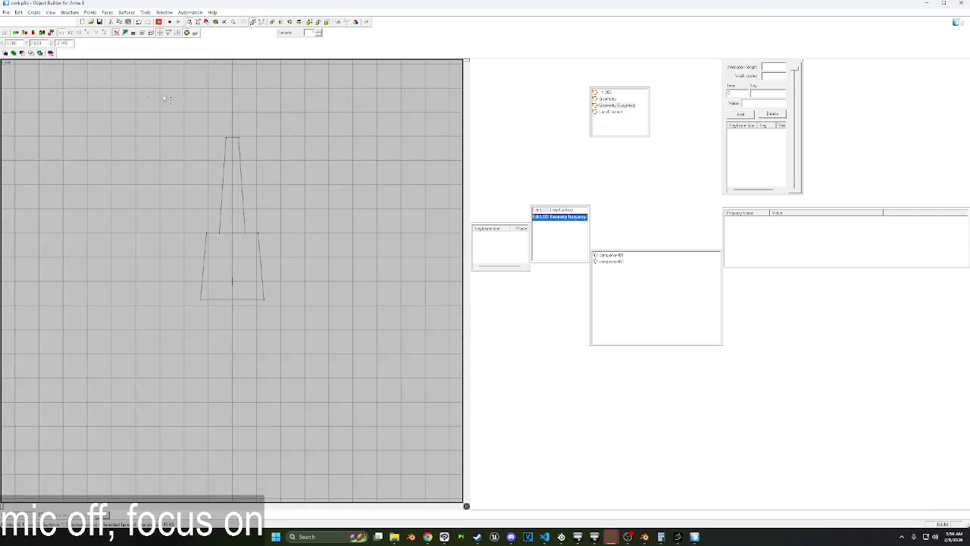
Scale all buoyancy points to 0.1 height and move the shrunken shape down to the origin.
{"action": "key", "text": "ctrl+a"}
{"action": "left_click", "coordinate": [326, 28]}
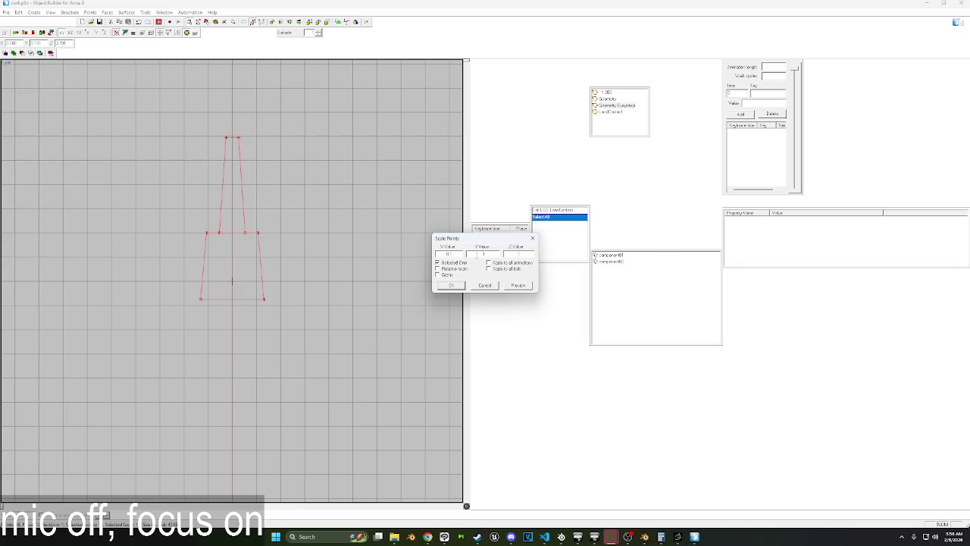
{"action": "left_click", "coordinate": [516, 255]}
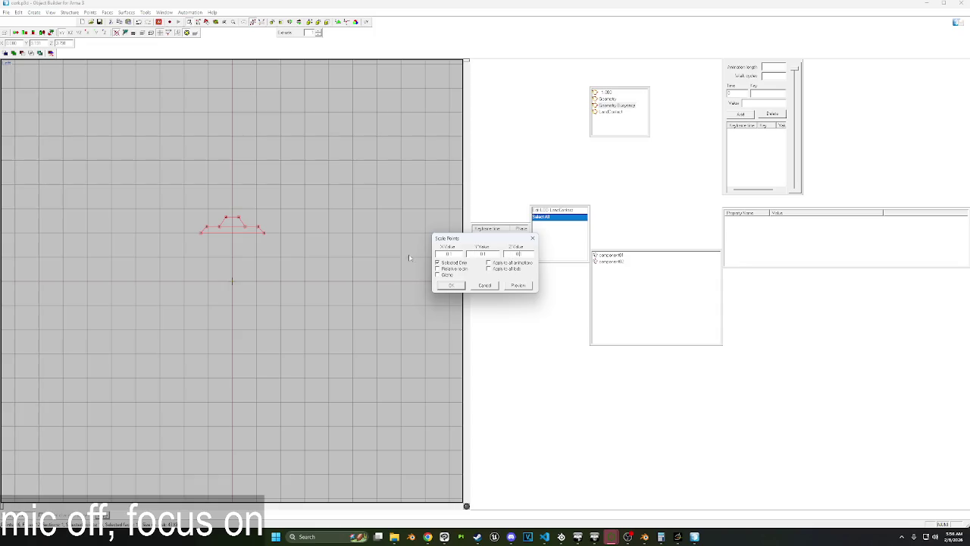
{"action": "left_click", "coordinate": [463, 287]}
{"action": "scroll", "coordinate": [242, 234], "scroll_direction": "up", "scroll_amount": 3}
{"action": "scroll", "coordinate": [242, 234], "scroll_direction": "up", "scroll_amount": 2}
{"action": "left_click_drag", "start_coordinate": [284, 141], "coordinate": [281, 257]}
{"action": "scroll", "coordinate": [266, 280], "scroll_direction": "up", "scroll_amount": 5}
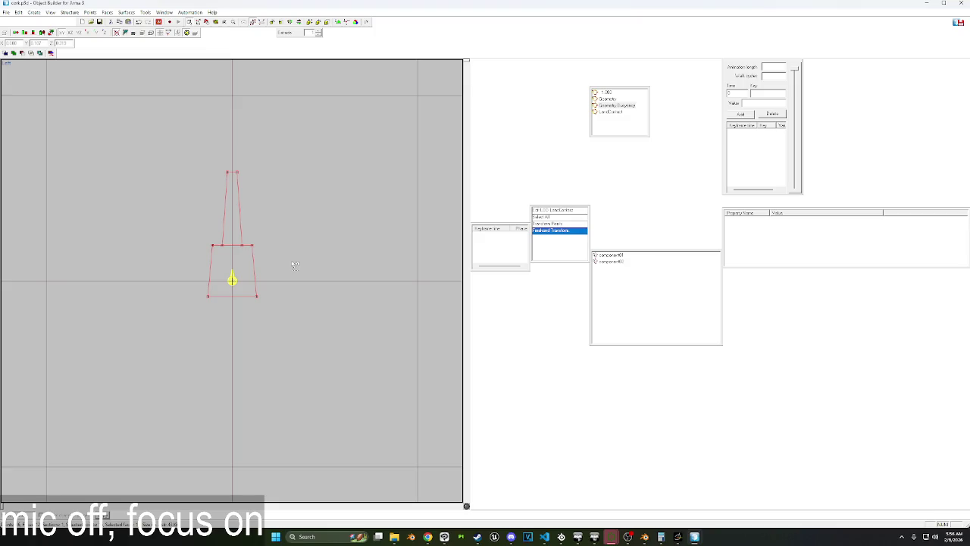
Paste the small shape into the Geometry LOD, delete the old trapezoid, and close Object Builder.
{"action": "left_click", "coordinate": [609, 100]}
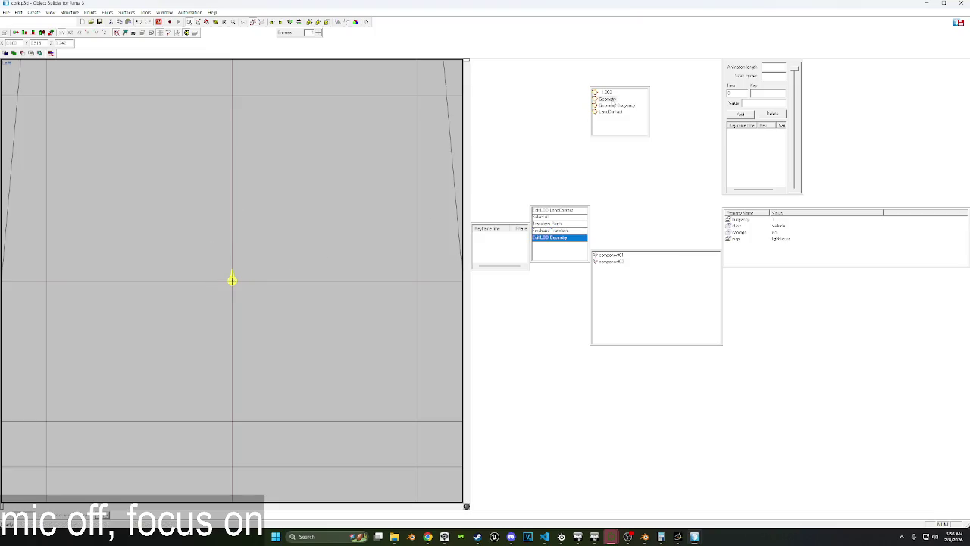
{"action": "scroll", "coordinate": [357, 218], "scroll_direction": "down", "scroll_amount": 3}
{"action": "key", "text": "ctrl+v"}
{"action": "scroll", "coordinate": [357, 219], "scroll_direction": "up", "scroll_amount": 1}
{"action": "scroll", "coordinate": [357, 218], "scroll_direction": "up", "scroll_amount": 1}
{"action": "left_click_drag", "start_coordinate": [304, 157], "coordinate": [274, 119]}
{"action": "key", "text": "Delete"}
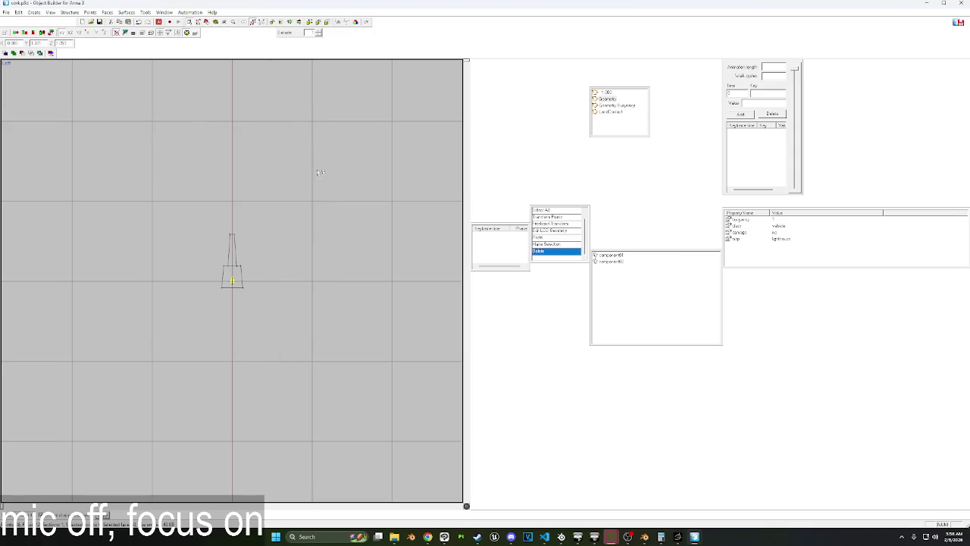
{"action": "left_click_drag", "start_coordinate": [192, 212], "coordinate": [280, 274]}
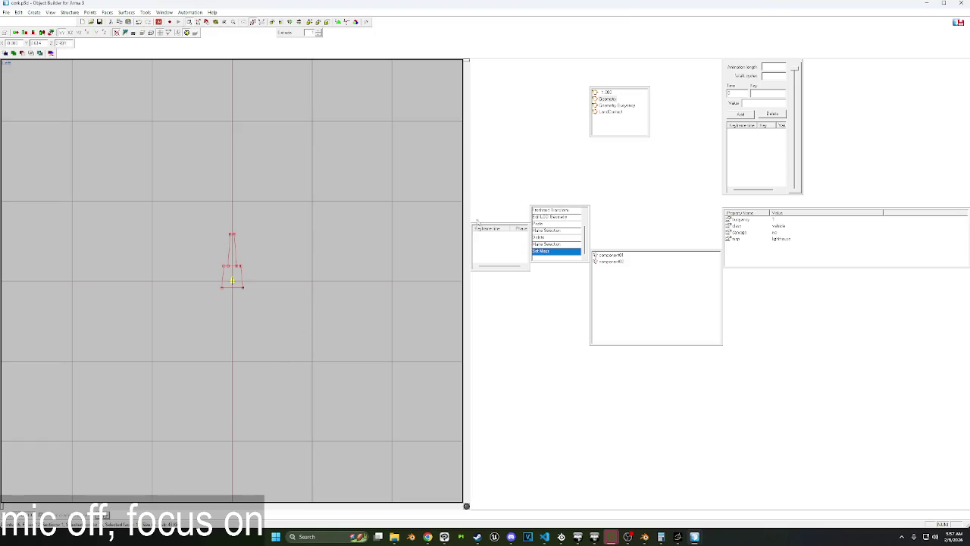
{"action": "left_click", "coordinate": [965, 3]}
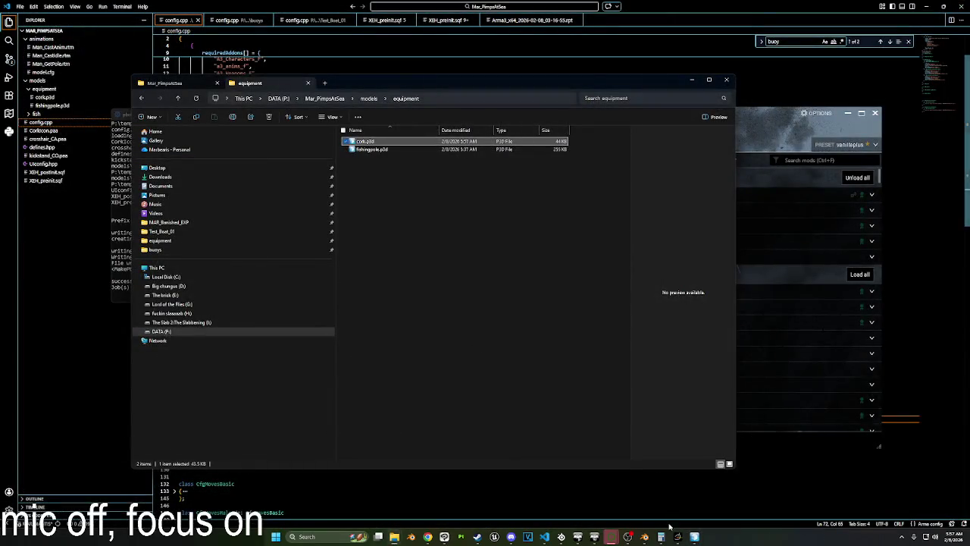
Rebuild Mar_PimpsAtSea.pbo in pboProject and relaunch Arma 3 with mods from the launcher.
{"action": "mouse_move", "coordinate": [661, 537]}
{"action": "left_click", "coordinate": [574, 497]}
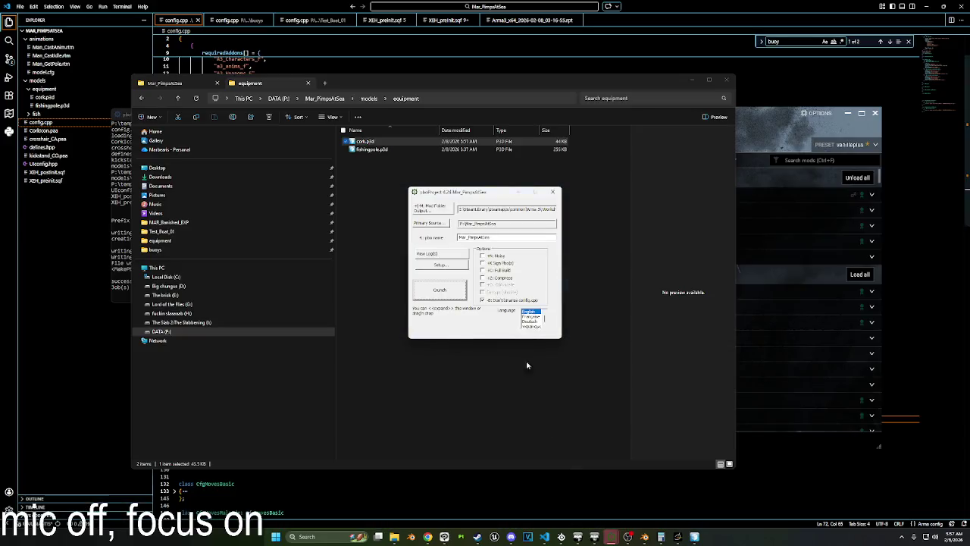
{"action": "left_click", "coordinate": [439, 293]}
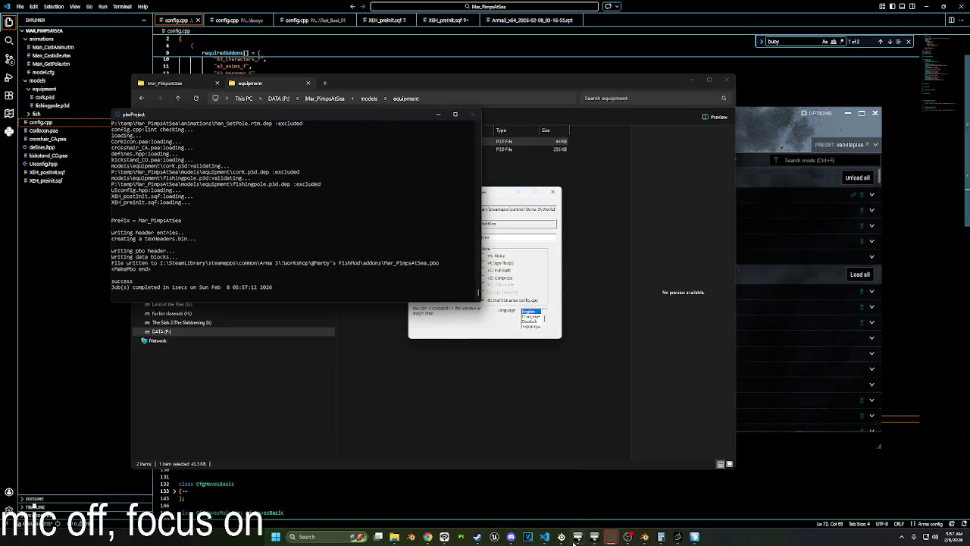
{"action": "left_click", "coordinate": [571, 531]}
{"action": "left_click", "coordinate": [545, 431]}
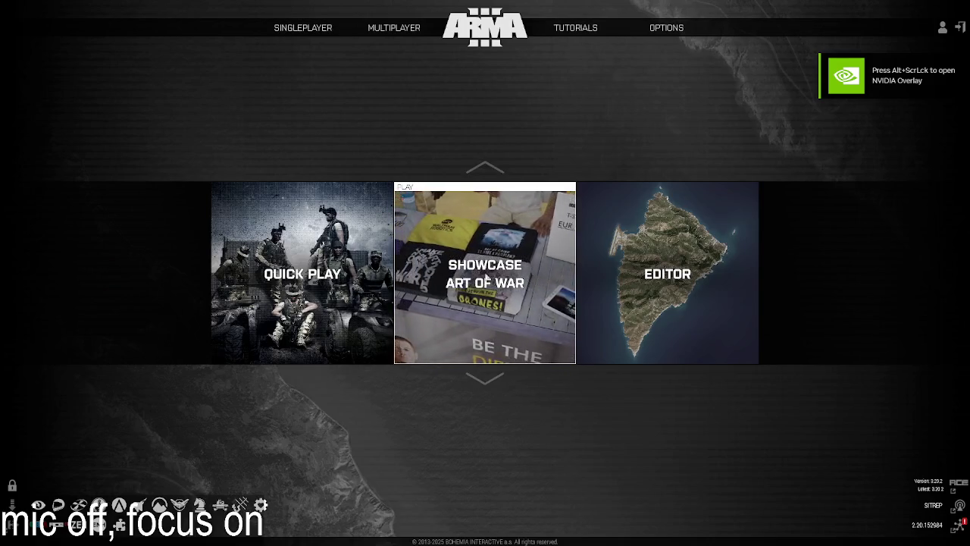
Open the Virtual Reality map in the Editor and load the fishingTester mission.
{"action": "left_click", "coordinate": [667, 273]}
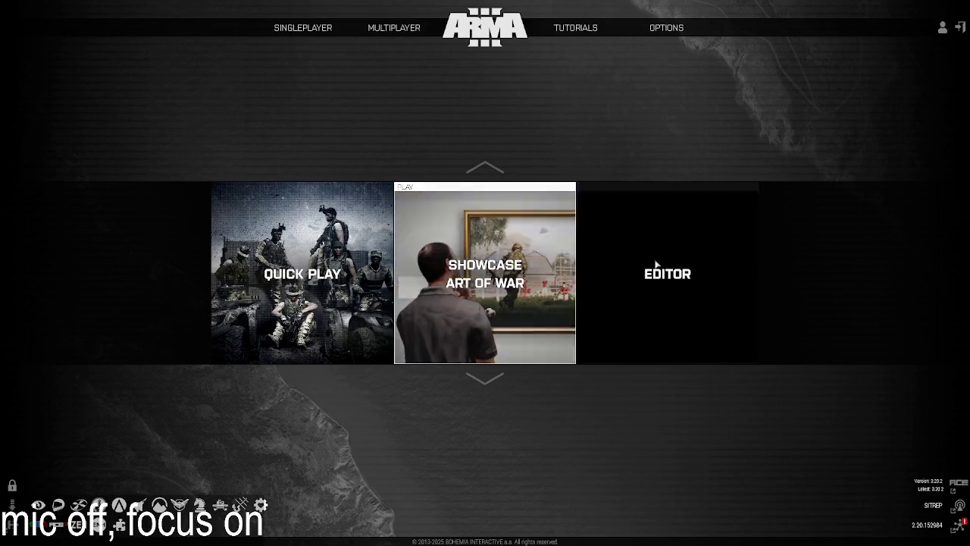
{"action": "left_click", "coordinate": [324, 215]}
{"action": "left_click", "coordinate": [649, 405]}
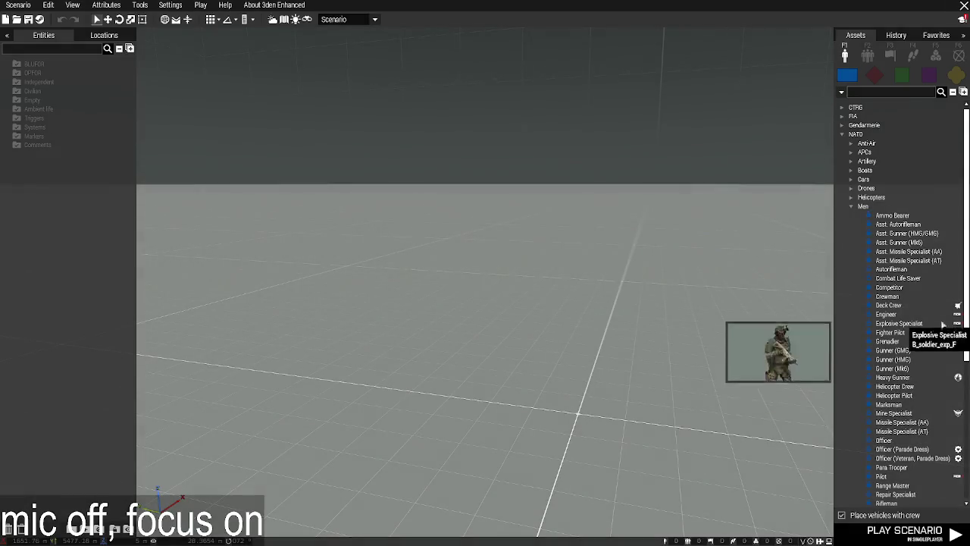
{"action": "left_click", "coordinate": [18, 5]}
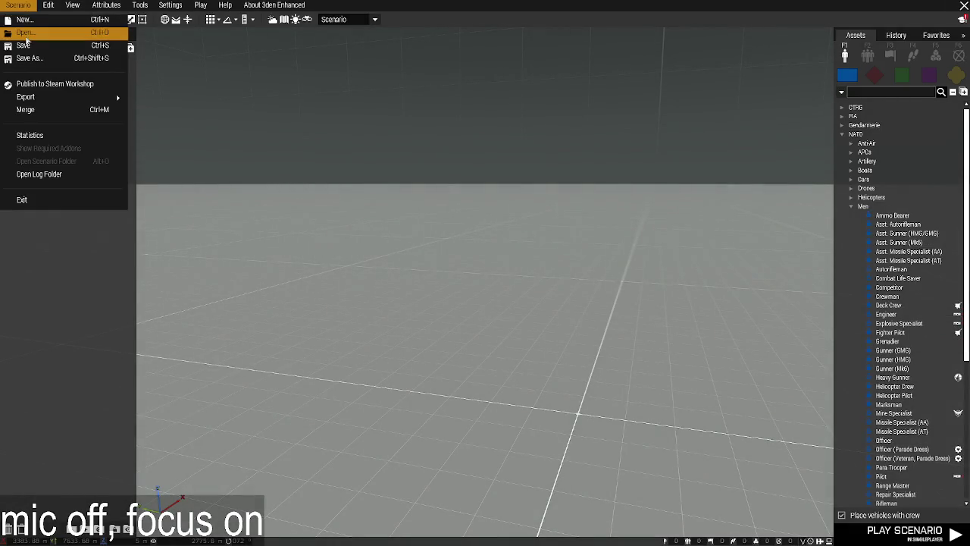
{"action": "key", "text": "ctrl+o"}
{"action": "left_click", "coordinate": [743, 111]}
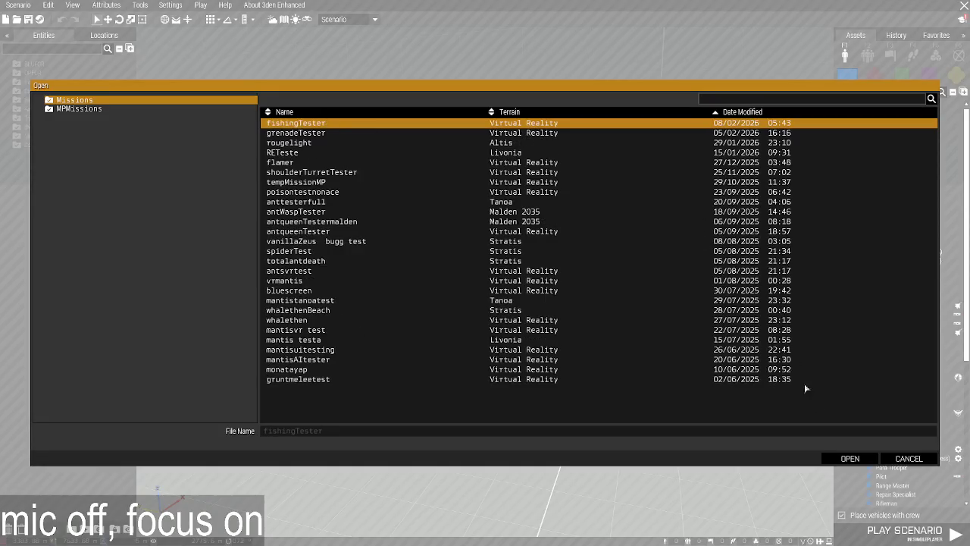
{"action": "left_click", "coordinate": [847, 458]}
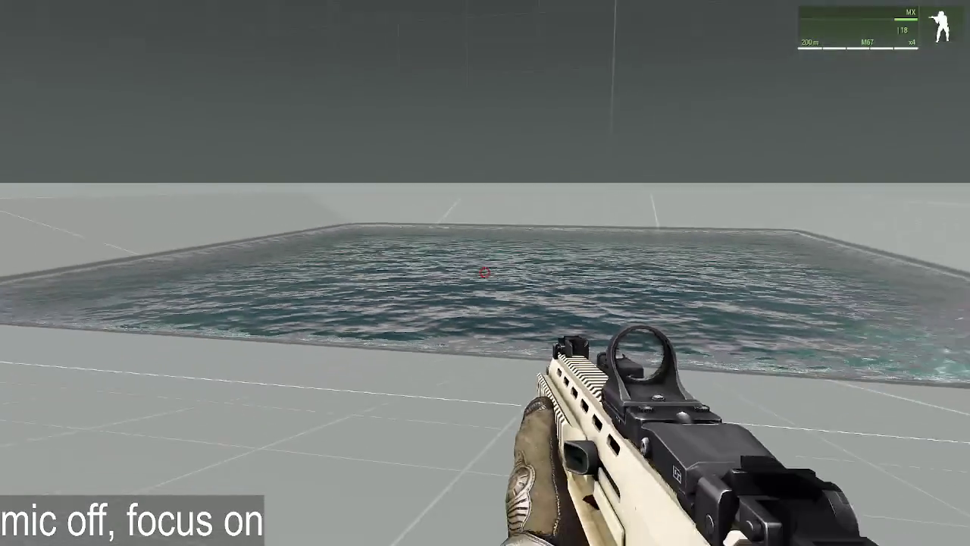
Create a Zeus via ACE self-interaction, view the pool in Zeus, then pause the game.
{"action": "key", "text": "ctrl+super"}
{"action": "left_click", "coordinate": [536, 249]}
{"action": "key", "text": "y"}
{"action": "scroll", "coordinate": [564, 322], "scroll_direction": "up", "scroll_amount": 5}
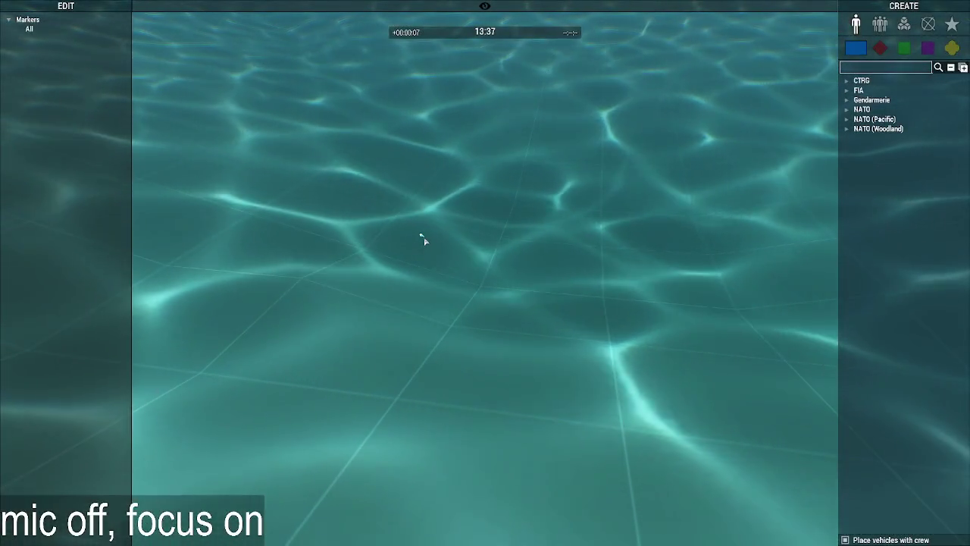
{"action": "key", "text": "Escape"}
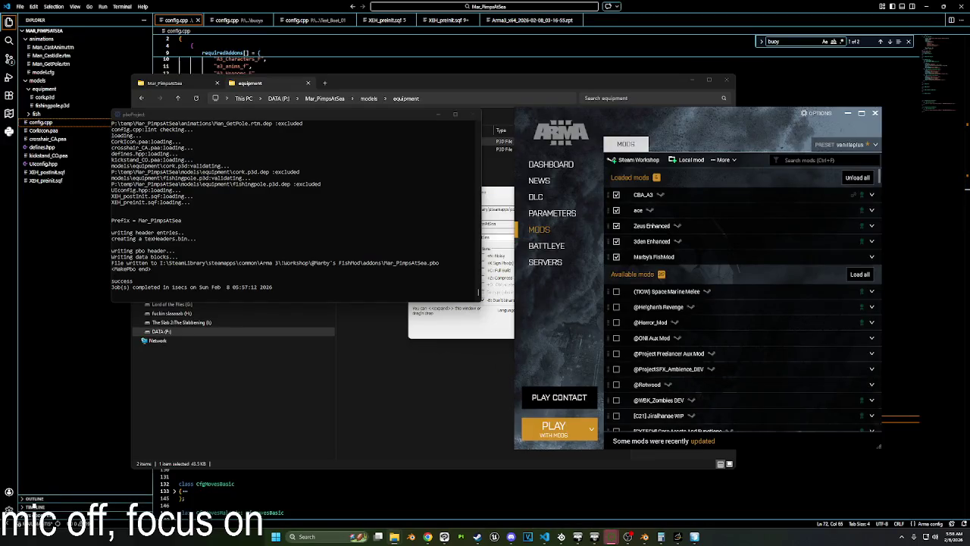
{"action": "mouse_move", "coordinate": [395, 537]}
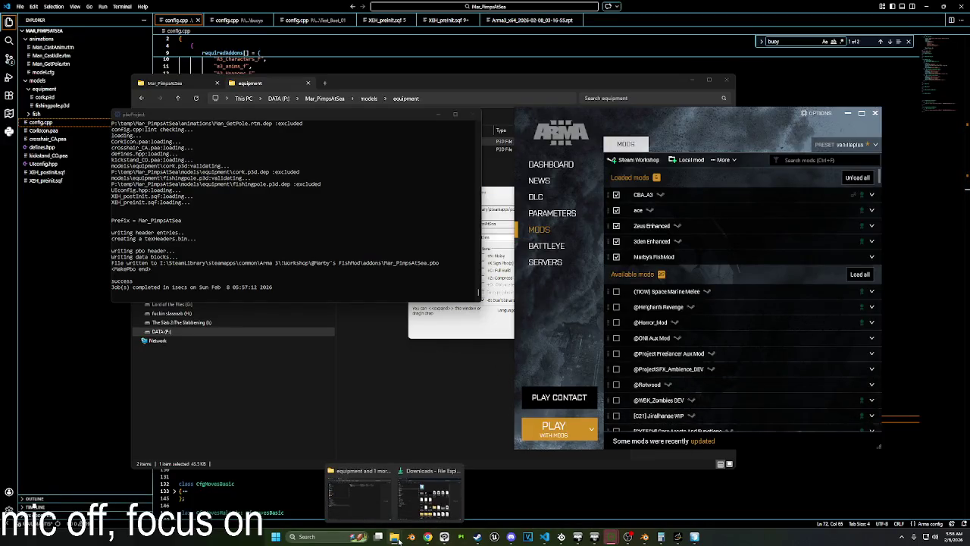
Delete the old box and import the big buoy p3d model from Downloads.
{"action": "left_click", "coordinate": [646, 537]}
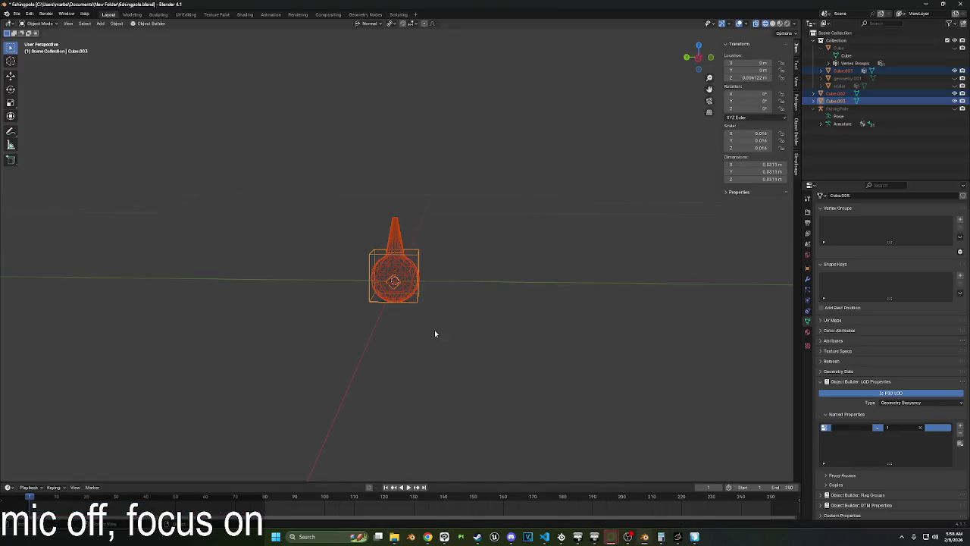
{"action": "left_click", "coordinate": [425, 263]}
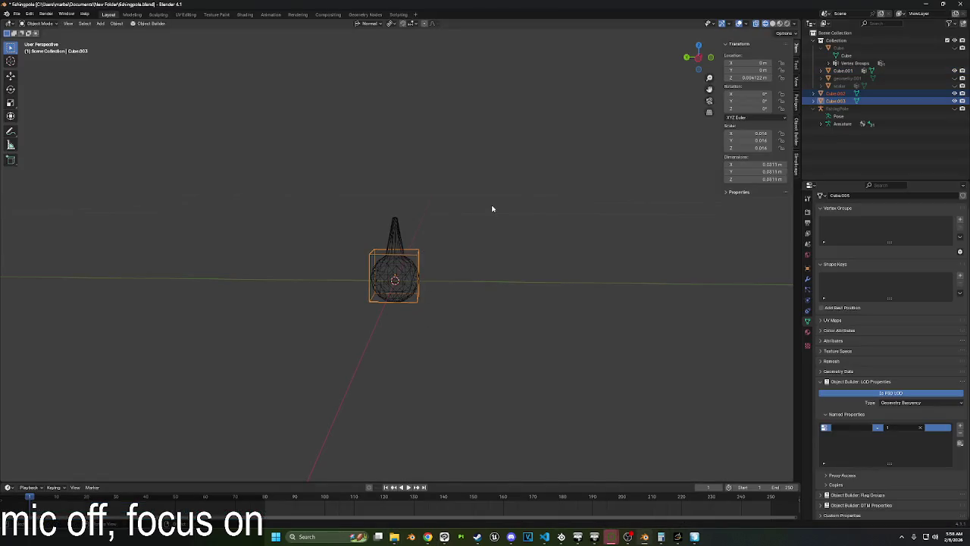
{"action": "key", "text": "Delete"}
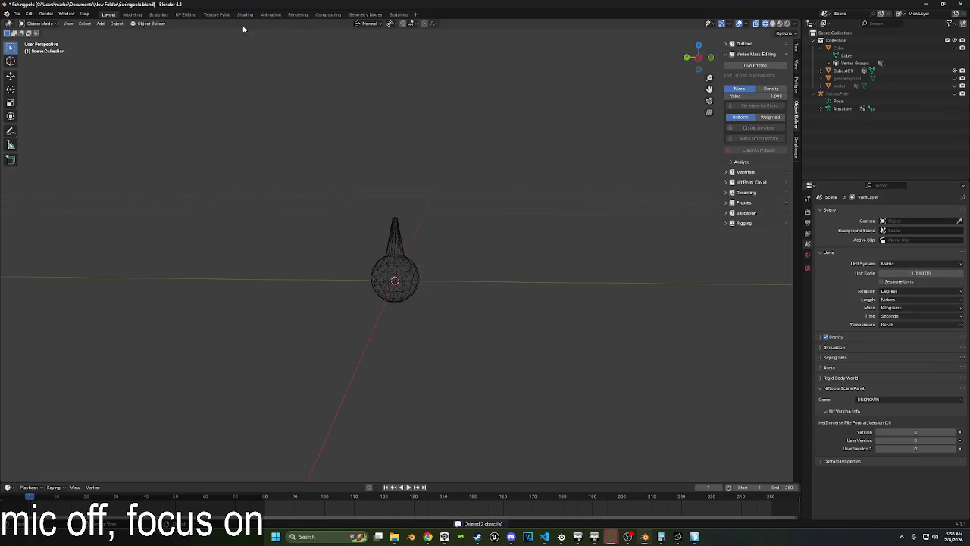
{"action": "left_click", "coordinate": [16, 14]}
{"action": "mouse_move", "coordinate": [30, 121]}
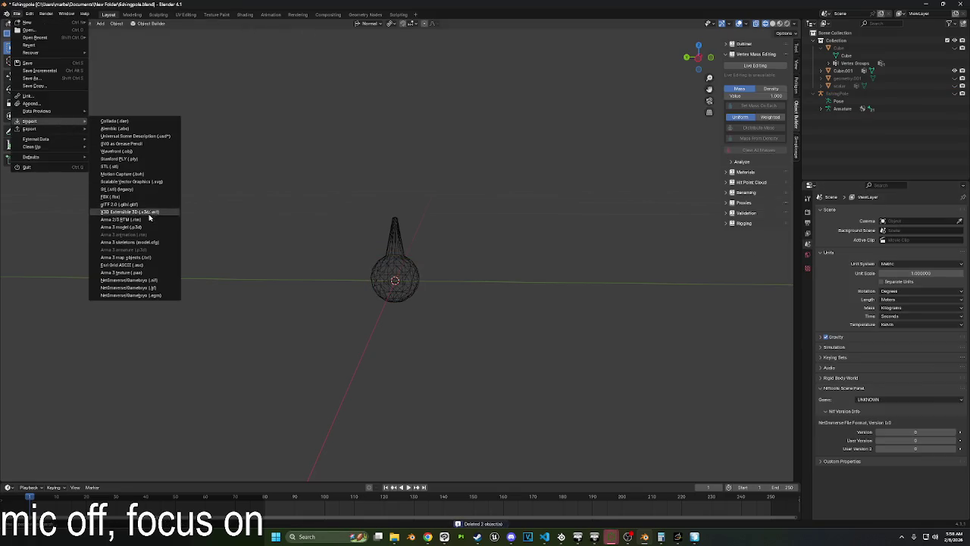
{"action": "left_click", "coordinate": [147, 228]}
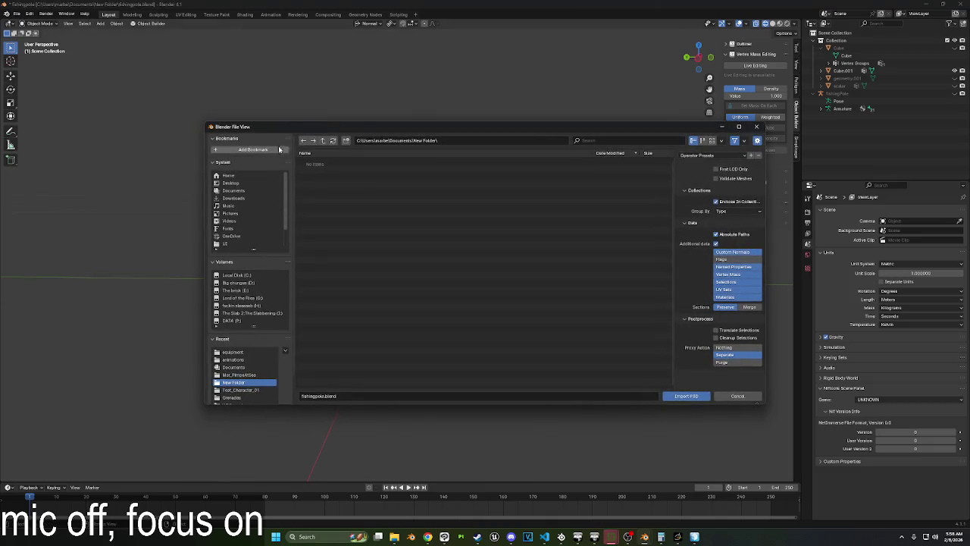
{"action": "left_click", "coordinate": [241, 203]}
{"action": "double_click", "coordinate": [318, 163]}
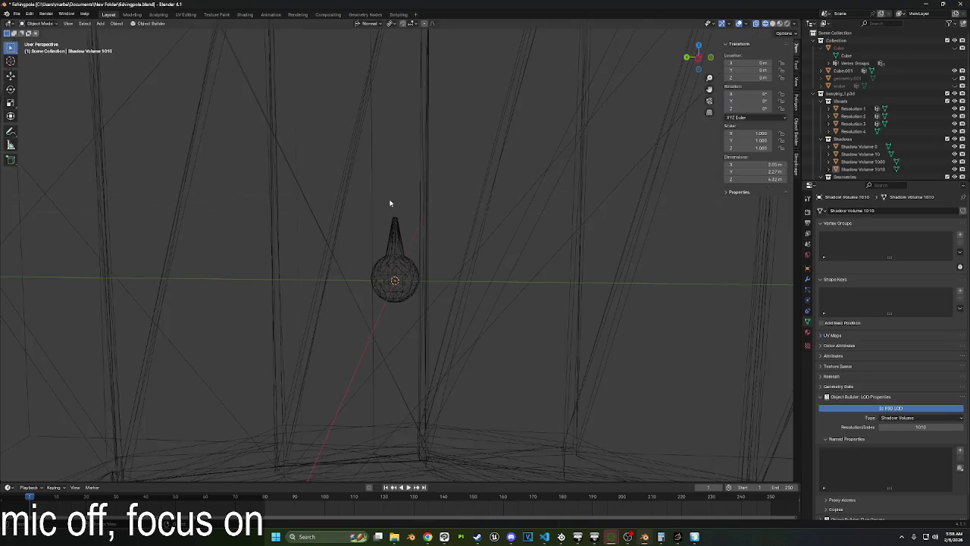
{"action": "key", "text": "Home"}
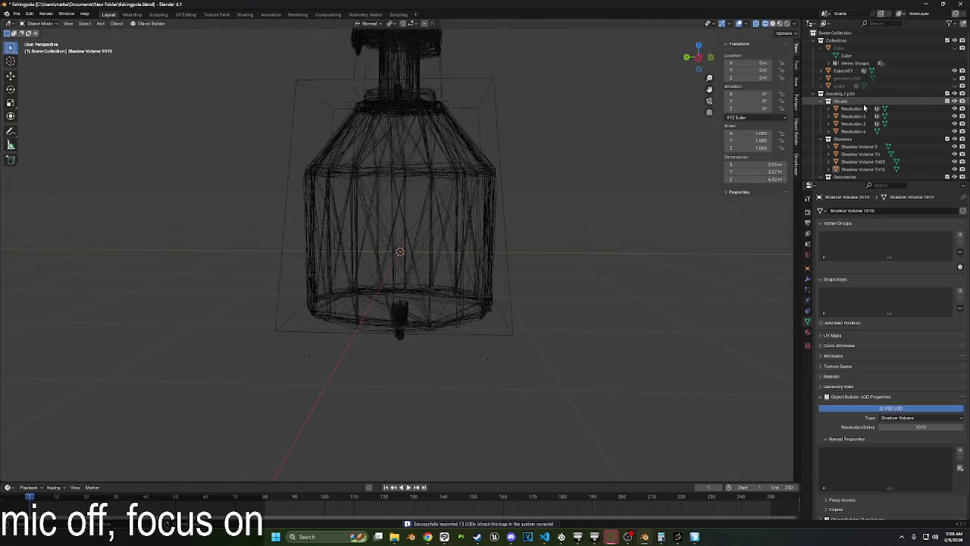
{"action": "scroll", "coordinate": [862, 100], "scroll_direction": "down", "scroll_amount": 1}
Delete the Resolution, Shadow Volume and View Geometry LODs, leaving Geometry, Buoyancy, Land Contact and Memory.
{"action": "left_click_drag", "start_coordinate": [857, 93], "coordinate": [859, 117]}
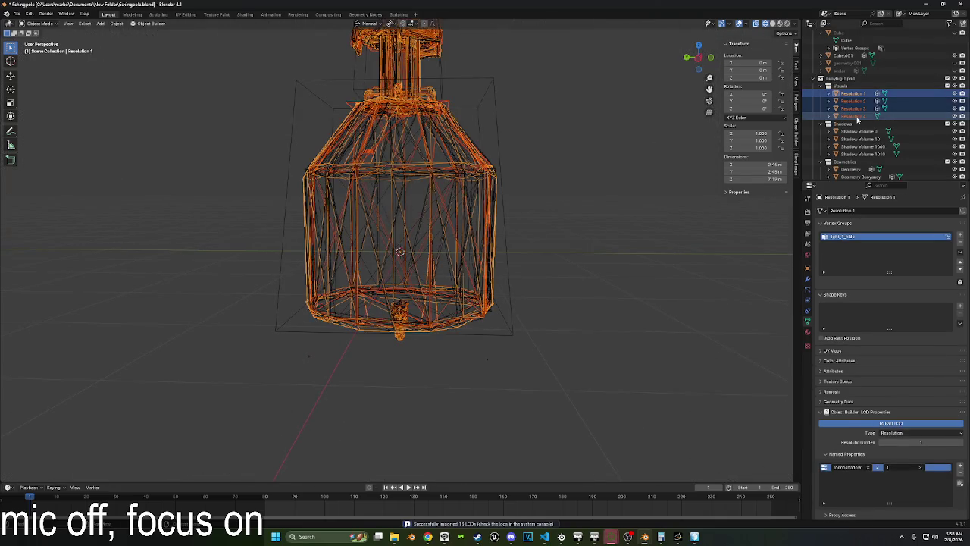
{"action": "key", "text": "Delete"}
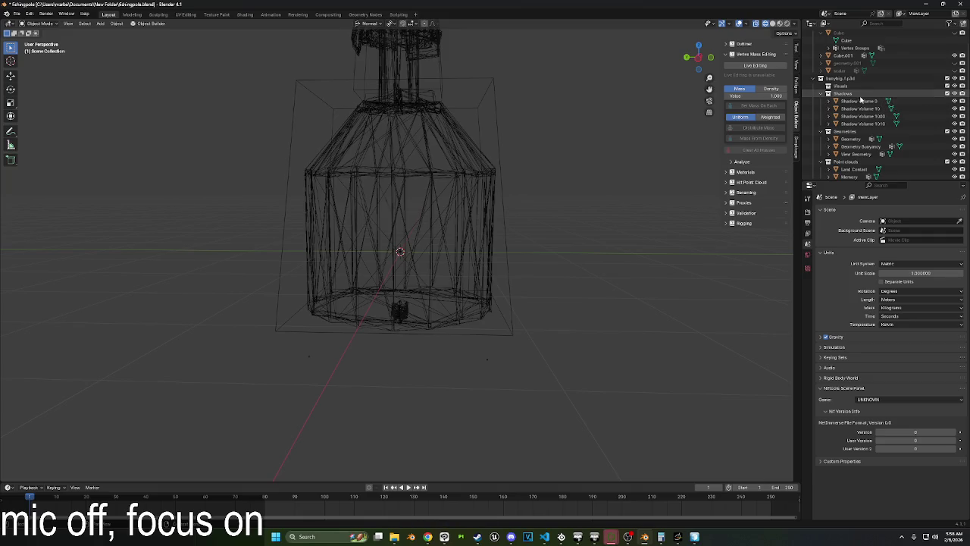
{"action": "left_click_drag", "start_coordinate": [857, 100], "coordinate": [856, 126]}
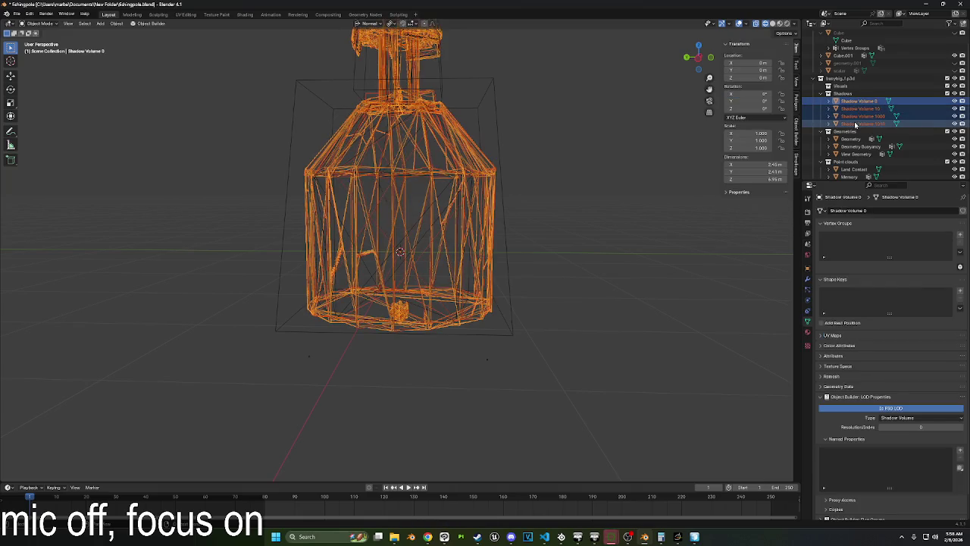
{"action": "key", "text": "Delete"}
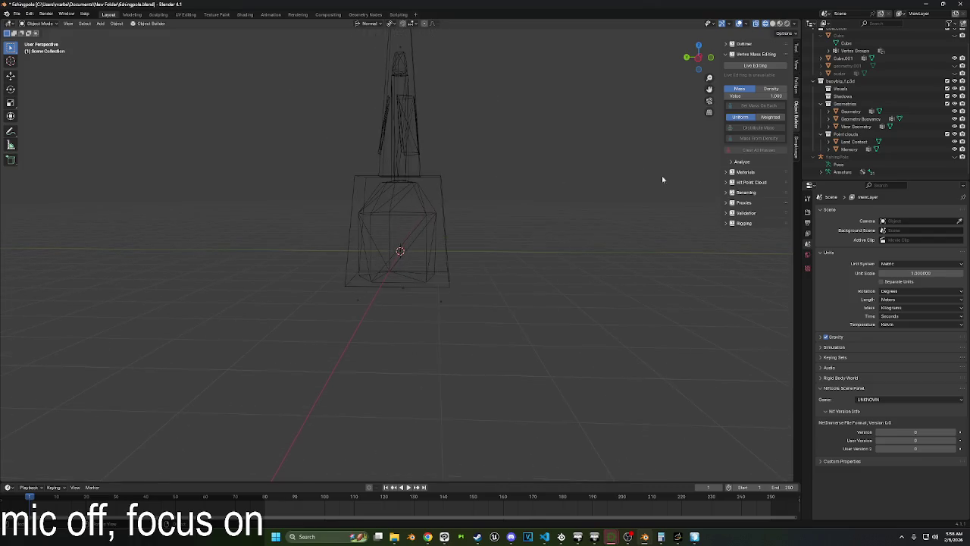
{"action": "left_click", "coordinate": [856, 126]}
{"action": "key", "text": "Delete"}
{"action": "scroll", "coordinate": [572, 226], "scroll_direction": "up", "scroll_amount": 2}
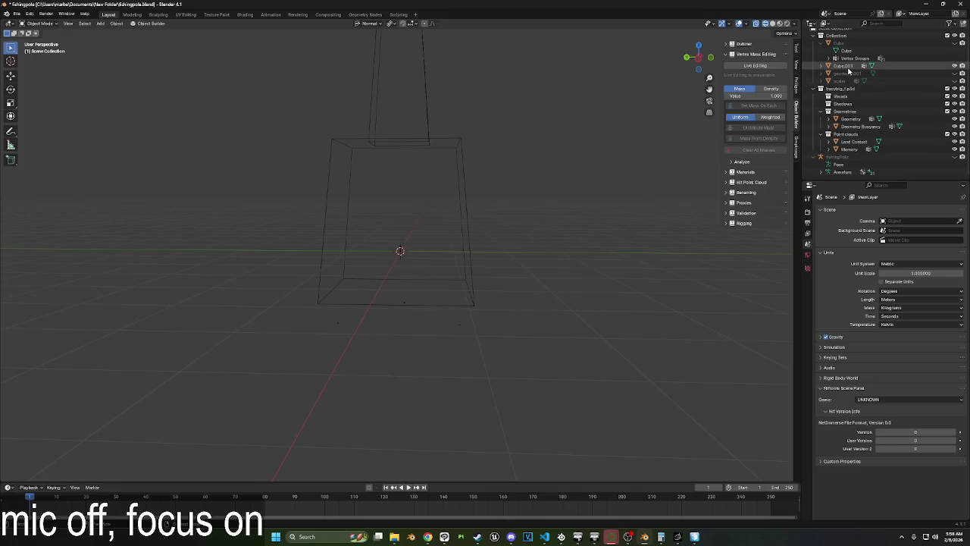
{"action": "key", "text": "a"}
{"action": "scroll", "coordinate": [387, 241], "scroll_direction": "down", "scroll_amount": 5}
{"action": "scroll", "coordinate": [439, 234], "scroll_direction": "up", "scroll_amount": 3}
{"action": "scroll", "coordinate": [439, 231], "scroll_direction": "down", "scroll_amount": 4}
{"action": "left_click", "coordinate": [399, 256]}
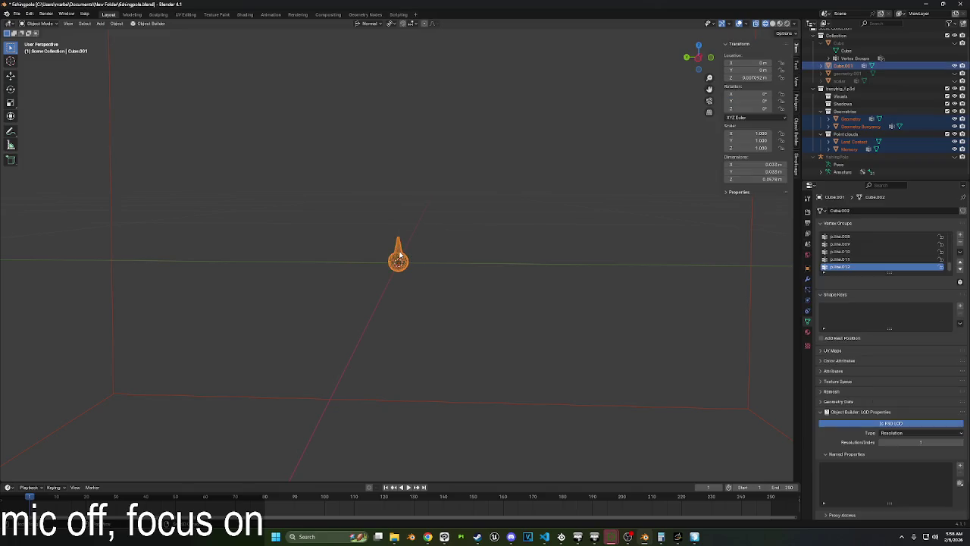
In left view, shrink the imported geometry and enlarge the cork ball to fill it.
{"action": "left_click", "coordinate": [440, 260]}
{"action": "scroll", "coordinate": [440, 260], "scroll_direction": "down", "scroll_amount": 1}
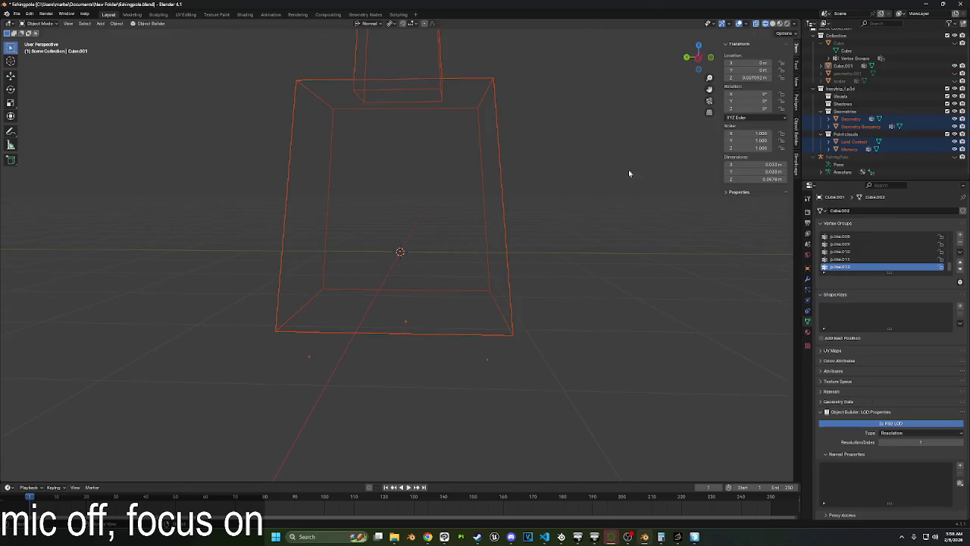
{"action": "left_click", "coordinate": [698, 60]}
{"action": "key", "text": "s"}
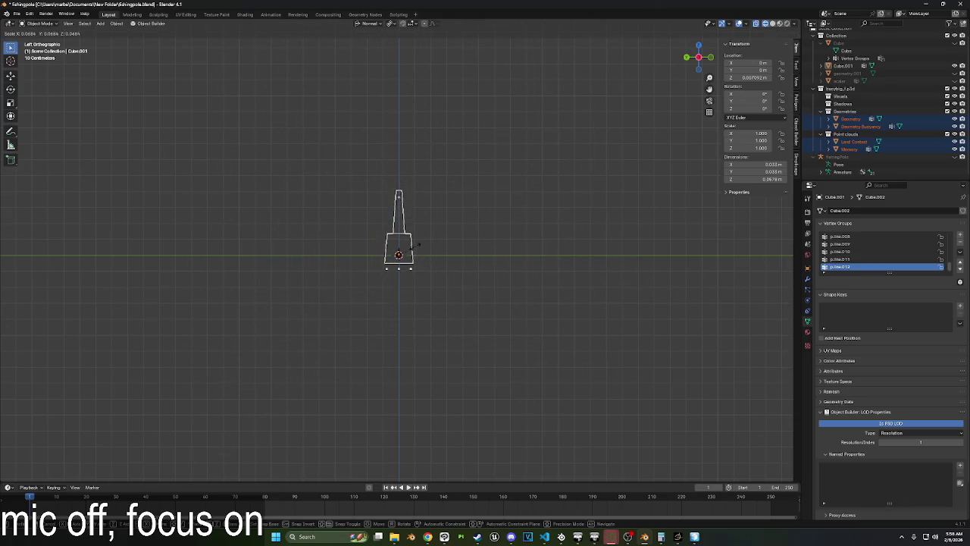
{"action": "left_click", "coordinate": [425, 267]}
{"action": "scroll", "coordinate": [426, 267], "scroll_direction": "up", "scroll_amount": 5}
{"action": "left_click", "coordinate": [401, 273]}
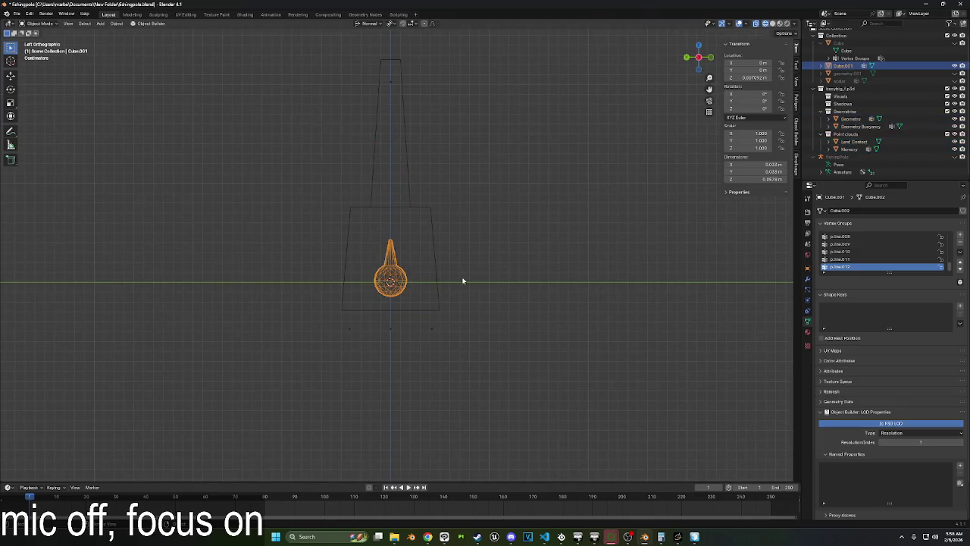
{"action": "key", "text": "s"}
{"action": "left_click", "coordinate": [519, 277]}
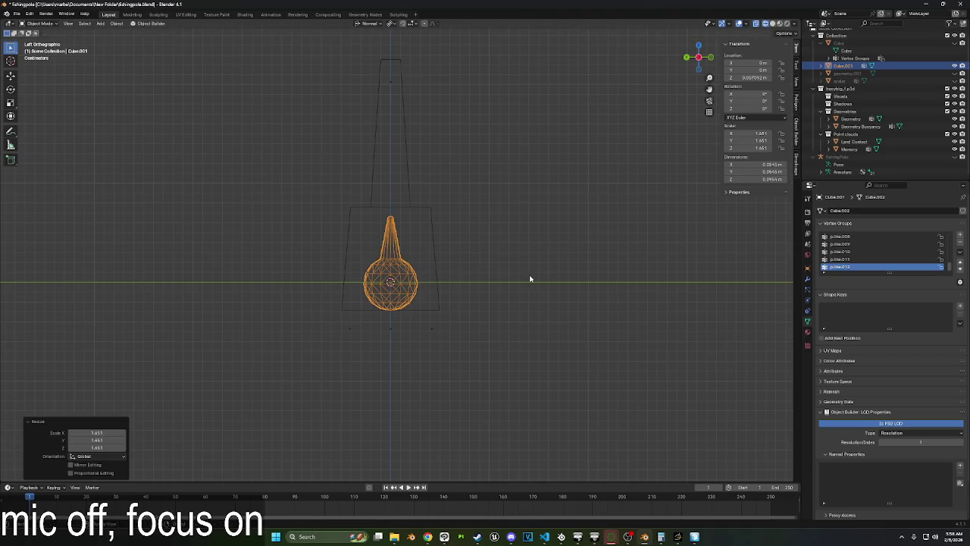
Apply the sphere's scale, move it vertically, and apply all its transforms.
{"action": "key", "text": "ctrl+a"}
{"action": "left_click", "coordinate": [519, 298]}
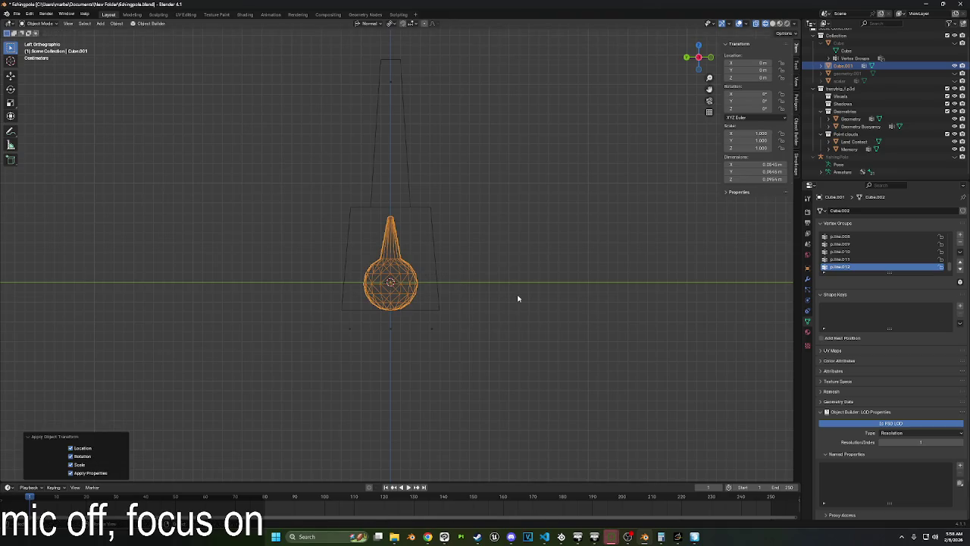
{"action": "key", "text": "g"}
{"action": "key", "text": "z"}
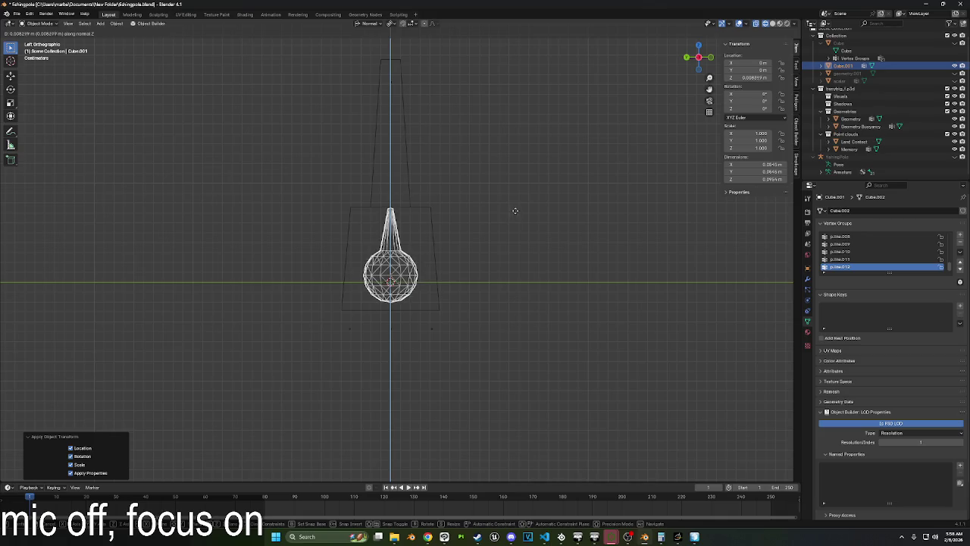
{"action": "left_click", "coordinate": [515, 214]}
{"action": "key", "text": "ctrl+a"}
{"action": "left_click", "coordinate": [516, 216]}
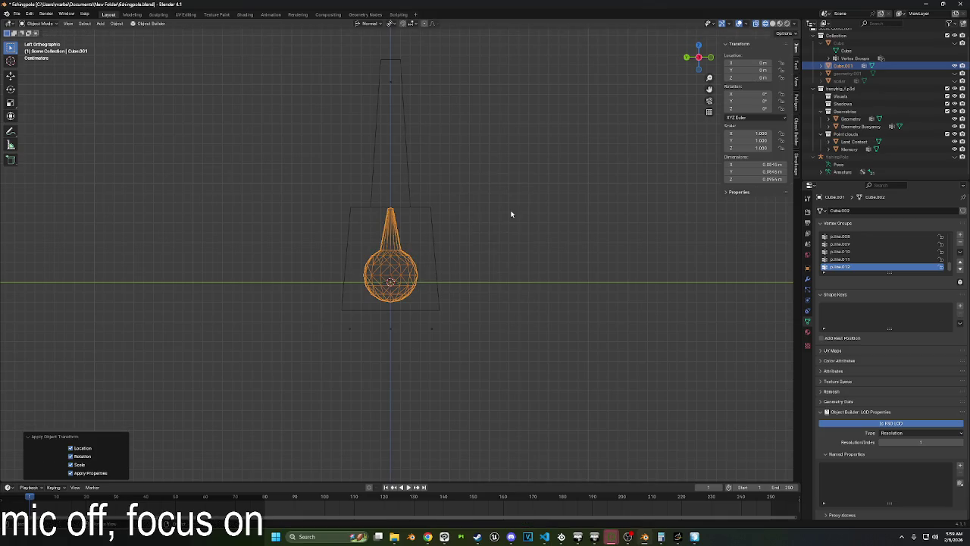
Export all objects as an Arma 3 model over cork.p3d.
{"action": "middle_click_drag", "start_coordinate": [490, 197], "coordinate": [479, 201]}
{"action": "key", "text": "a"}
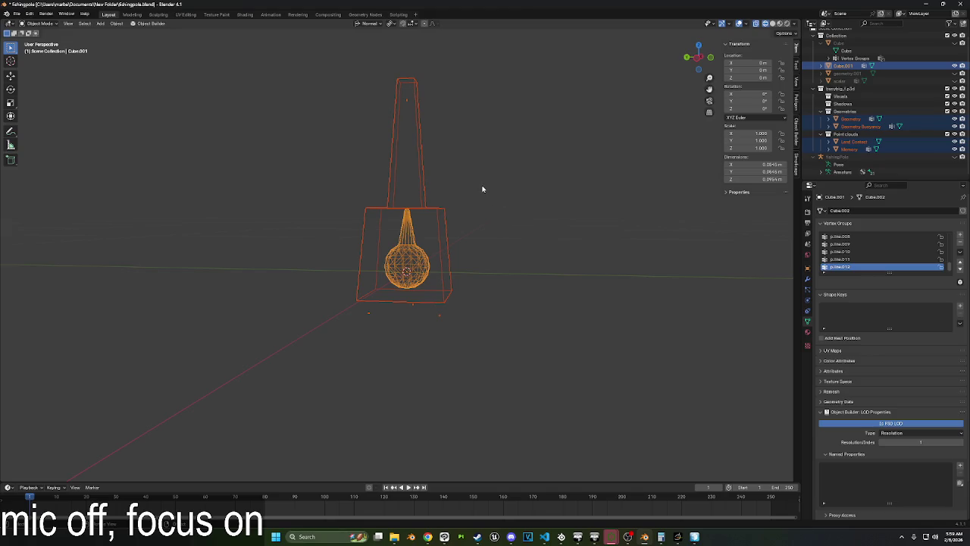
{"action": "left_click", "coordinate": [21, 17]}
{"action": "mouse_move", "coordinate": [30, 129]}
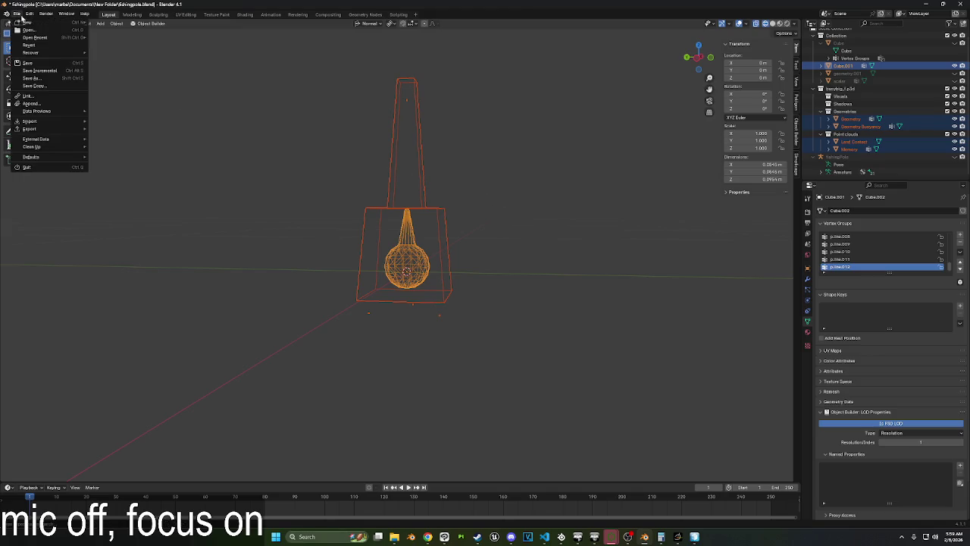
{"action": "left_click", "coordinate": [148, 231]}
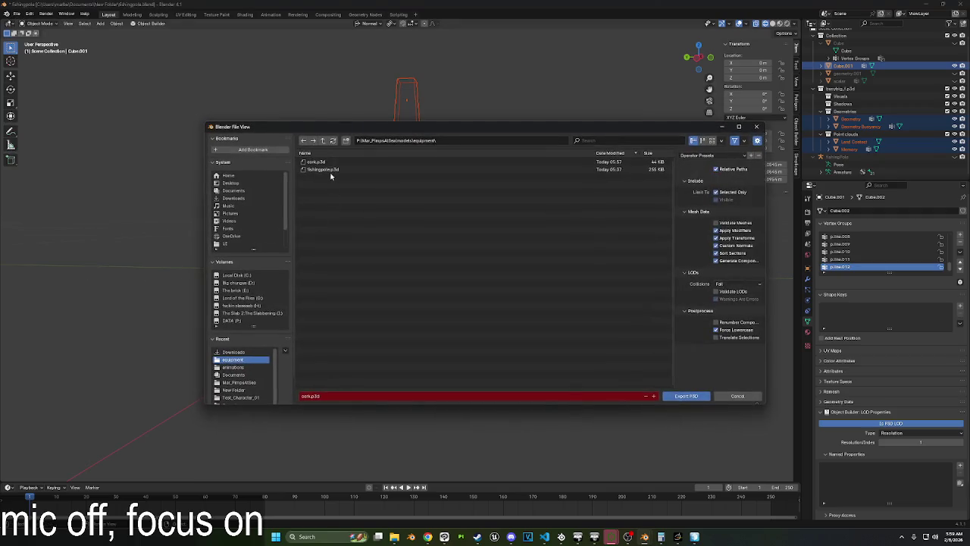
{"action": "double_click", "coordinate": [327, 169]}
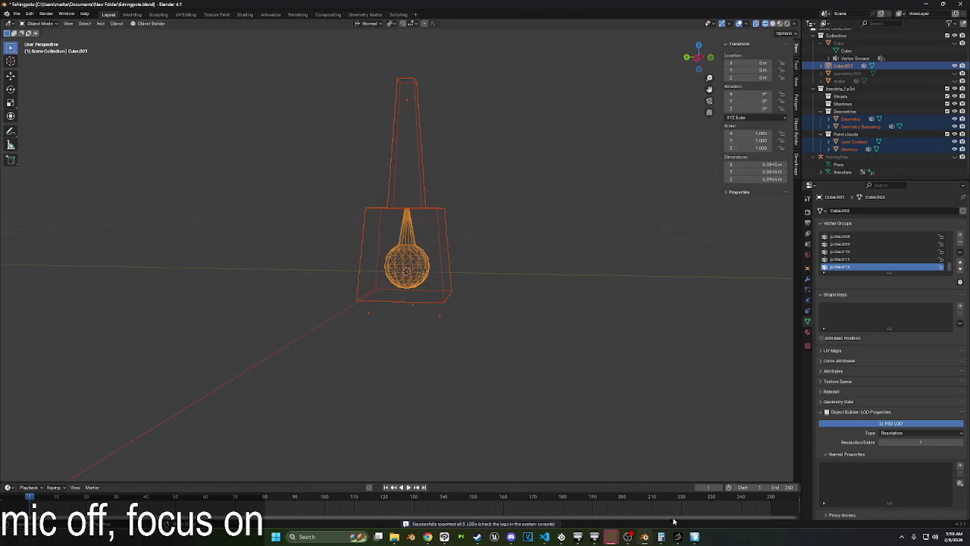
{"action": "mouse_move", "coordinate": [595, 537]}
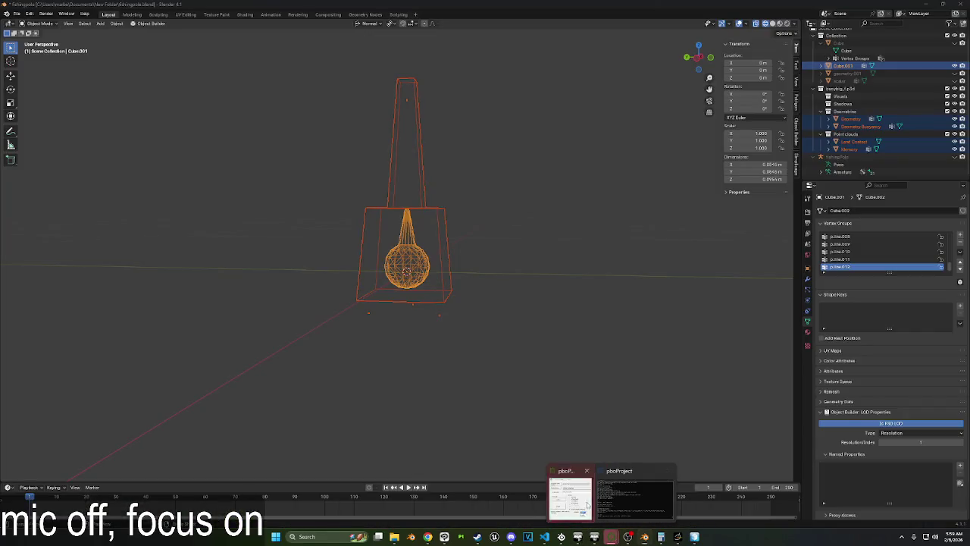
Crunch Mar_PimpsAtSea.pbo in pboProject and launch Arma 3 with mods from the launcher.
{"action": "left_click", "coordinate": [571, 493]}
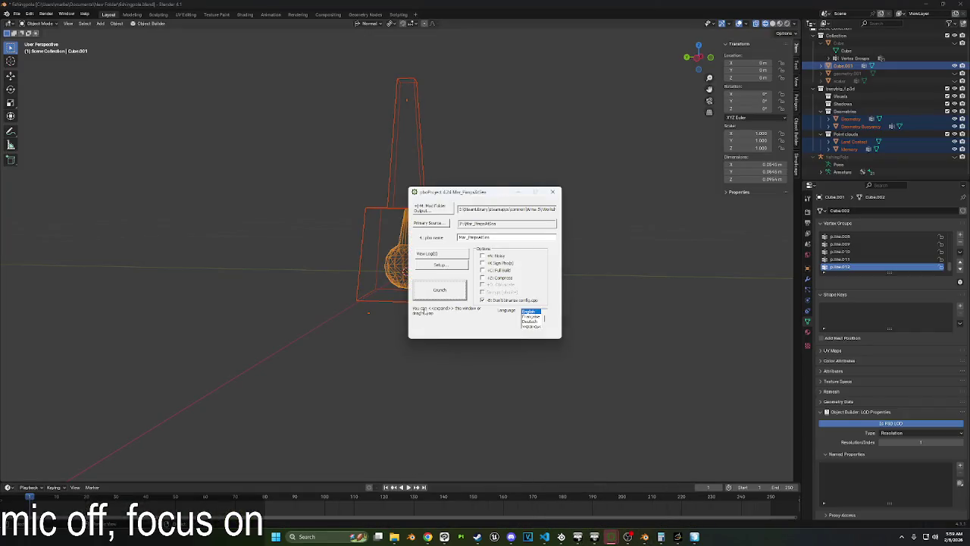
{"action": "left_click", "coordinate": [440, 289]}
{"action": "left_click", "coordinate": [579, 520]}
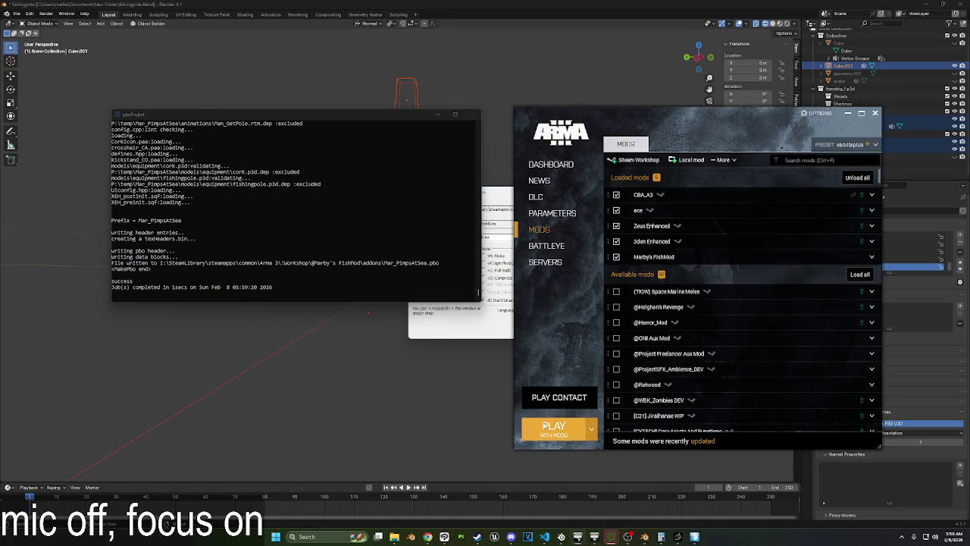
{"action": "left_click", "coordinate": [544, 427]}
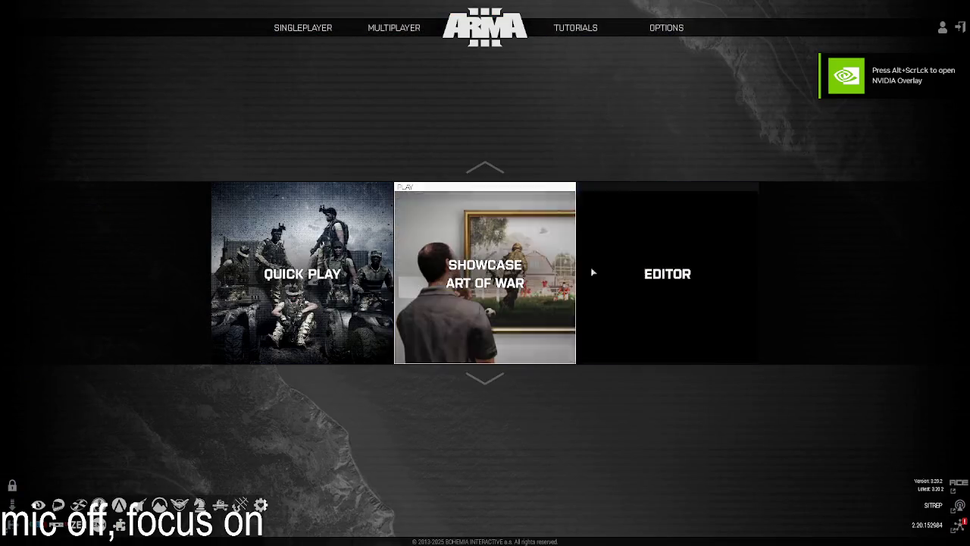
Open the fishingTester scenario on the Virtual Reality map in the editor.
{"action": "left_click", "coordinate": [593, 272]}
{"action": "double_click", "coordinate": [341, 216]}
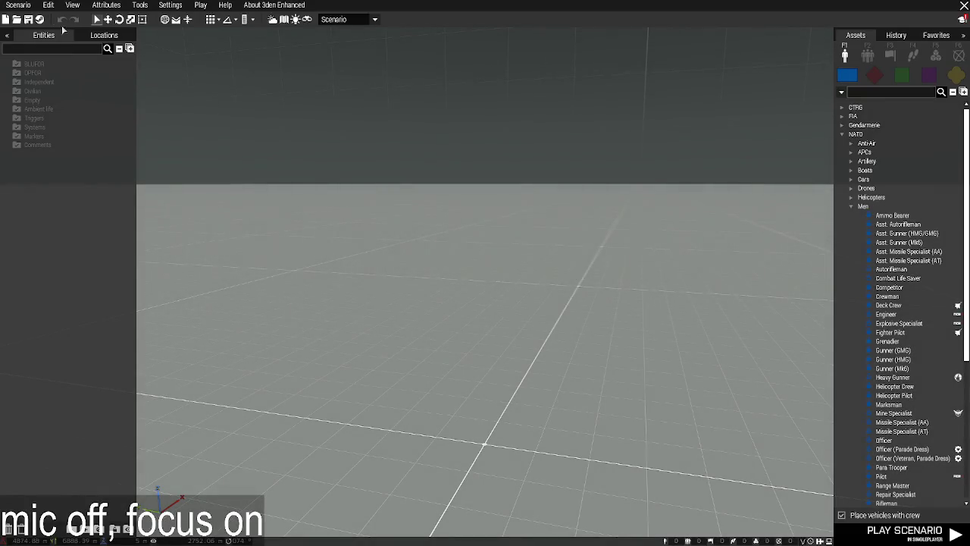
{"action": "left_click", "coordinate": [18, 5]}
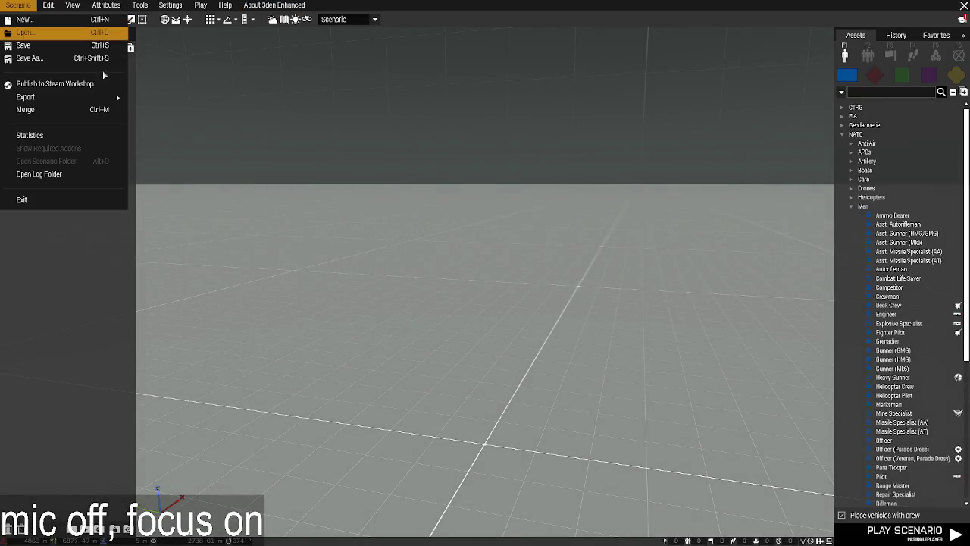
{"action": "left_click", "coordinate": [27, 33]}
{"action": "left_click", "coordinate": [743, 111]}
{"action": "left_click", "coordinate": [743, 112]}
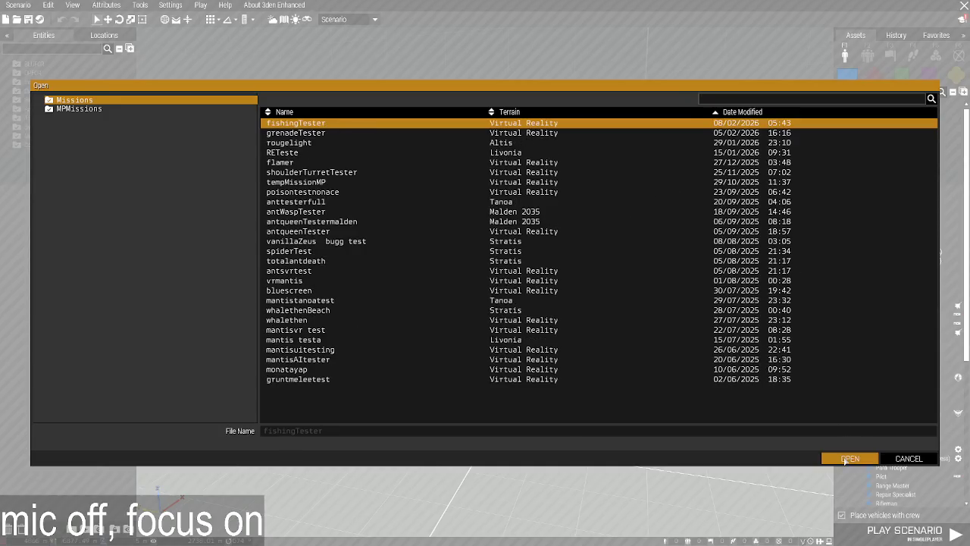
{"action": "left_click", "coordinate": [849, 459]}
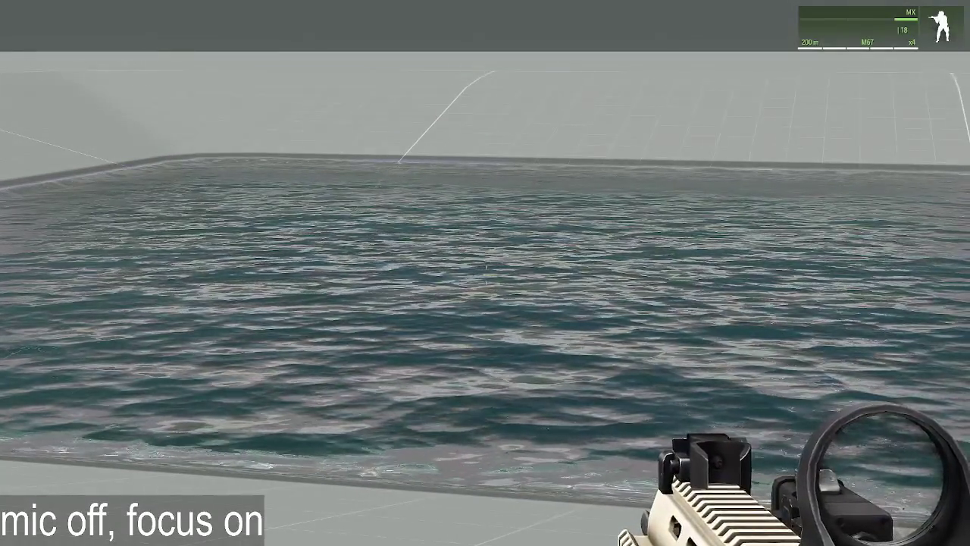
Play it, view the pool's cork underwater through Zeus, then return to Blender.
{"action": "key", "text": "ctrl+super"}
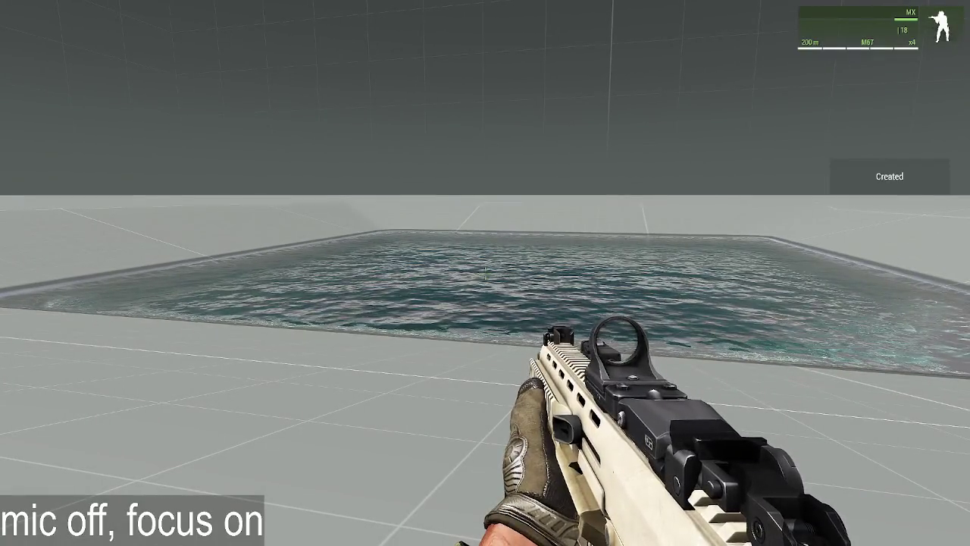
{"action": "key", "text": "y"}
{"action": "scroll", "coordinate": [562, 274], "scroll_direction": "down", "scroll_amount": 5}
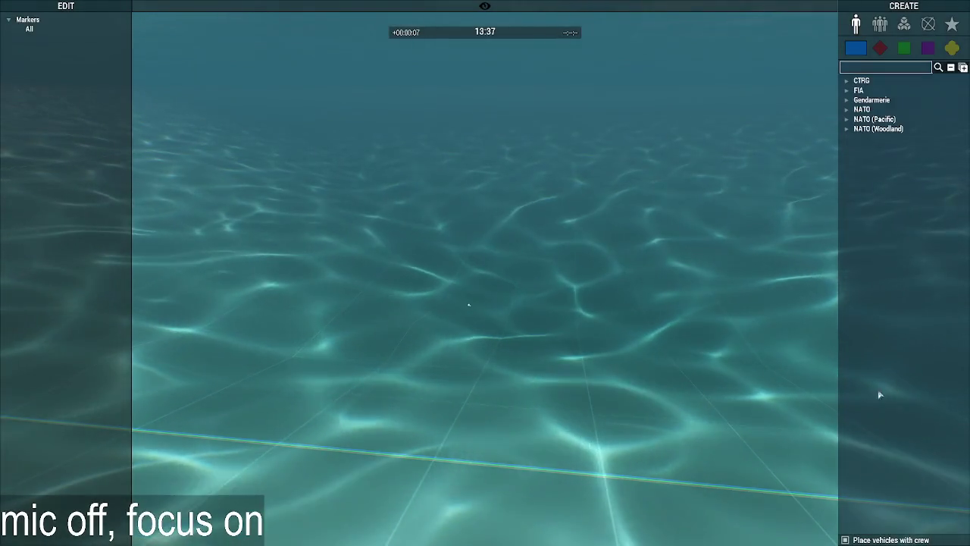
{"action": "key", "text": "Escape"}
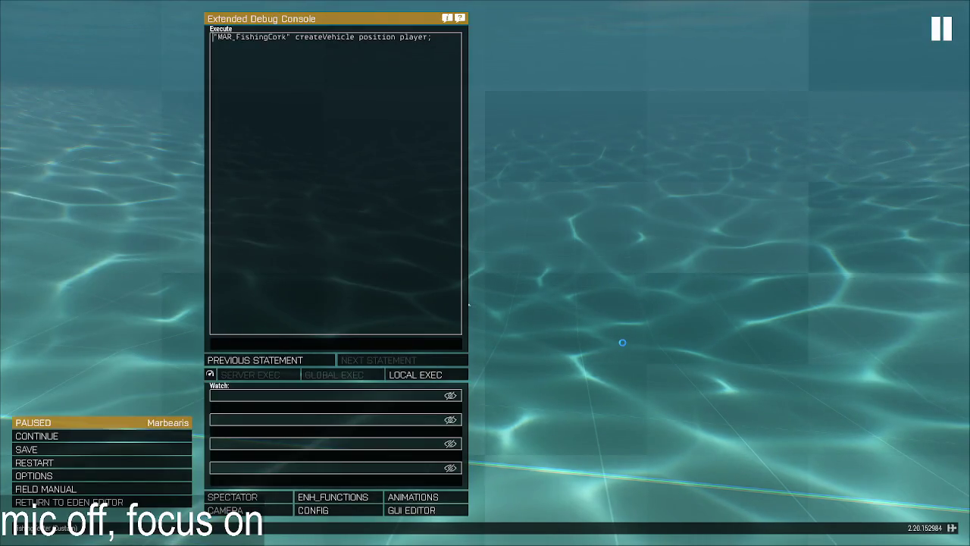
{"action": "key", "text": "alt+Tab"}
{"action": "left_click", "coordinate": [466, 379]}
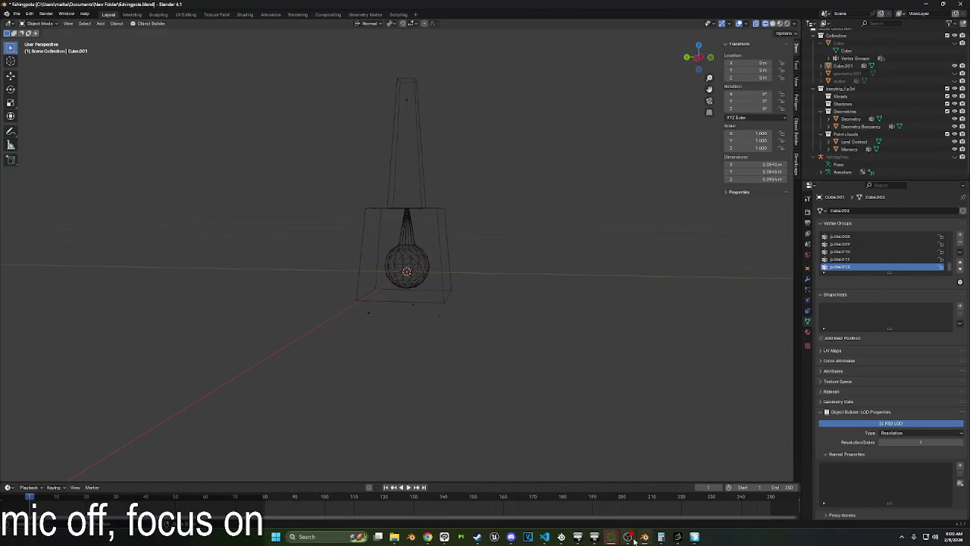
Reset the sphere's location to 0 m height and apply its scale.
{"action": "scroll", "coordinate": [545, 294], "scroll_direction": "down", "scroll_amount": 2}
{"action": "key", "text": "a"}
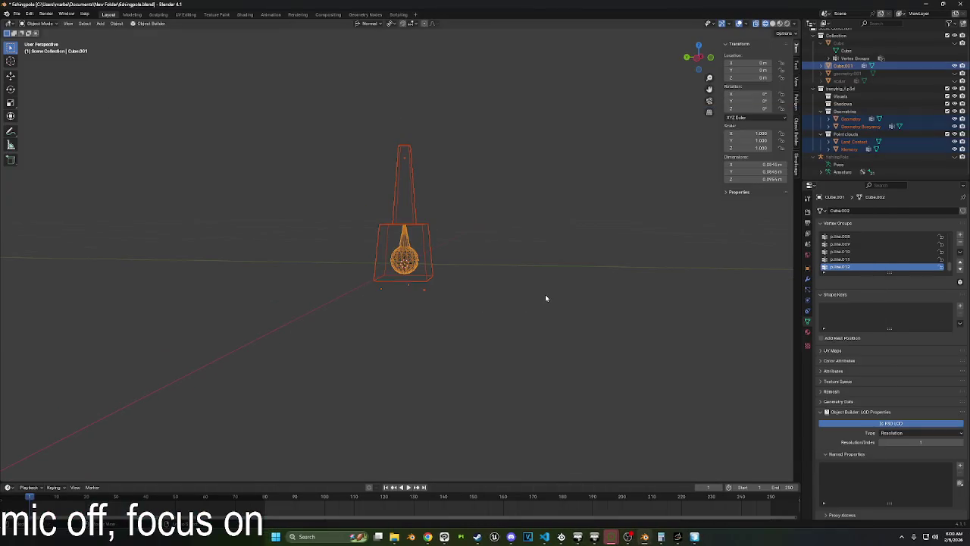
{"action": "key", "text": "ctrl+z"}
{"action": "key", "text": "alt+g"}
{"action": "key", "text": "alt+s"}
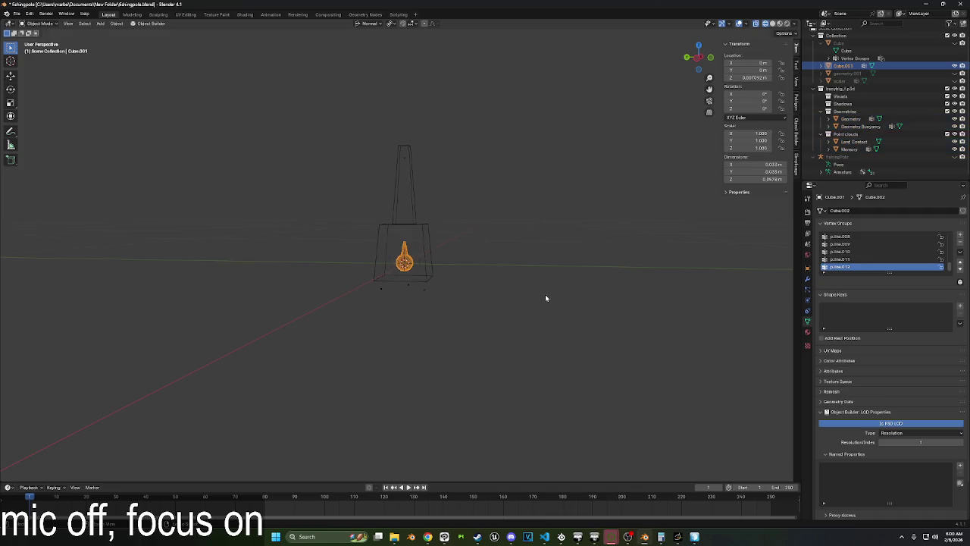
Scale the geometry, land contact and memory objects to 0.633 and apply all transforms.
{"action": "key", "text": "ctrl+i"}
{"action": "key", "text": "KP_Decimal"}
{"action": "scroll", "coordinate": [545, 295], "scroll_direction": "down", "scroll_amount": 4}
{"action": "scroll", "coordinate": [545, 294], "scroll_direction": "up", "scroll_amount": 4}
{"action": "key", "text": "s"}
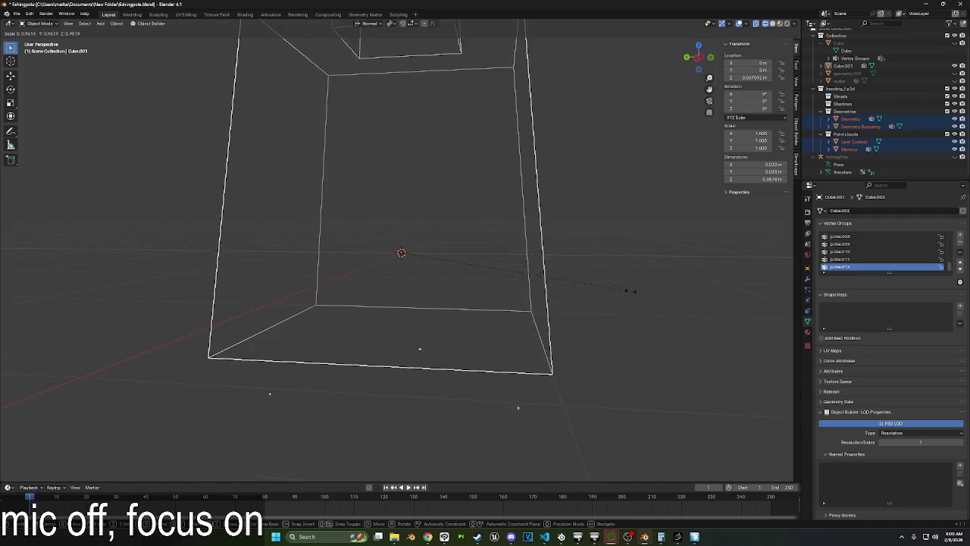
{"action": "left_click", "coordinate": [558, 265]}
{"action": "key", "text": "ctrl+a"}
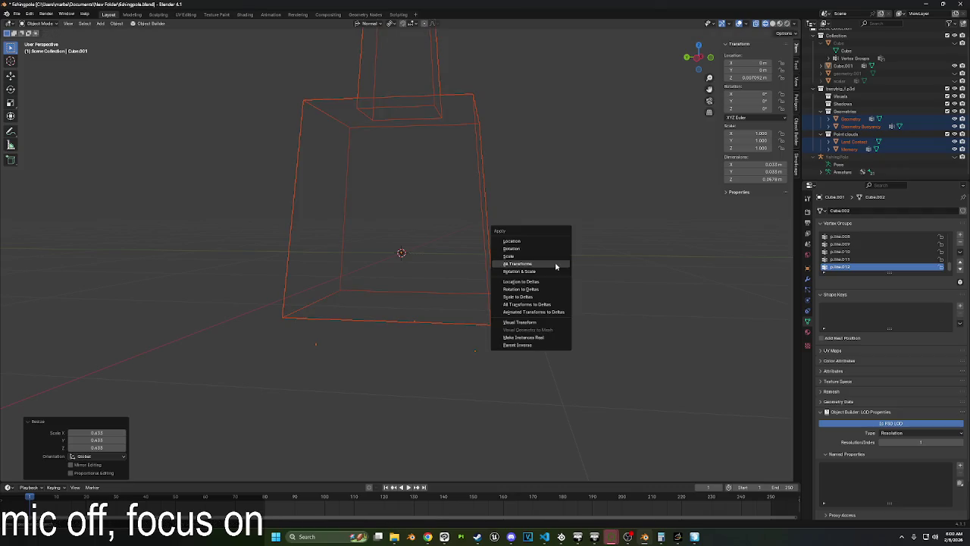
{"action": "left_click", "coordinate": [557, 263]}
Re-export the model as an Arma 3 p3d over cork.p3d.
{"action": "left_click", "coordinate": [16, 14]}
{"action": "mouse_move", "coordinate": [31, 120]}
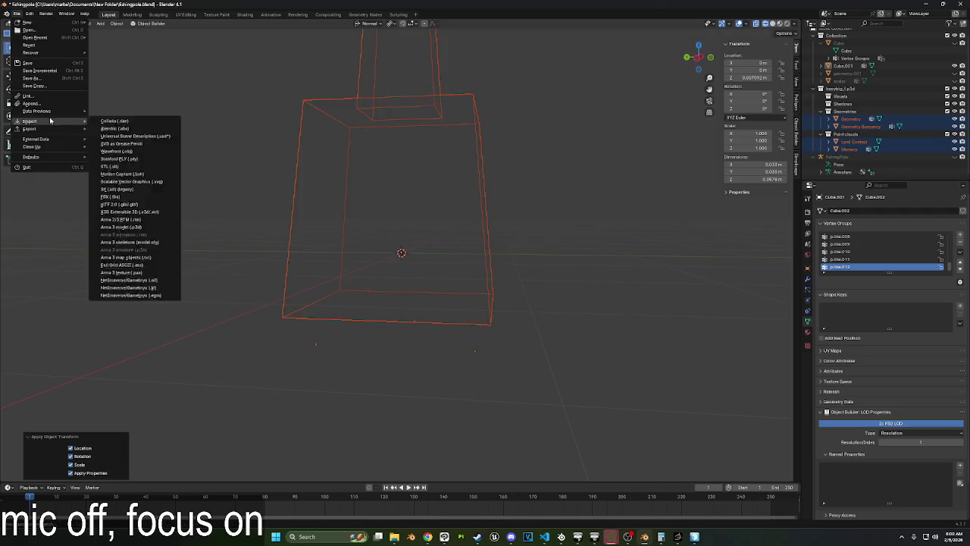
{"action": "left_click", "coordinate": [121, 226]}
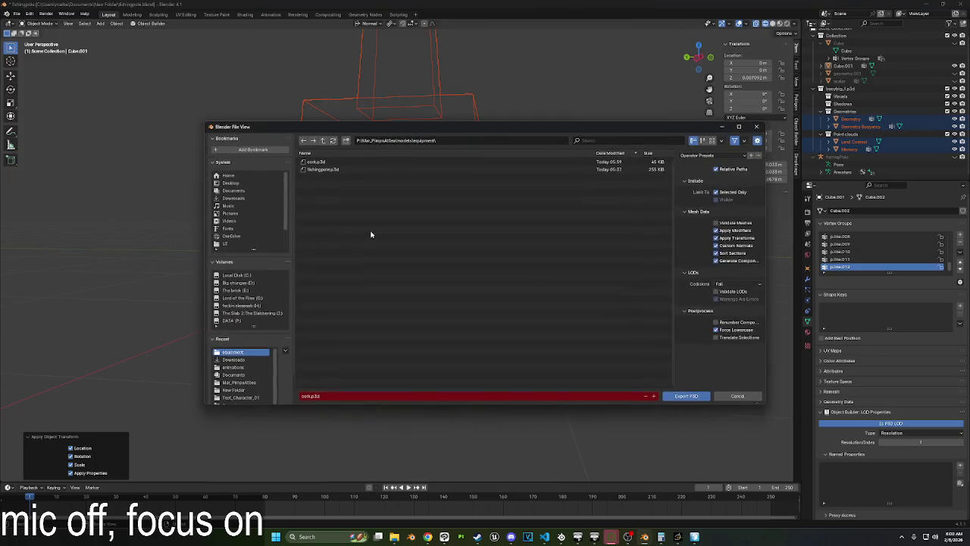
{"action": "left_click", "coordinate": [328, 163]}
{"action": "double_click", "coordinate": [328, 163]}
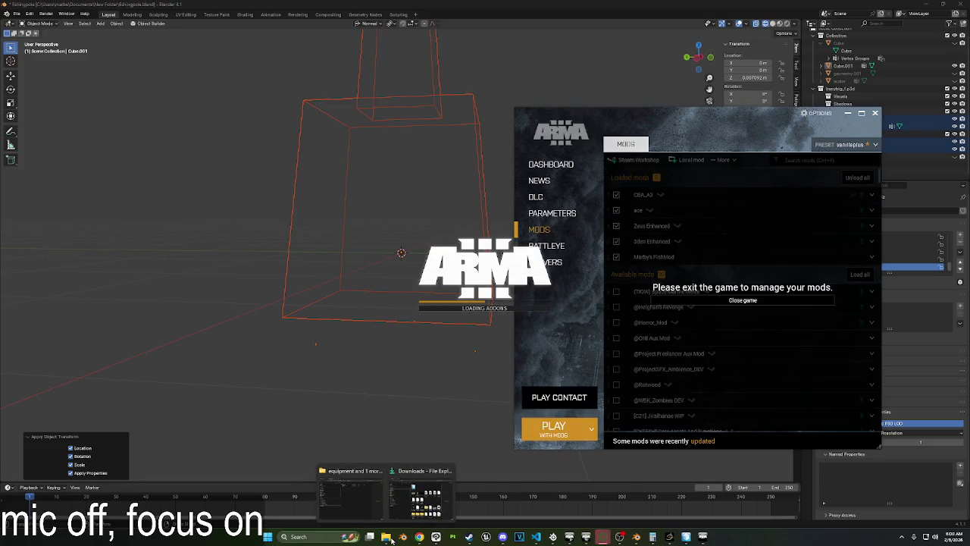
Review the buoy config.cpp, folding SimpleObject and checking Buoy_base_F's vehicleClass "Submerged".
{"action": "left_click", "coordinate": [536, 537]}
{"action": "left_click", "coordinate": [251, 20]}
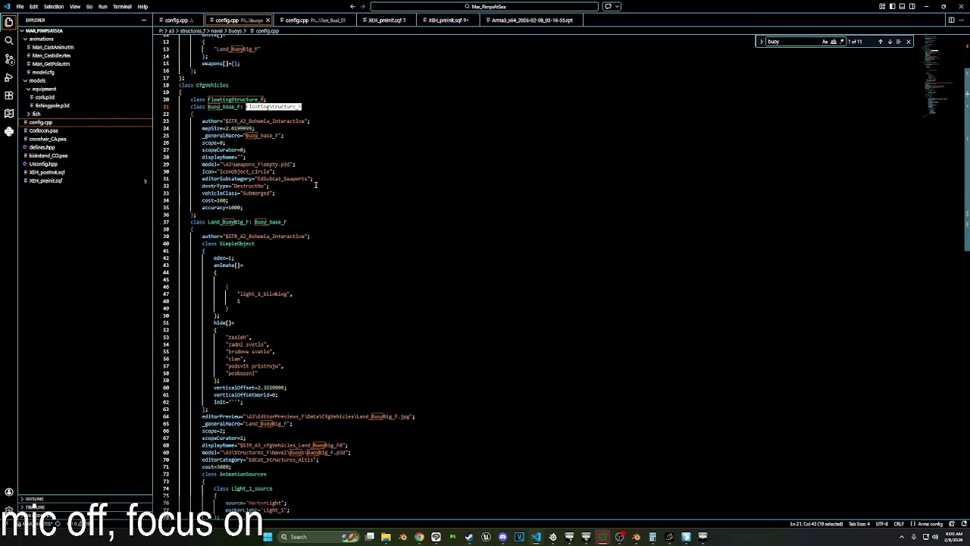
{"action": "scroll", "coordinate": [315, 235], "scroll_direction": "down", "scroll_amount": 1}
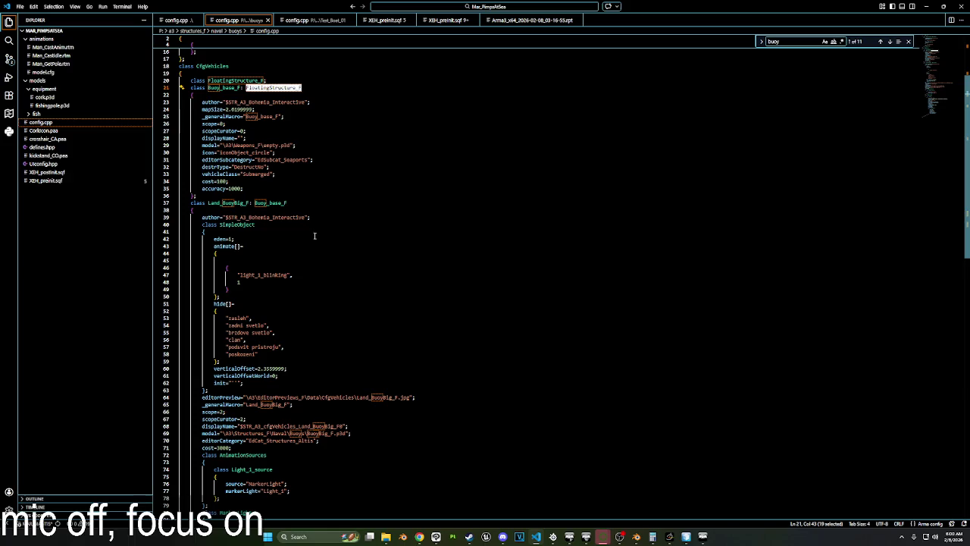
{"action": "left_click", "coordinate": [176, 231]}
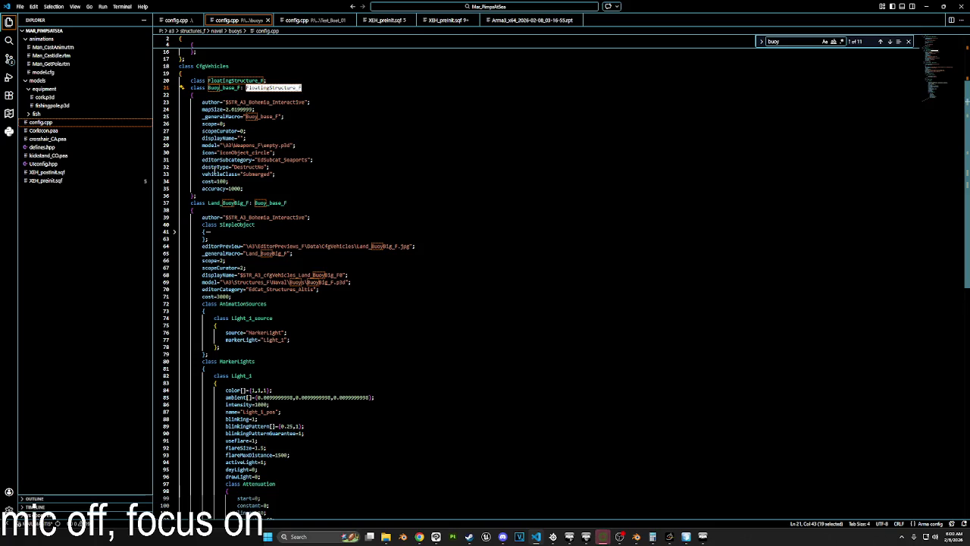
{"action": "double_click", "coordinate": [219, 174]}
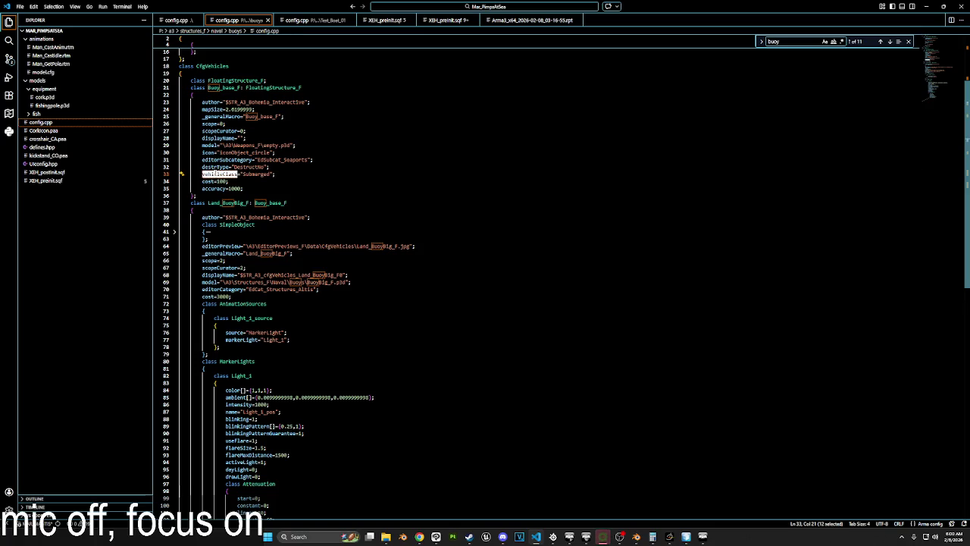
{"action": "scroll", "coordinate": [242, 242], "scroll_direction": "down", "scroll_amount": 3}
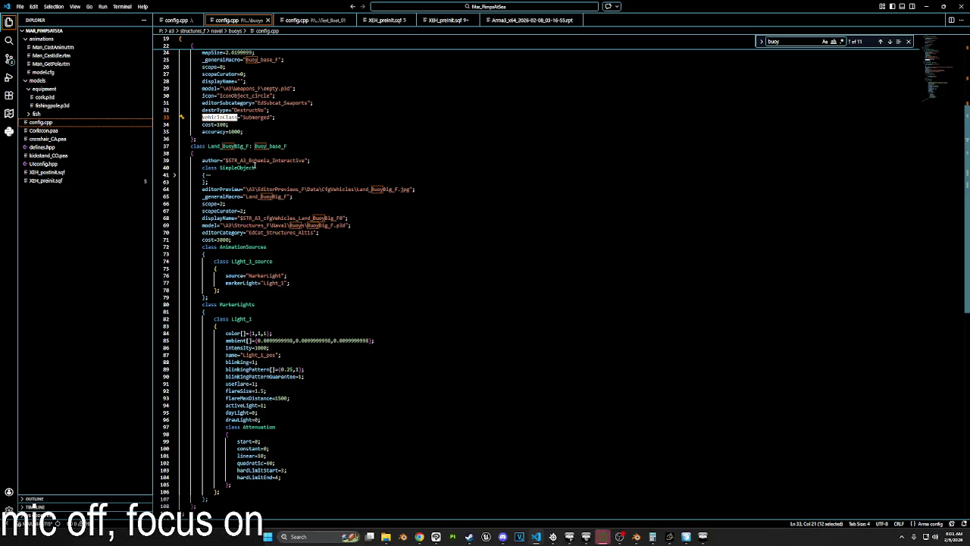
{"action": "scroll", "coordinate": [256, 165], "scroll_direction": "up", "scroll_amount": 2}
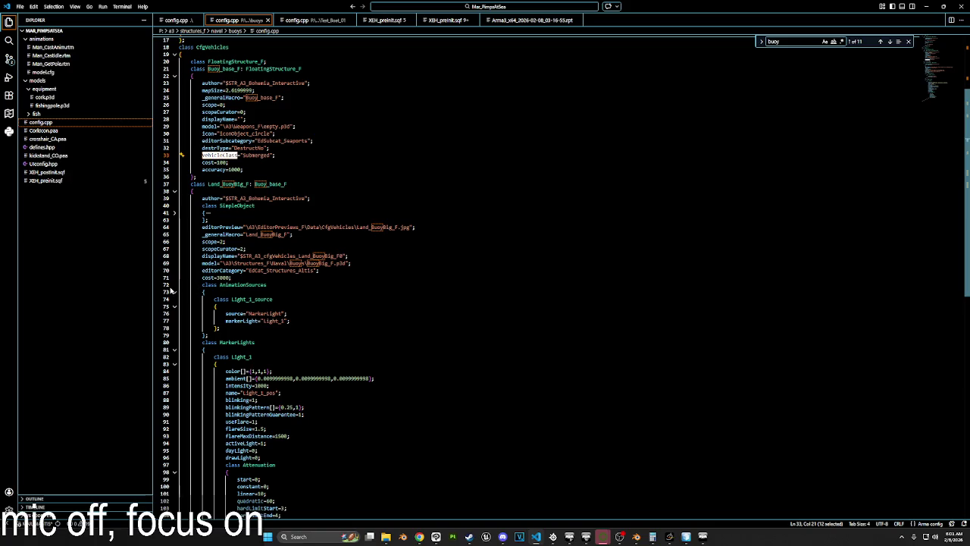
{"action": "scroll", "coordinate": [303, 326], "scroll_direction": "down", "scroll_amount": 1}
{"action": "scroll", "coordinate": [409, 368], "scroll_direction": "down", "scroll_amount": 2}
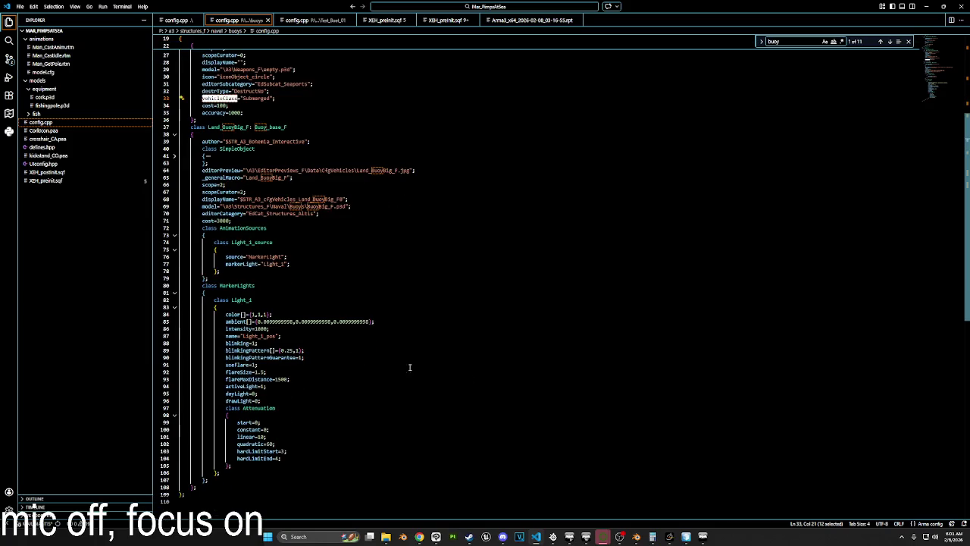
{"action": "left_click", "coordinate": [702, 536]}
{"action": "left_click", "coordinate": [721, 288]}
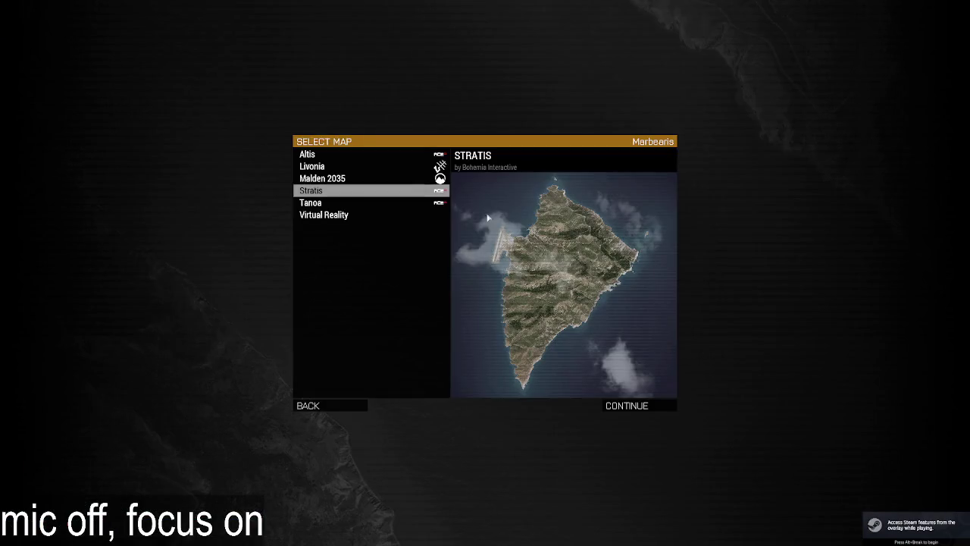
Load the fishingTester scenario on the Virtual Reality map.
{"action": "double_click", "coordinate": [330, 217]}
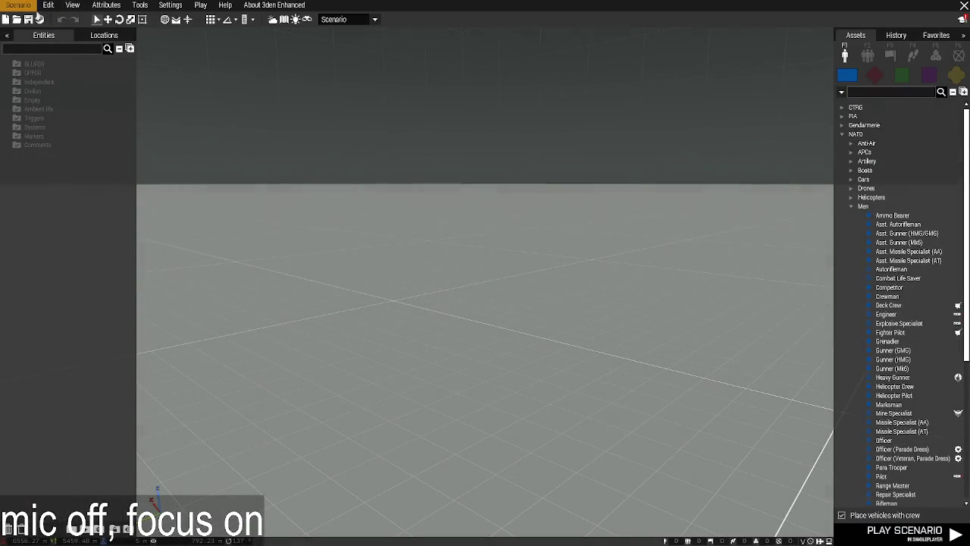
{"action": "left_click", "coordinate": [18, 5]}
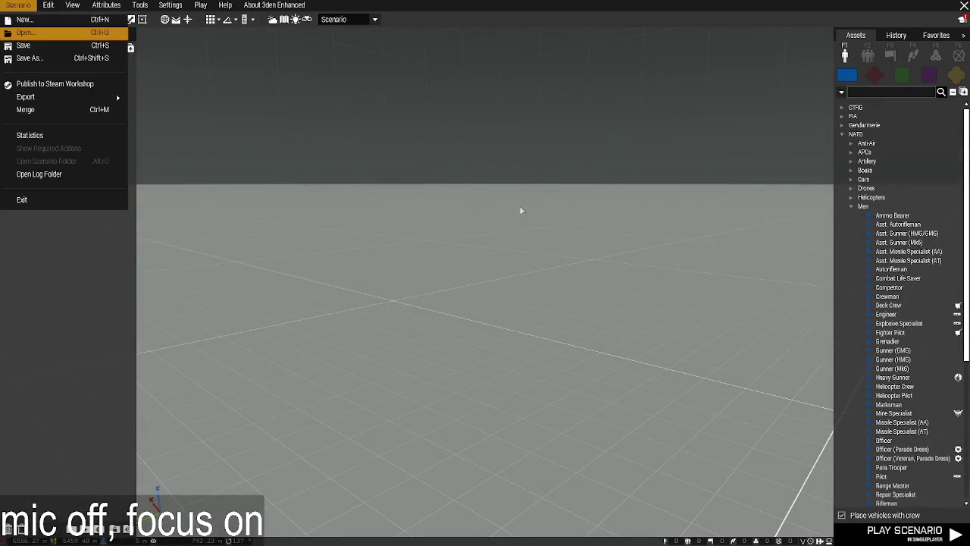
{"action": "key", "text": "ctrl+o"}
{"action": "left_click", "coordinate": [739, 111]}
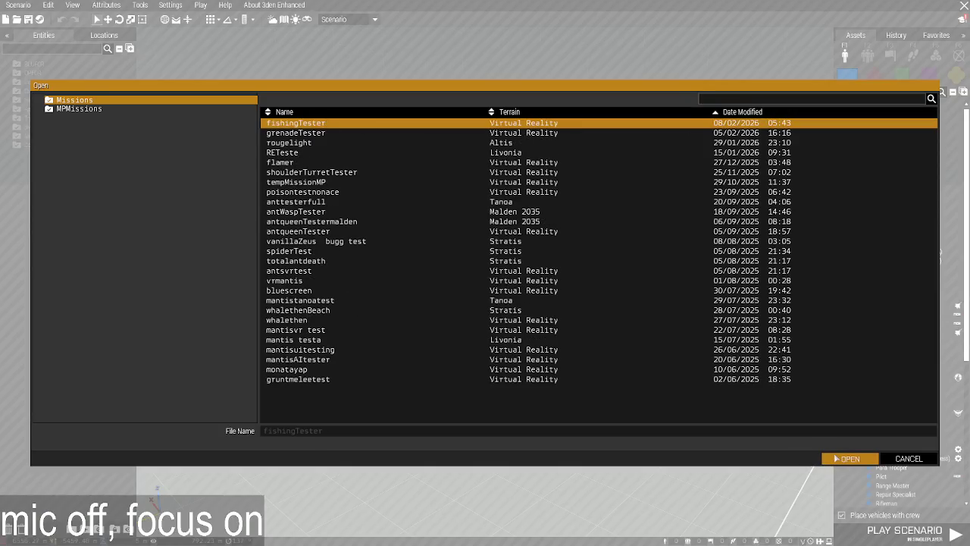
{"action": "left_click", "coordinate": [849, 458]}
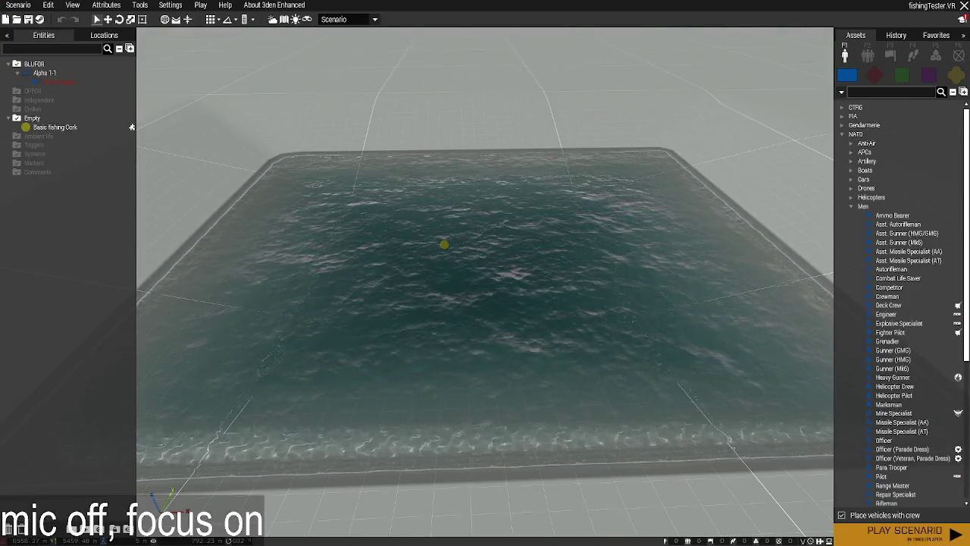
Preview the scenario, check the cork underwater in the pool, then return to VS Code.
{"action": "left_click", "coordinate": [872, 531]}
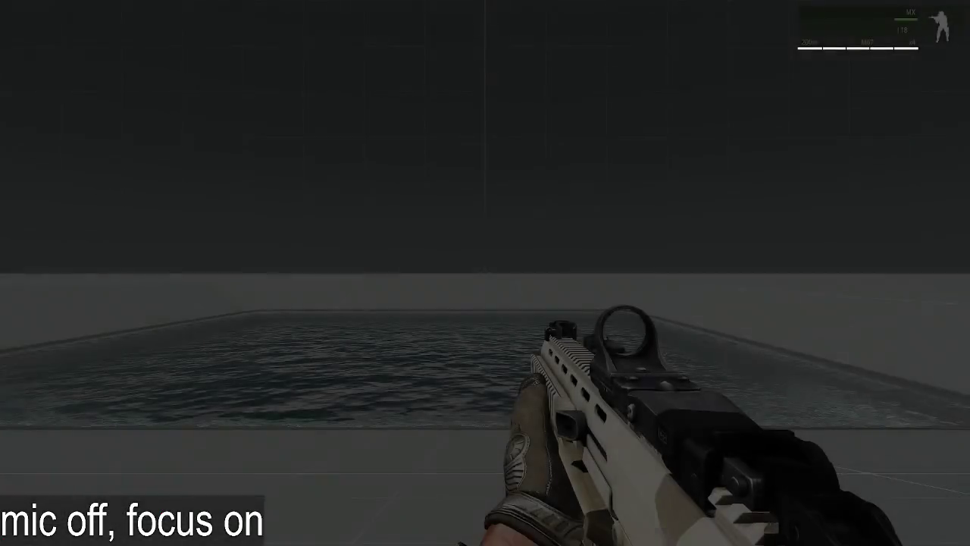
{"action": "key", "text": "ctrl+super"}
{"action": "key", "text": "Escape"}
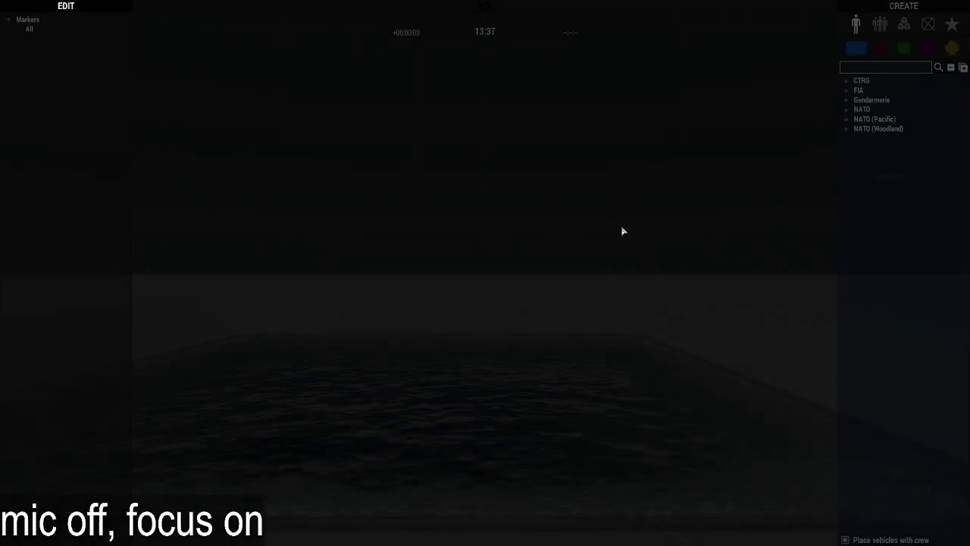
{"action": "key", "text": "w"}
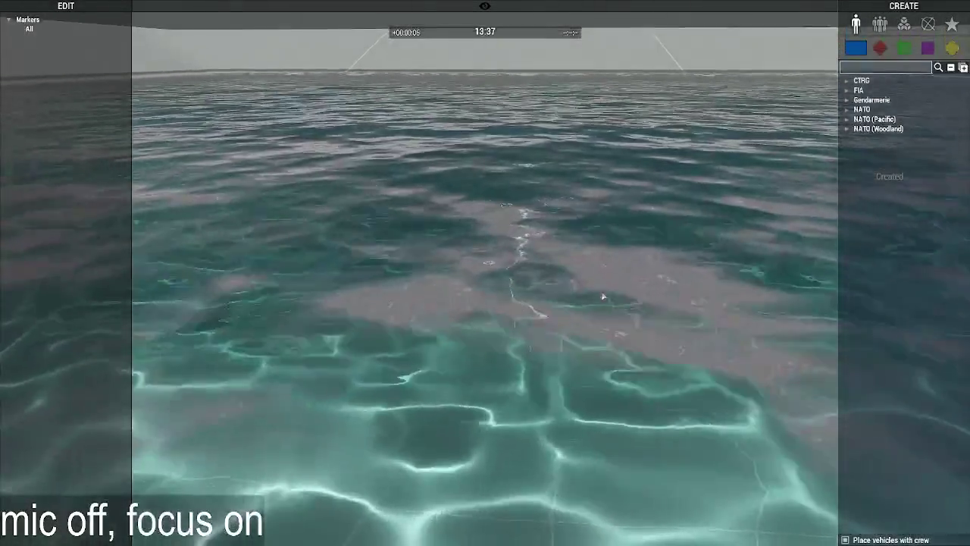
{"action": "key", "text": "q"}
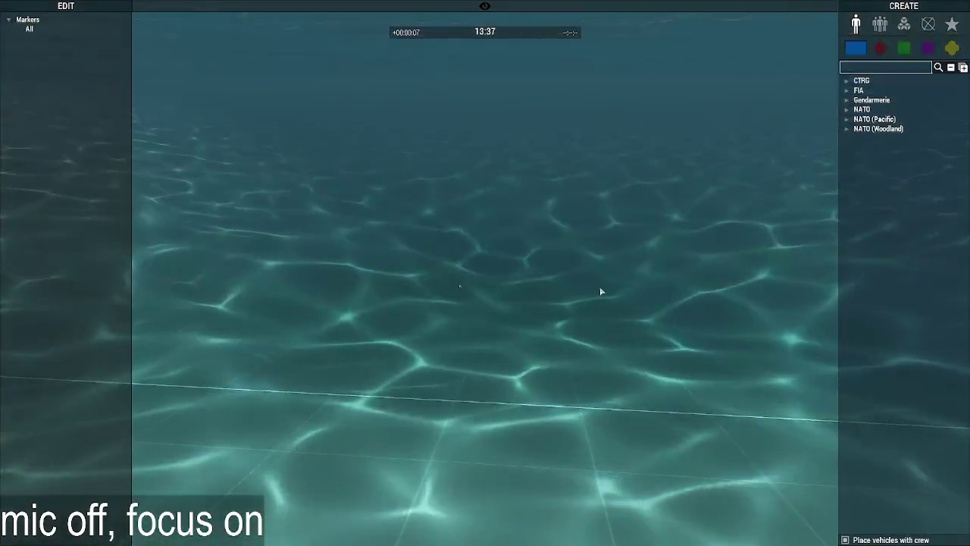
{"action": "key", "text": "Escape"}
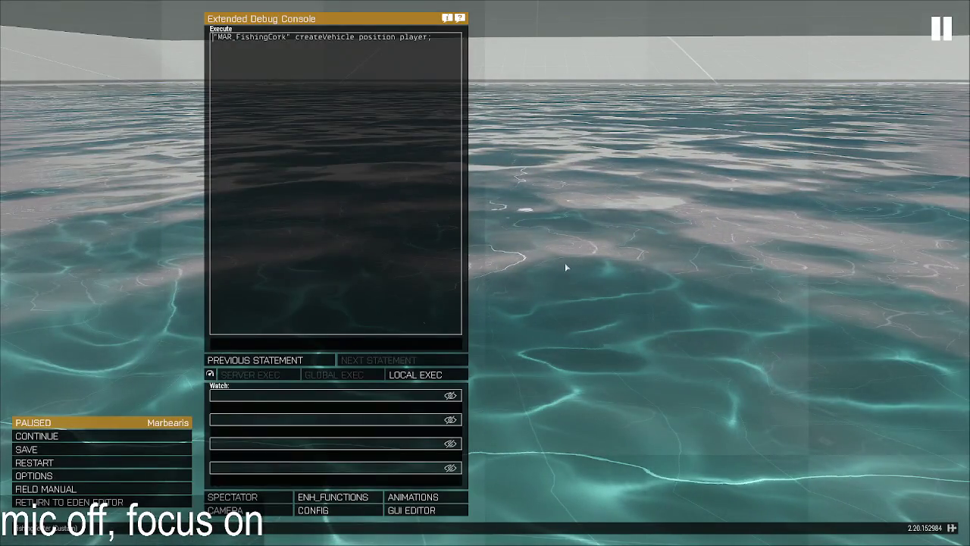
{"action": "key", "text": "alt+Tab"}
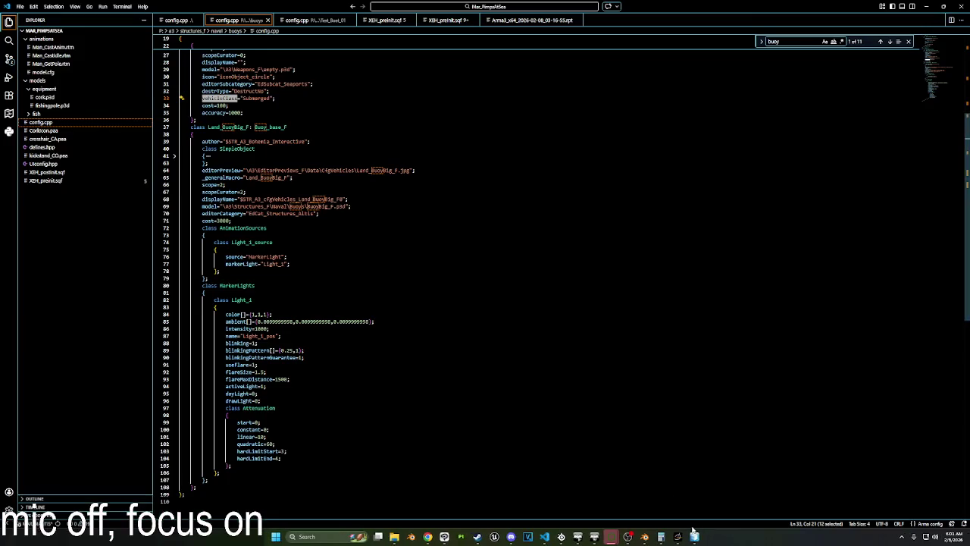
Back in Blender, apply all transforms to the selected cork object.
{"action": "key", "text": "alt+Tab"}
{"action": "scroll", "coordinate": [529, 356], "scroll_direction": "down", "scroll_amount": 3}
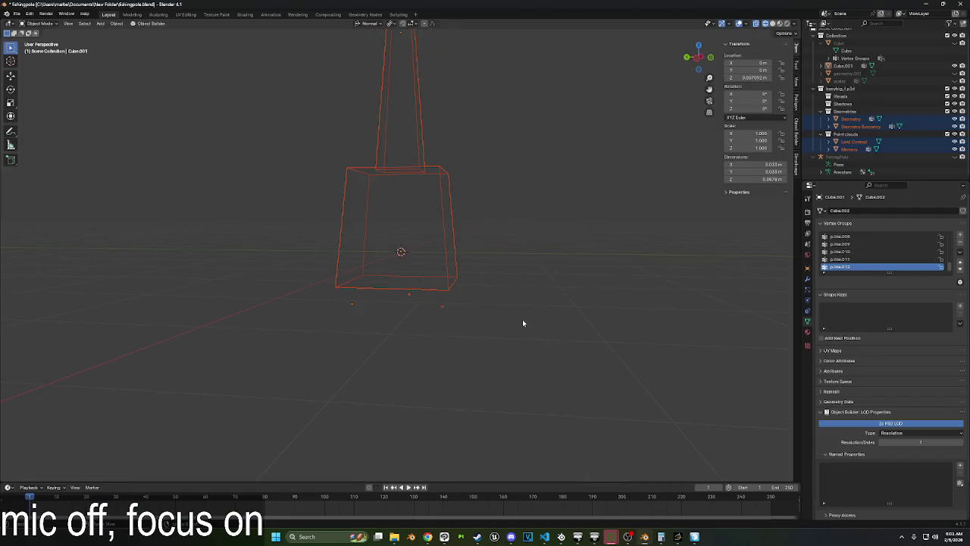
{"action": "scroll", "coordinate": [523, 322], "scroll_direction": "up", "scroll_amount": 2}
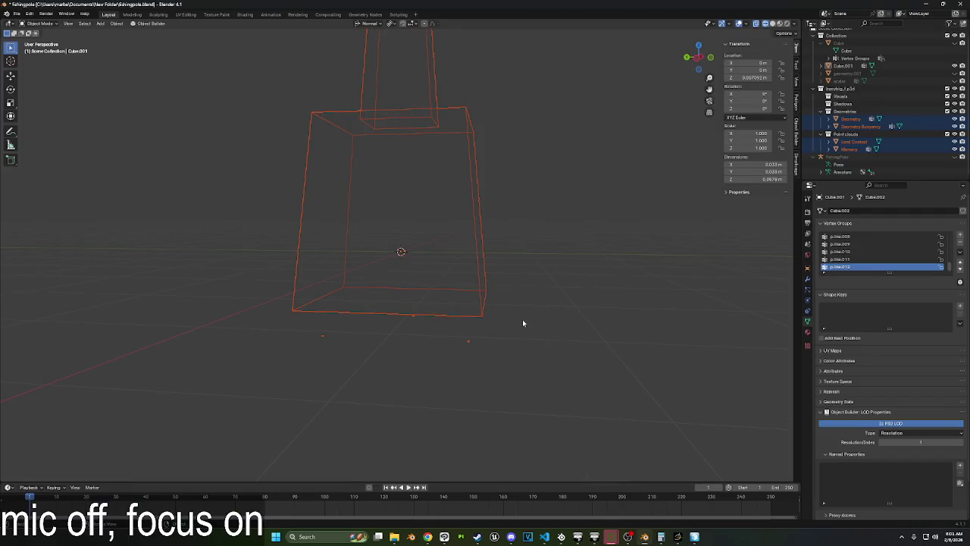
{"action": "key", "text": "ctrl+a"}
{"action": "left_click", "coordinate": [523, 320]}
{"action": "mouse_move", "coordinate": [522, 323]}
{"action": "middle_mouse_down"}
{"action": "mouse_move", "coordinate": [555, 323]}
{"action": "mouse_move", "coordinate": [507, 318]}
{"action": "mouse_move", "coordinate": [412, 255]}
{"action": "middle_mouse_up"}
Select Cube.001 and the large cube wireframe, viewing them from higher up.
{"action": "left_click", "coordinate": [503, 292]}
{"action": "scroll", "coordinate": [410, 253], "scroll_direction": "up", "scroll_amount": 6}
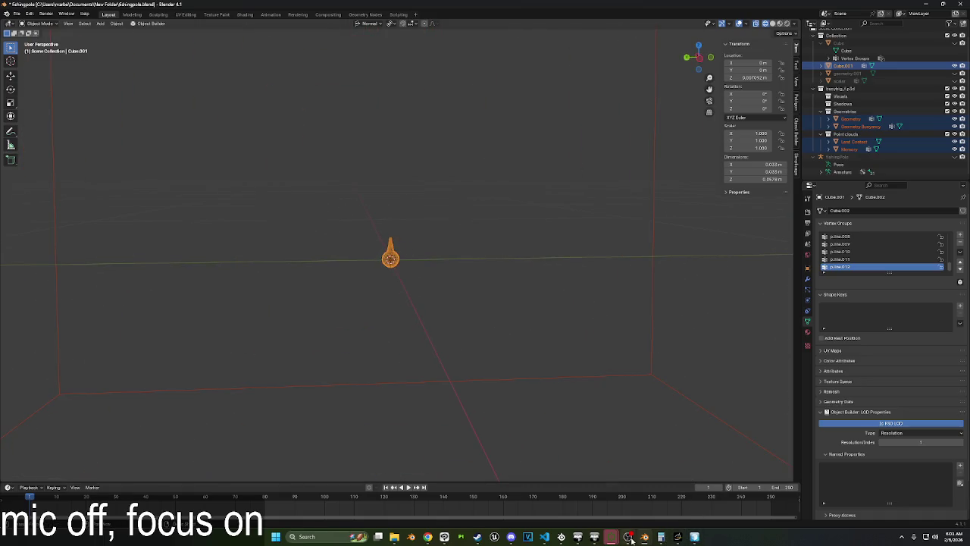
{"action": "scroll", "coordinate": [392, 244], "scroll_direction": "down", "scroll_amount": 3}
{"action": "scroll", "coordinate": [394, 250], "scroll_direction": "down", "scroll_amount": 2}
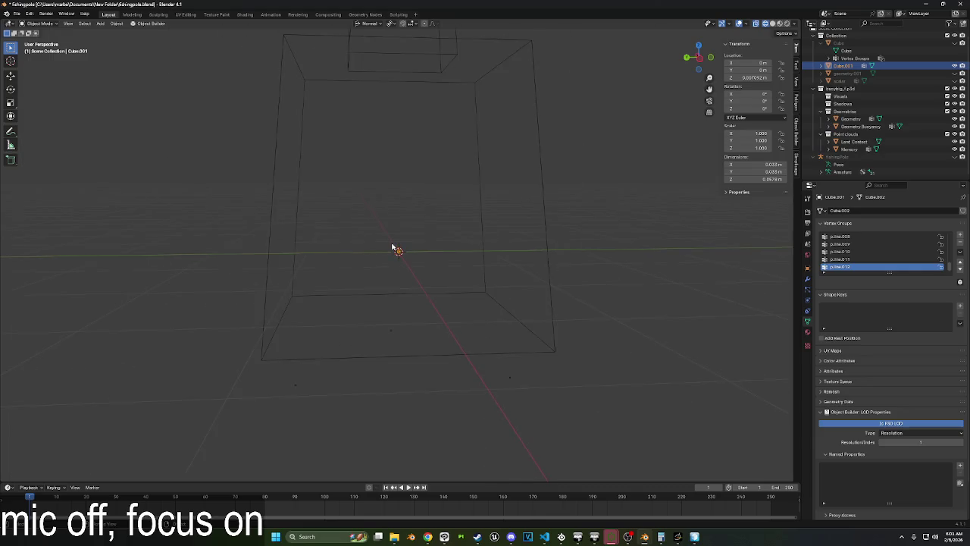
{"action": "left_click", "coordinate": [432, 247]}
{"action": "scroll", "coordinate": [431, 248], "scroll_direction": "down", "scroll_amount": 1}
{"action": "scroll", "coordinate": [431, 248], "scroll_direction": "down", "scroll_amount": 2}
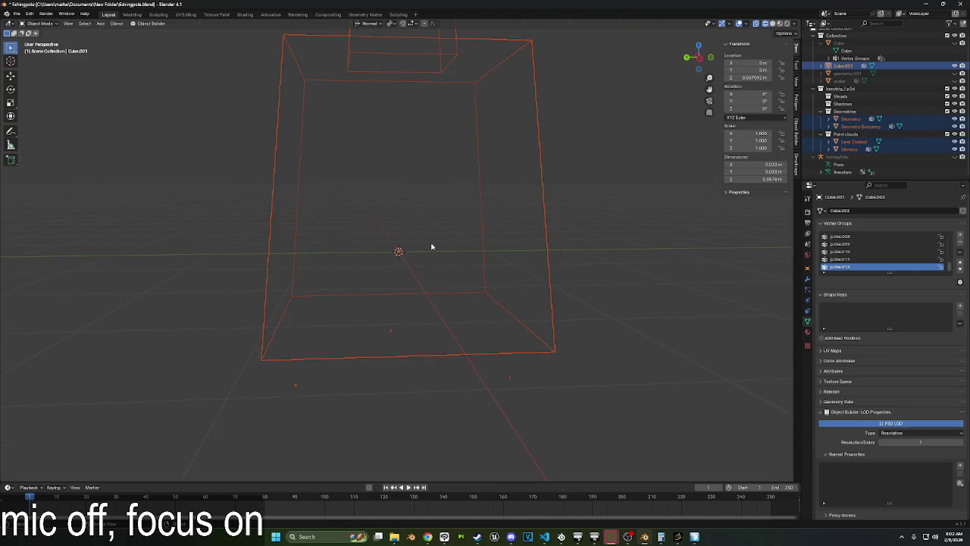
{"action": "middle_click_drag", "start_coordinate": [539, 307], "coordinate": [533, 298]}
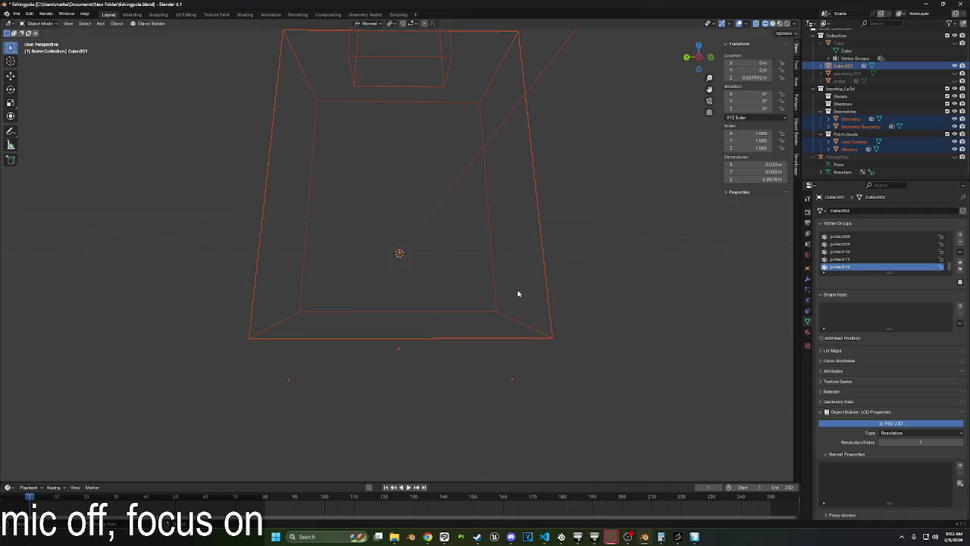
Lower the Geometry-through-Memory LOD objects along Z and apply their location.
{"action": "left_click", "coordinate": [852, 119]}
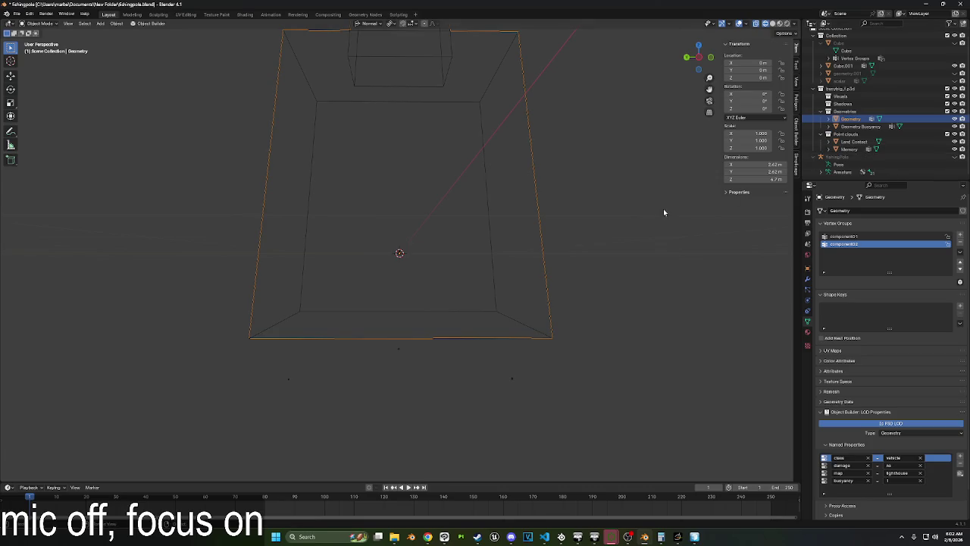
{"action": "left_click", "coordinate": [850, 149], "text": "shift"}
{"action": "left_click", "coordinate": [700, 60]}
{"action": "key", "text": "g"}
{"action": "key", "text": "z"}
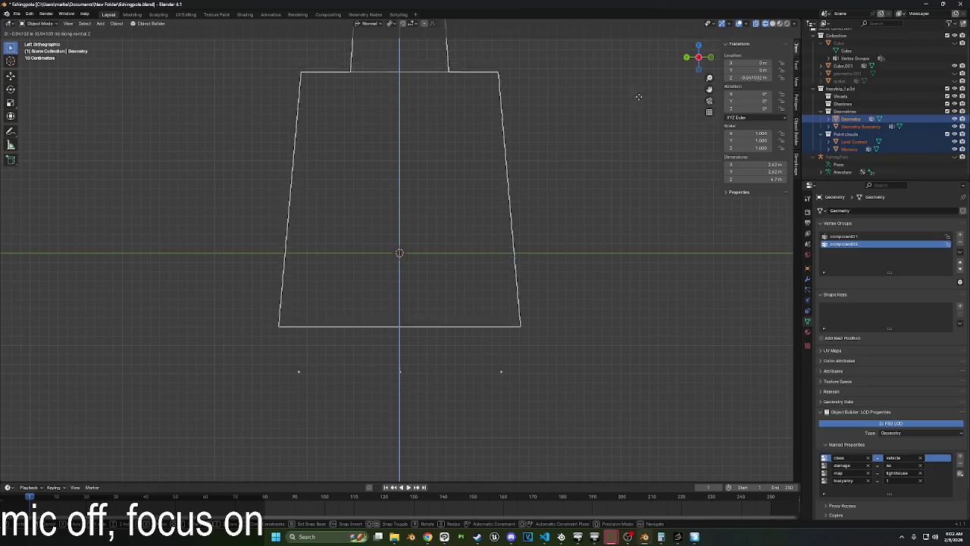
{"action": "left_click", "coordinate": [629, 146]}
{"action": "key", "text": "ctrl+a"}
{"action": "left_click", "coordinate": [528, 255]}
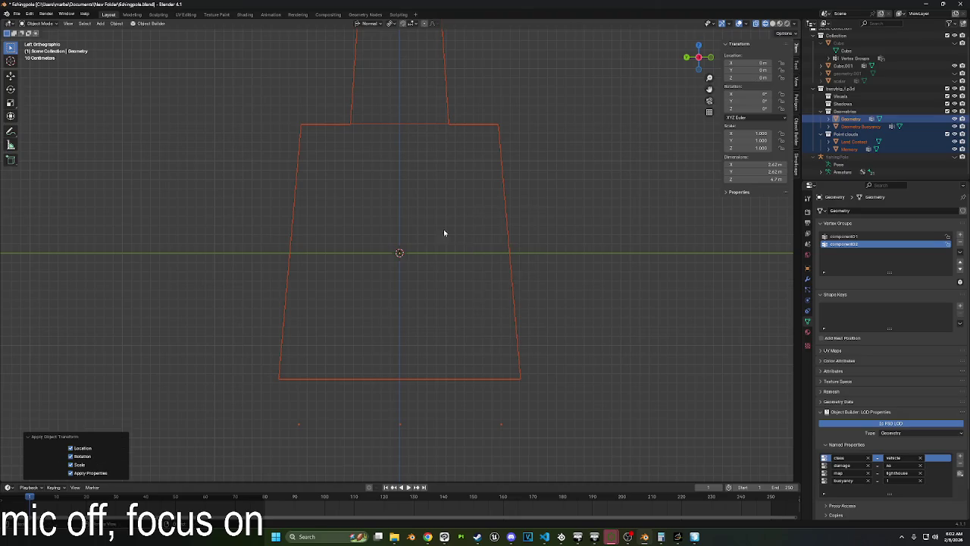
Enlarge Cube.001 to about 0.0469 × 0.0469 × 0.117 m and apply its scale.
{"action": "left_click", "coordinate": [16, 13]}
{"action": "scroll", "coordinate": [427, 299], "scroll_direction": "down", "scroll_amount": 2}
{"action": "scroll", "coordinate": [405, 268], "scroll_direction": "up", "scroll_amount": 2}
{"action": "scroll", "coordinate": [402, 259], "scroll_direction": "down", "scroll_amount": 5}
{"action": "left_click", "coordinate": [402, 260]}
{"action": "key", "text": "s"}
{"action": "left_click", "coordinate": [497, 266]}
{"action": "key", "text": "ctrl+a"}
{"action": "left_click", "coordinate": [497, 263]}
{"action": "scroll", "coordinate": [385, 199], "scroll_direction": "up", "scroll_amount": 10}
{"action": "left_click", "coordinate": [15, 14]}
{"action": "mouse_move", "coordinate": [30, 129]}
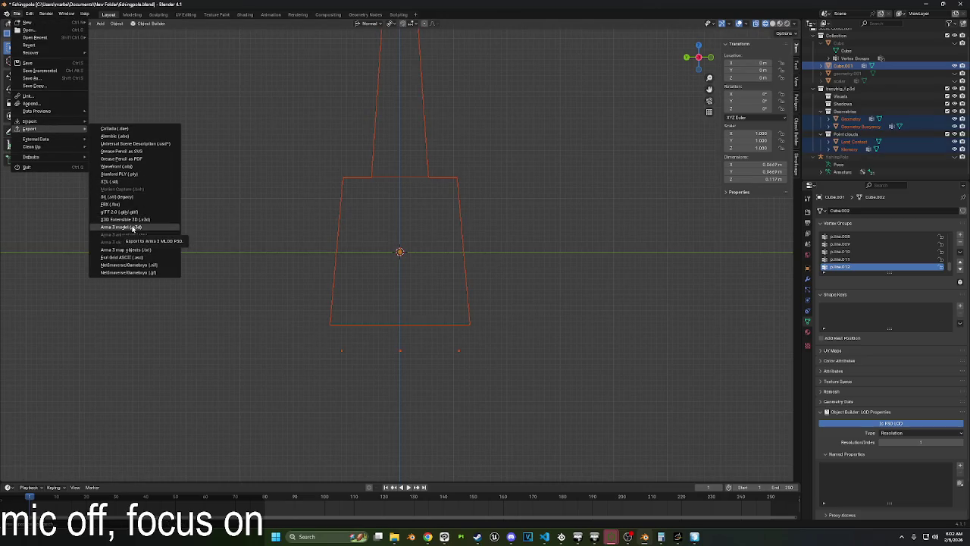
Export the 5-LOD cork model as cork.p3d into the equipment models folder.
{"action": "left_click", "coordinate": [133, 228]}
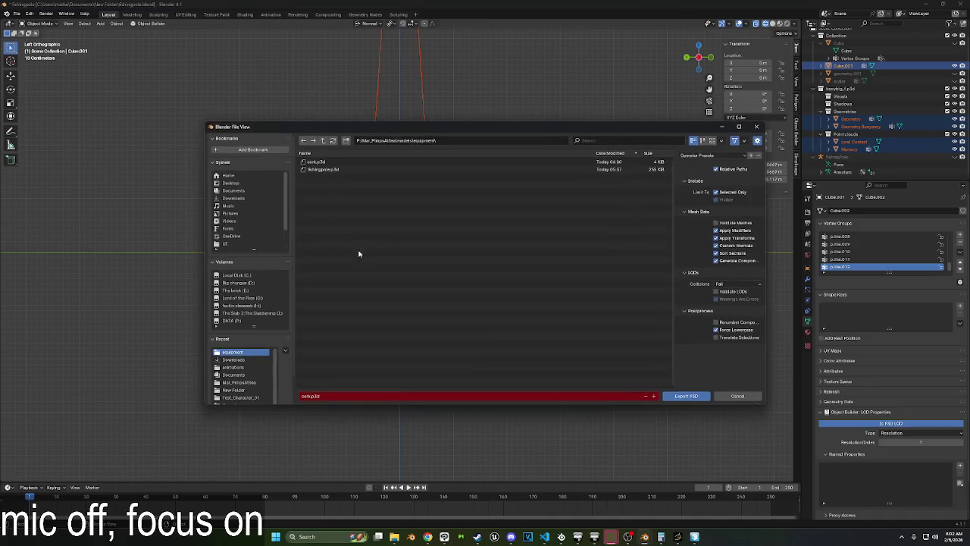
{"action": "left_click", "coordinate": [699, 398]}
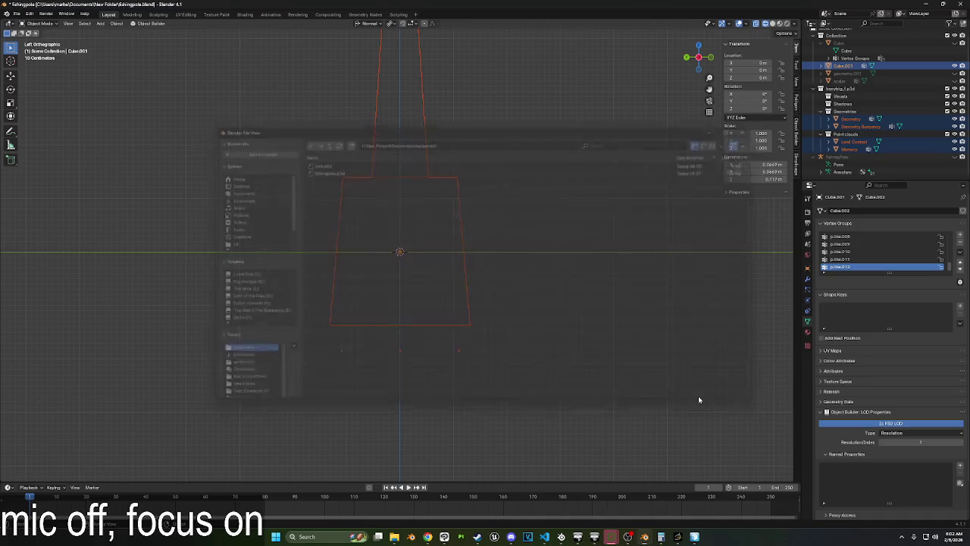
{"action": "left_click", "coordinate": [856, 122]}
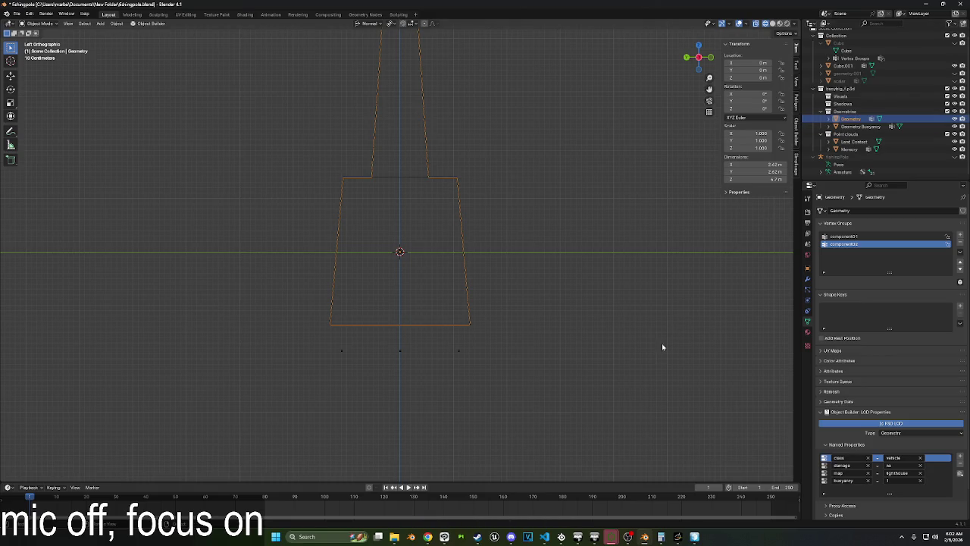
{"action": "left_click", "coordinate": [849, 149]}
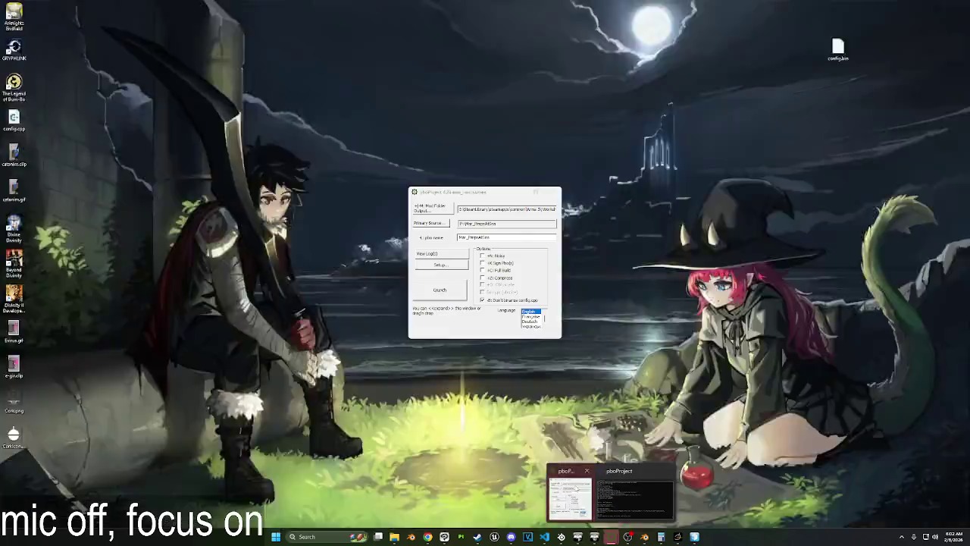
{"action": "left_click", "coordinate": [612, 497]}
Repack Mar_PimpsAtSea into a PBO with pboProject, then launch Arma 3 with mods from the launcher.
{"action": "key", "text": "Return"}
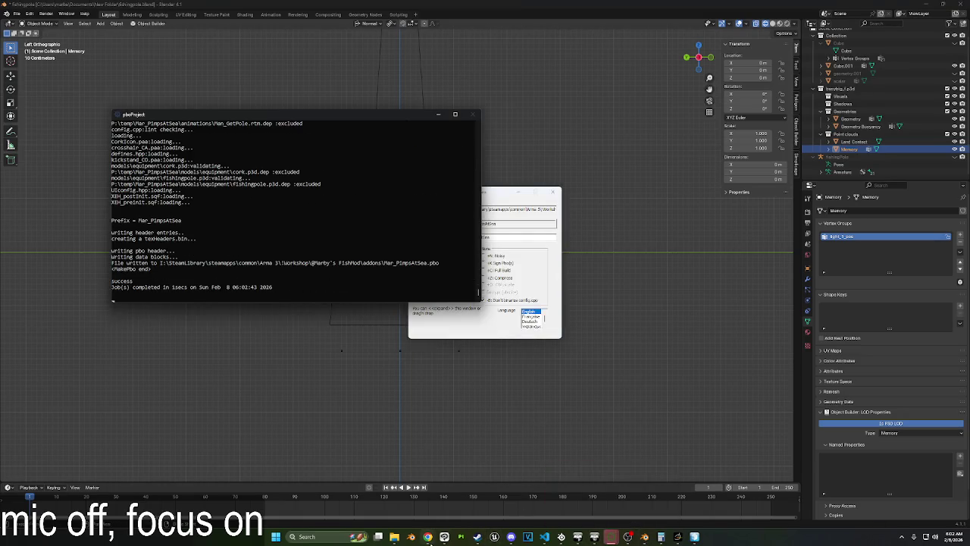
{"action": "left_click", "coordinate": [577, 537]}
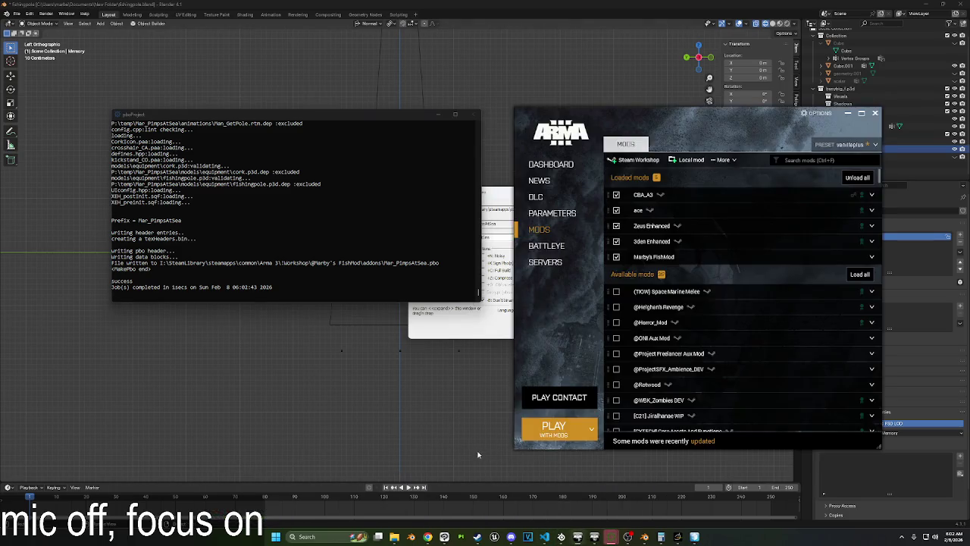
{"action": "left_click", "coordinate": [581, 431]}
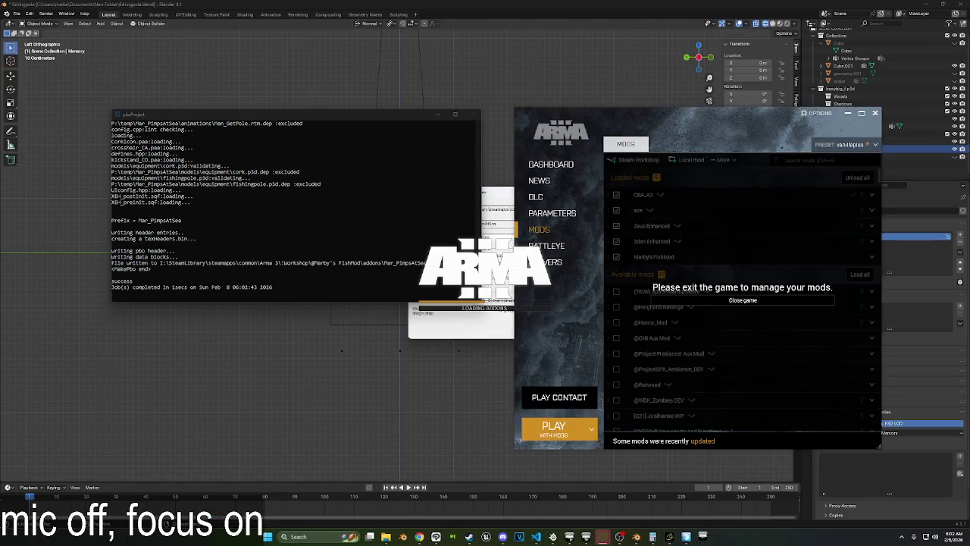
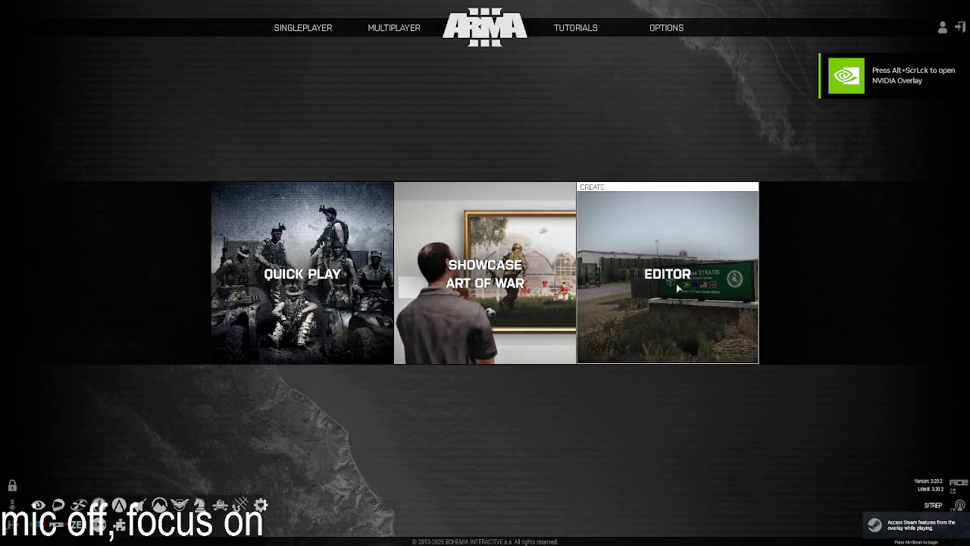
Load the fishingTester scenario in Eden Editor and start playing it.
{"action": "key", "text": "alt+Tab"}
{"action": "left_click", "coordinate": [874, 492]}
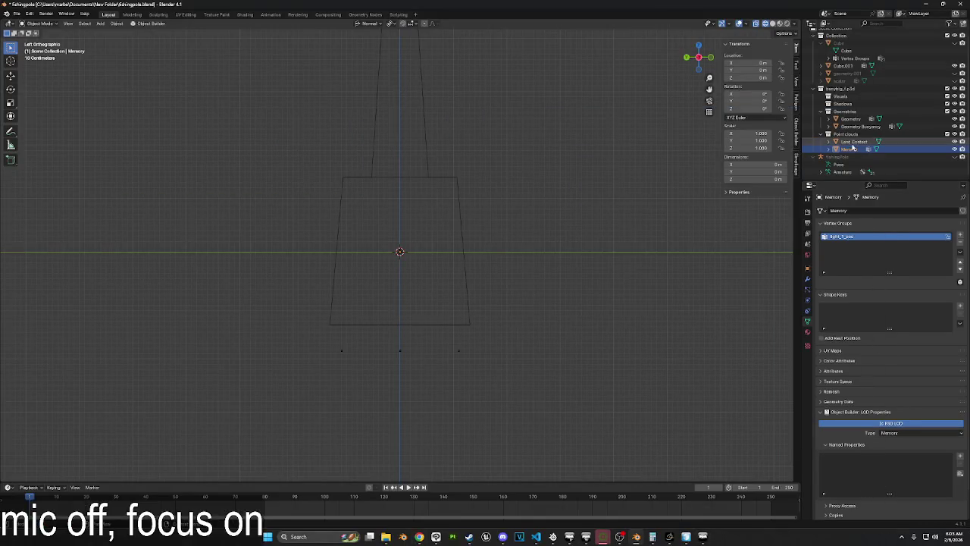
{"action": "left_click", "coordinate": [849, 119]}
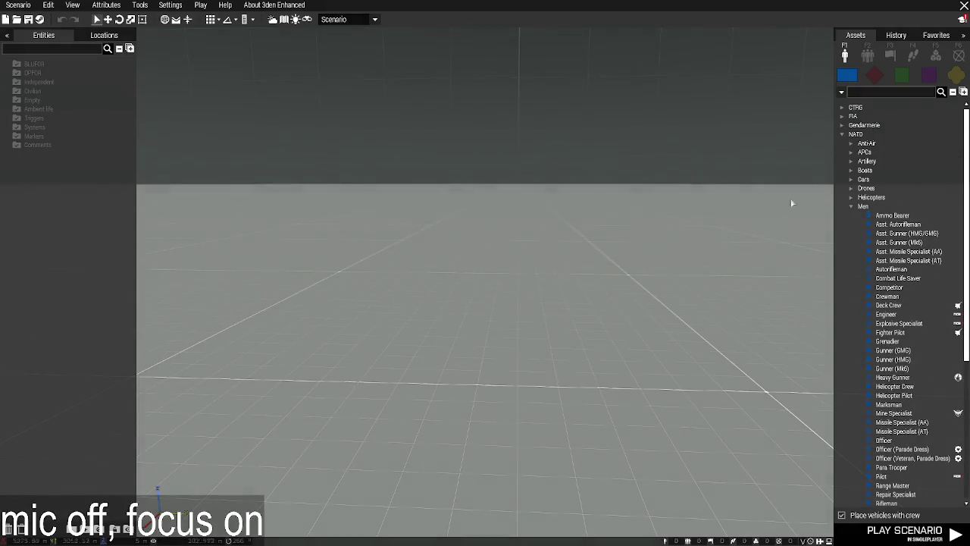
{"action": "left_click", "coordinate": [18, 5]}
{"action": "left_click", "coordinate": [23, 29]}
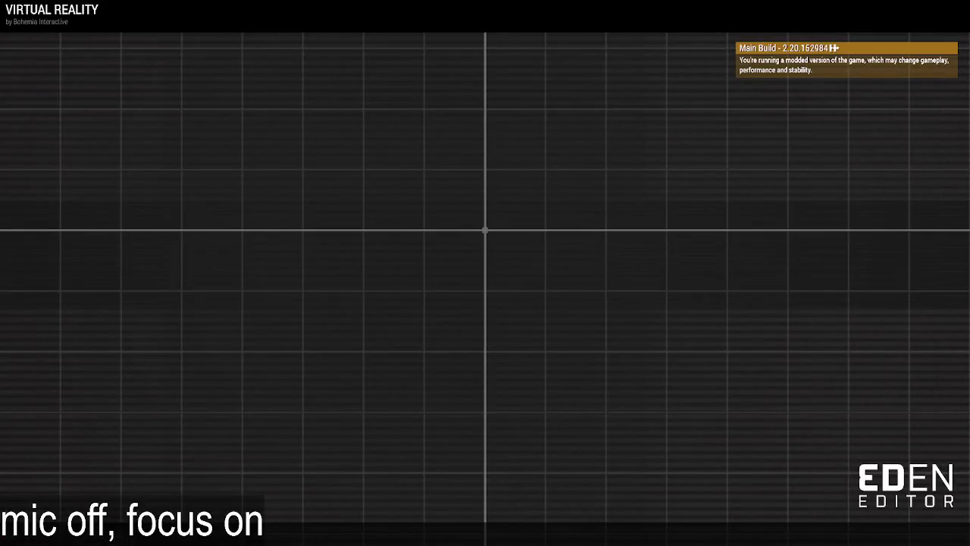
{"action": "key", "text": "ctrl+super"}
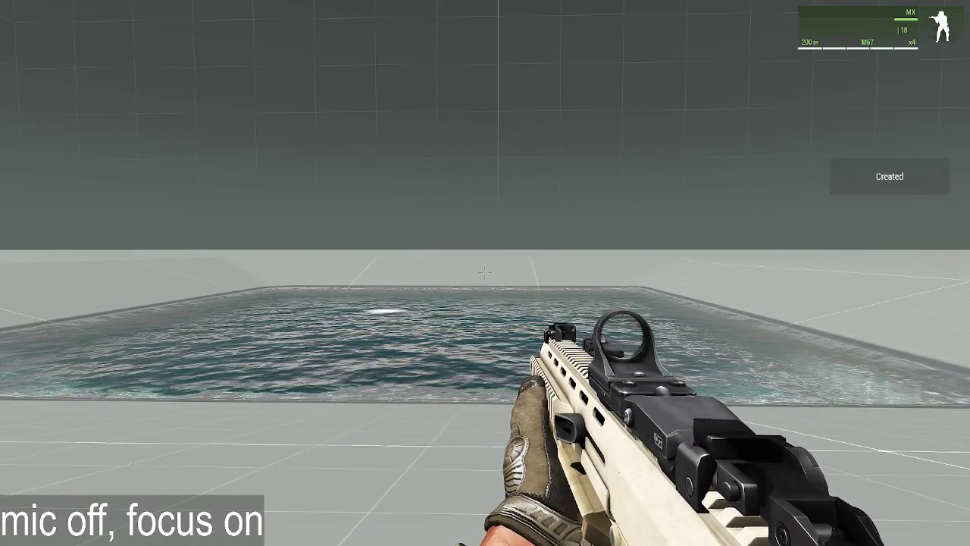
Add the scene's objects to Zeus's editable list from the pool's context menu.
{"action": "scroll", "coordinate": [536, 296], "scroll_direction": "up", "scroll_amount": 5}
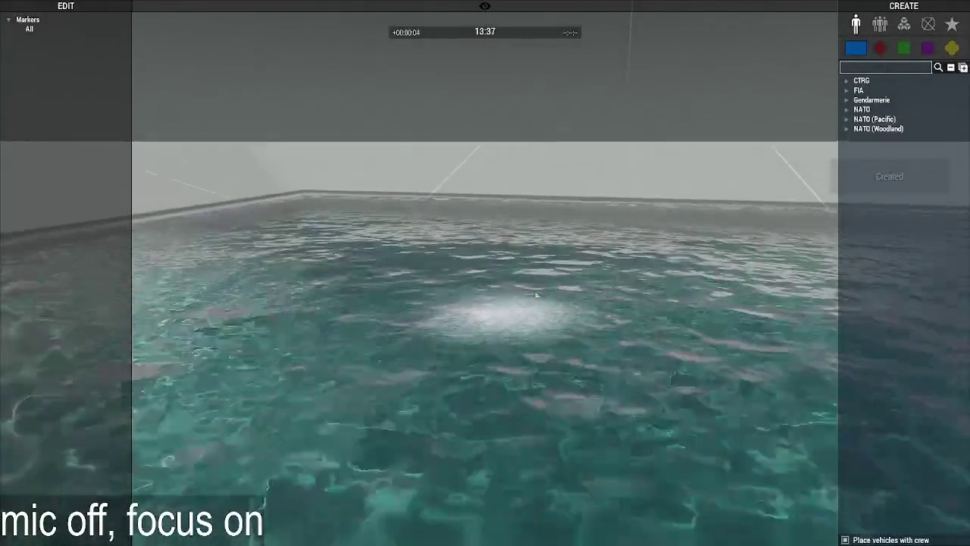
{"action": "scroll", "coordinate": [557, 278], "scroll_direction": "up", "scroll_amount": 3}
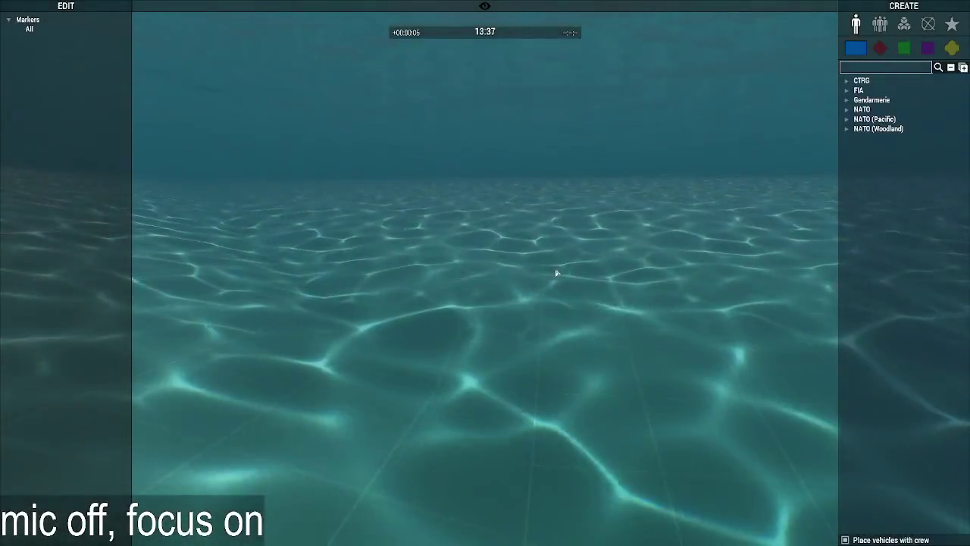
{"action": "scroll", "coordinate": [555, 268], "scroll_direction": "down", "scroll_amount": 3}
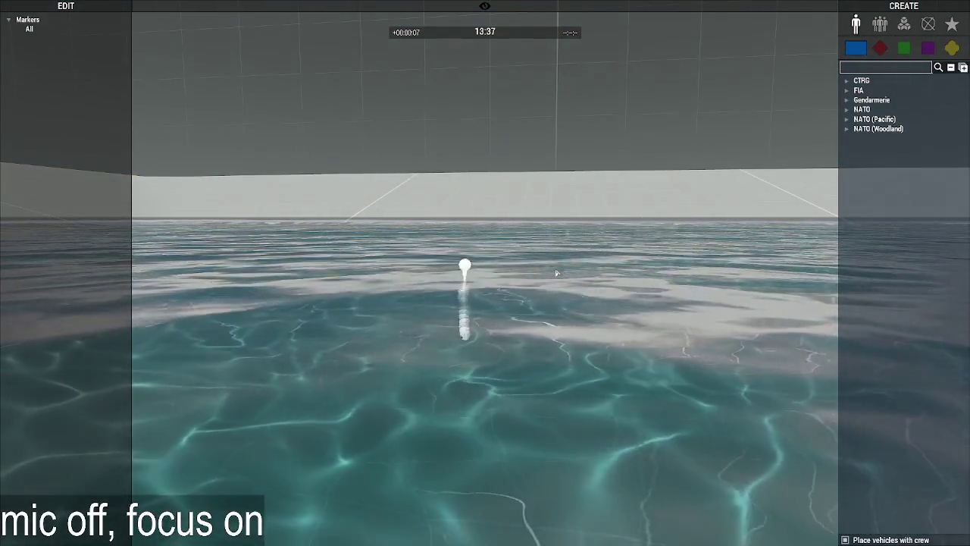
{"action": "scroll", "coordinate": [581, 334], "scroll_direction": "up", "scroll_amount": 3}
{"action": "scroll", "coordinate": [580, 334], "scroll_direction": "down", "scroll_amount": 3}
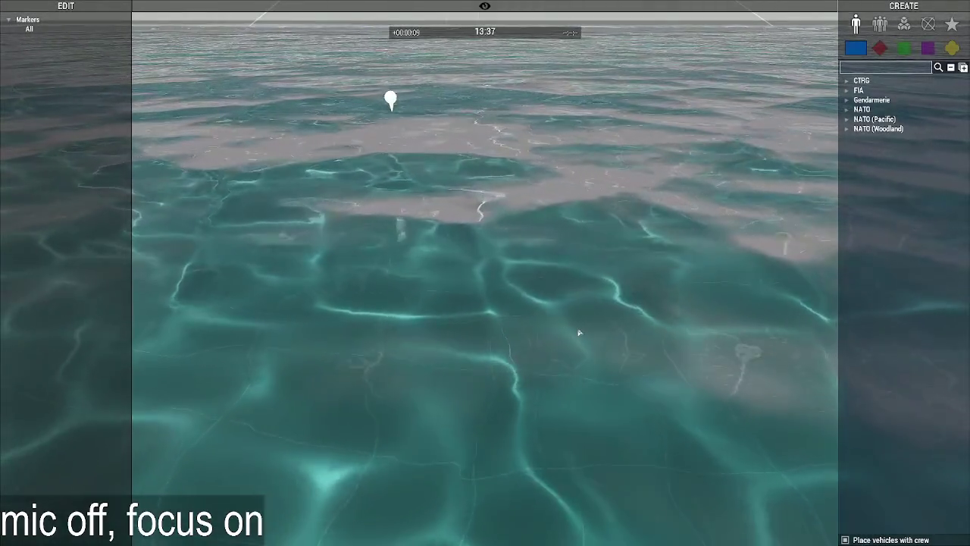
{"action": "scroll", "coordinate": [579, 332], "scroll_direction": "up", "scroll_amount": 3}
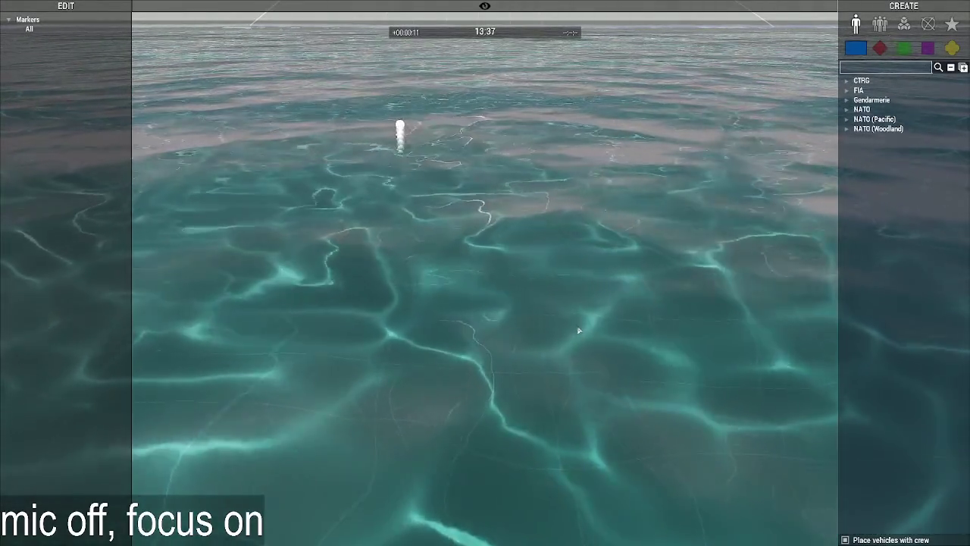
{"action": "right_click", "coordinate": [406, 277]}
{"action": "mouse_move", "coordinate": [455, 284]}
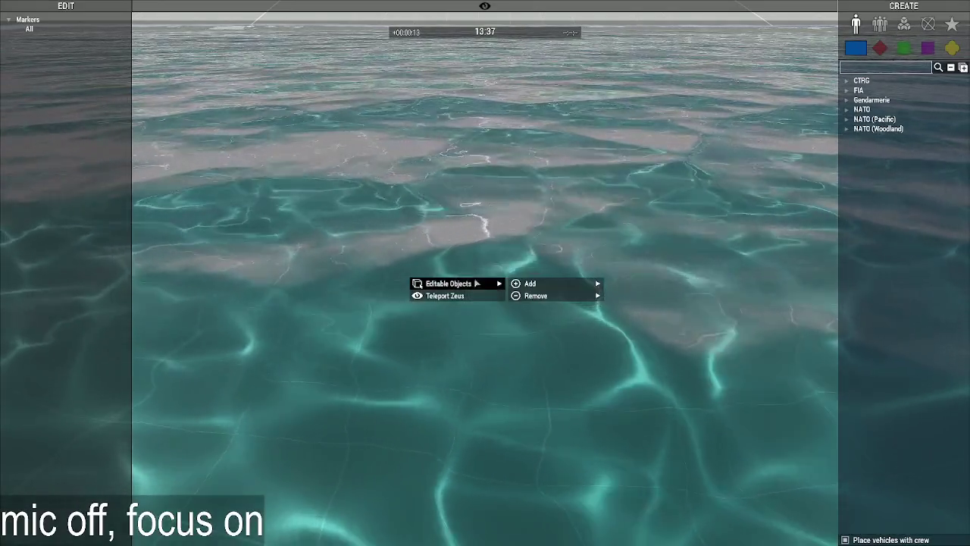
{"action": "left_click", "coordinate": [645, 318]}
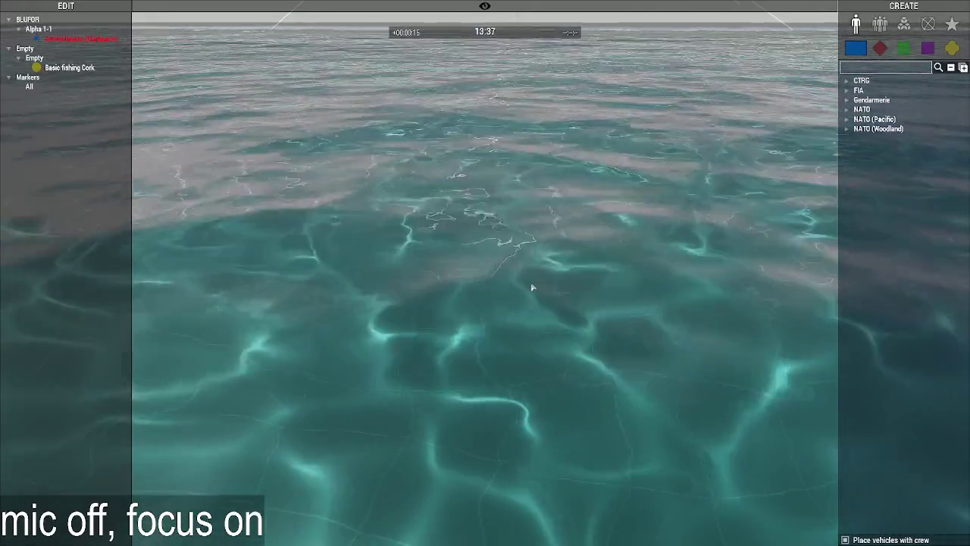
Select the Basic fishing Cork in the EDIT tree and bring the camera to it.
{"action": "right_click_drag", "start_coordinate": [531, 282], "coordinate": [531, 243]}
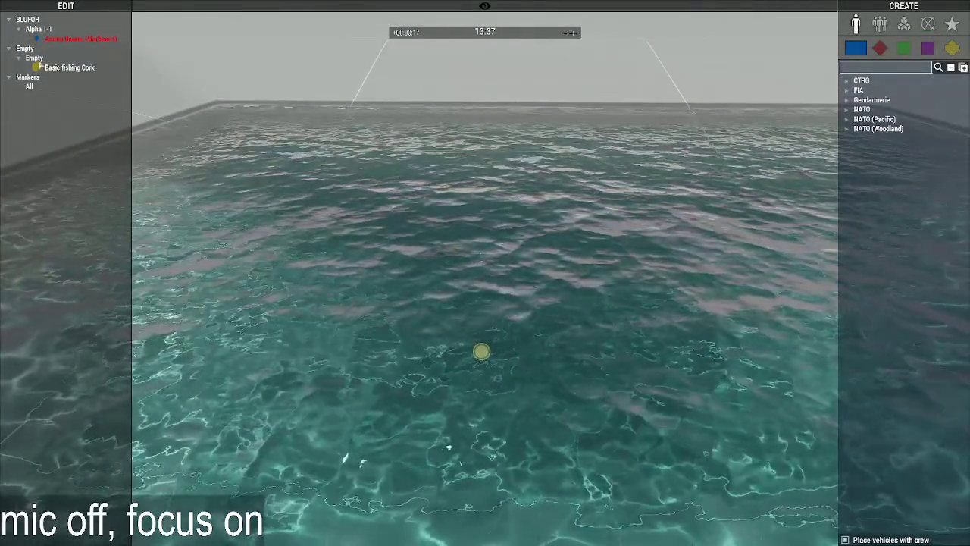
{"action": "double_click", "coordinate": [69, 68]}
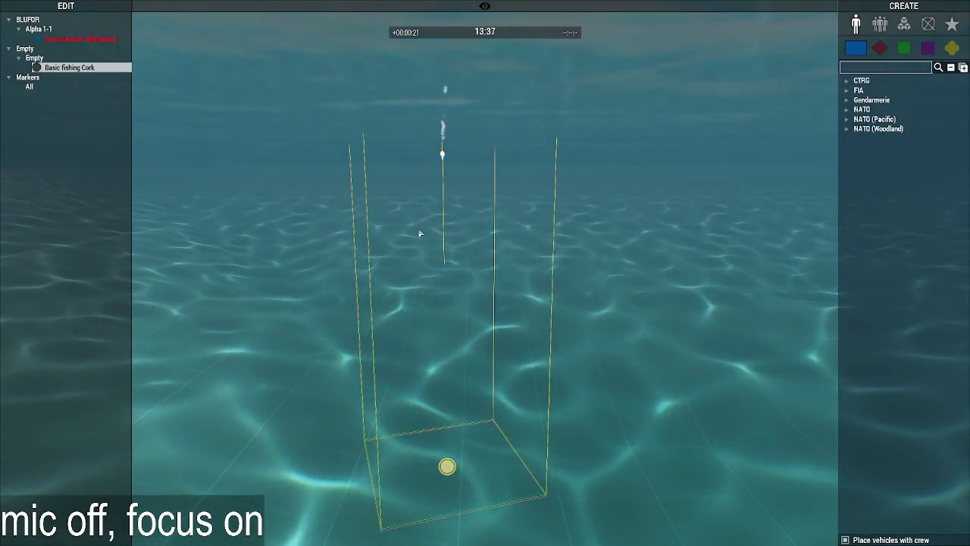
{"action": "key", "text": "q"}
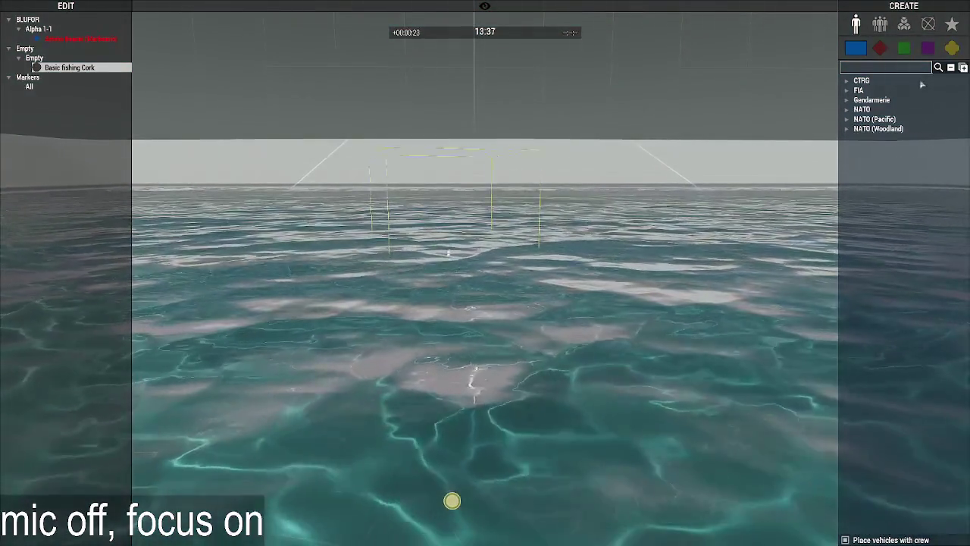
{"action": "left_click", "coordinate": [952, 48]}
Search 'buo' in the Empty props and place a Buoy in the pool.
{"action": "type", "text": "bo"}
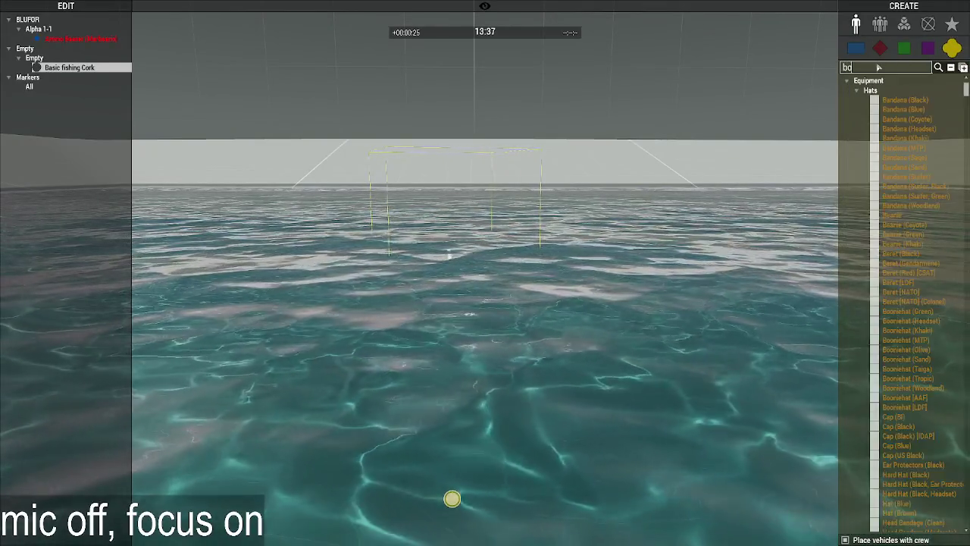
{"action": "key", "text": "BackSpace"}
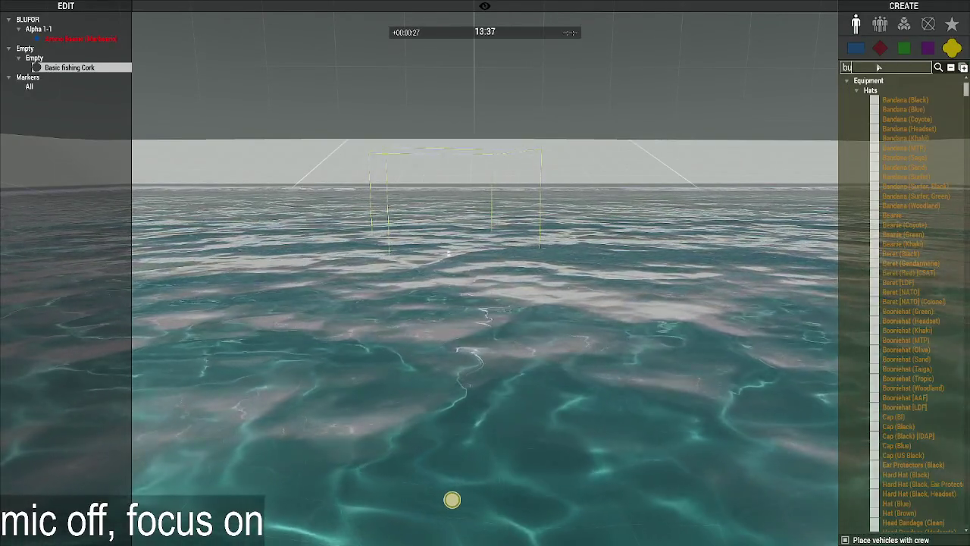
{"action": "type", "text": "uo"}
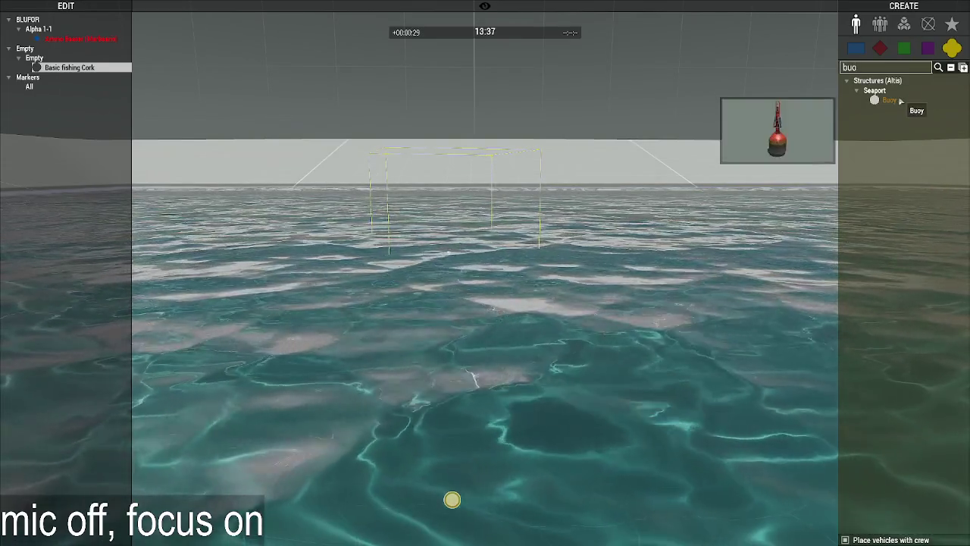
{"action": "left_click", "coordinate": [887, 100]}
{"action": "left_click", "coordinate": [634, 387]}
Zoom and orbit the view to inspect the placed buoy.
{"action": "scroll", "coordinate": [658, 431], "scroll_direction": "down", "scroll_amount": 3}
{"action": "scroll", "coordinate": [658, 431], "scroll_direction": "down", "scroll_amount": 3}
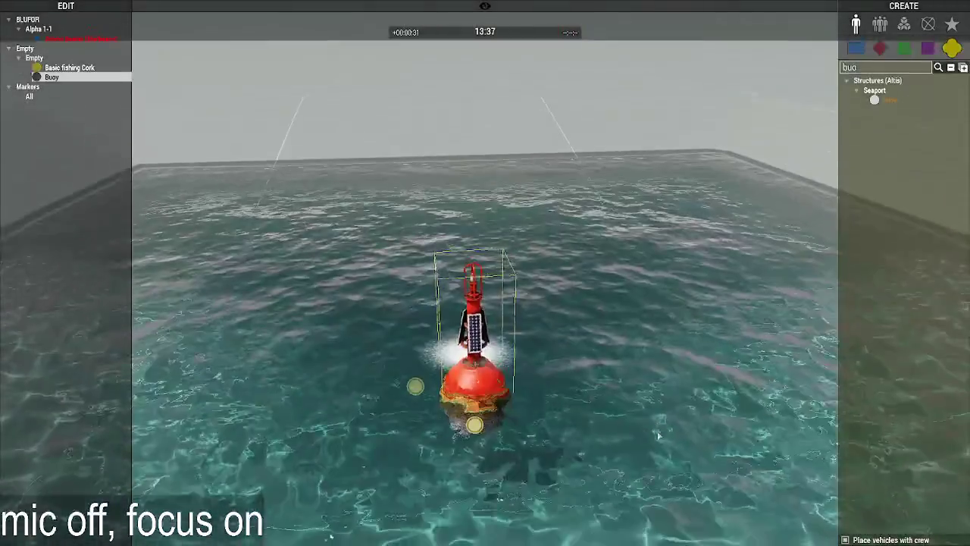
{"action": "scroll", "coordinate": [658, 431], "scroll_direction": "up", "scroll_amount": 3}
{"action": "scroll", "coordinate": [657, 421], "scroll_direction": "down", "scroll_amount": 2}
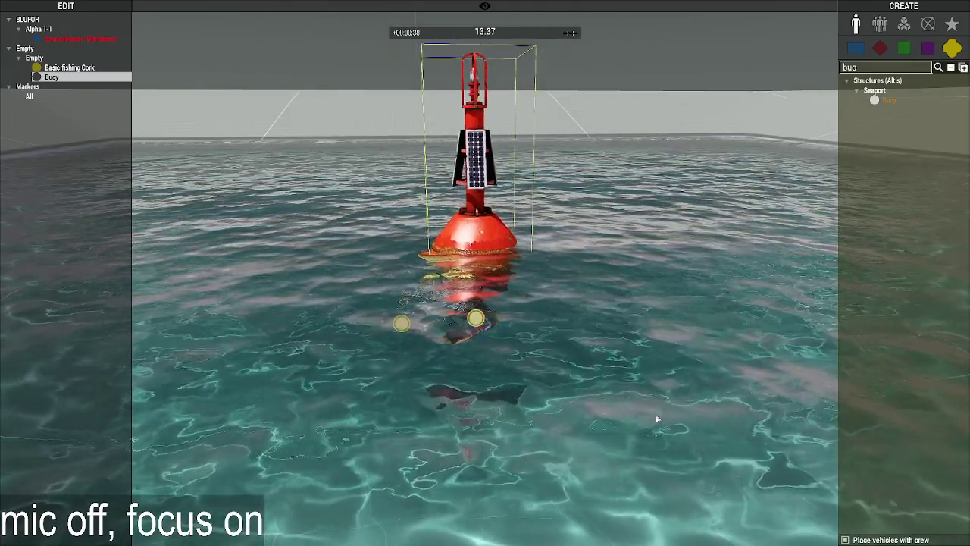
{"action": "scroll", "coordinate": [656, 414], "scroll_direction": "up", "scroll_amount": 2}
{"action": "scroll", "coordinate": [656, 414], "scroll_direction": "up", "scroll_amount": 3}
{"action": "scroll", "coordinate": [648, 389], "scroll_direction": "up", "scroll_amount": 3}
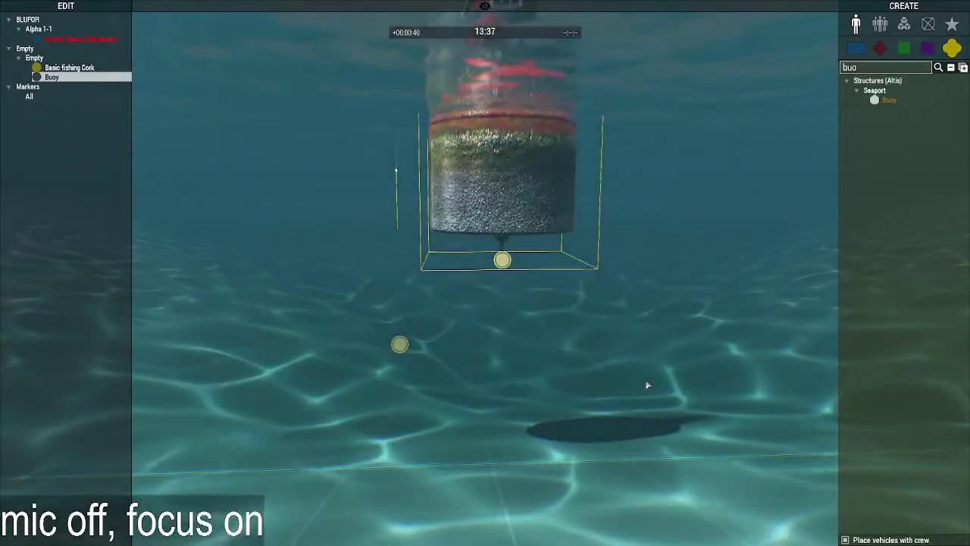
{"action": "scroll", "coordinate": [647, 385], "scroll_direction": "down", "scroll_amount": 3}
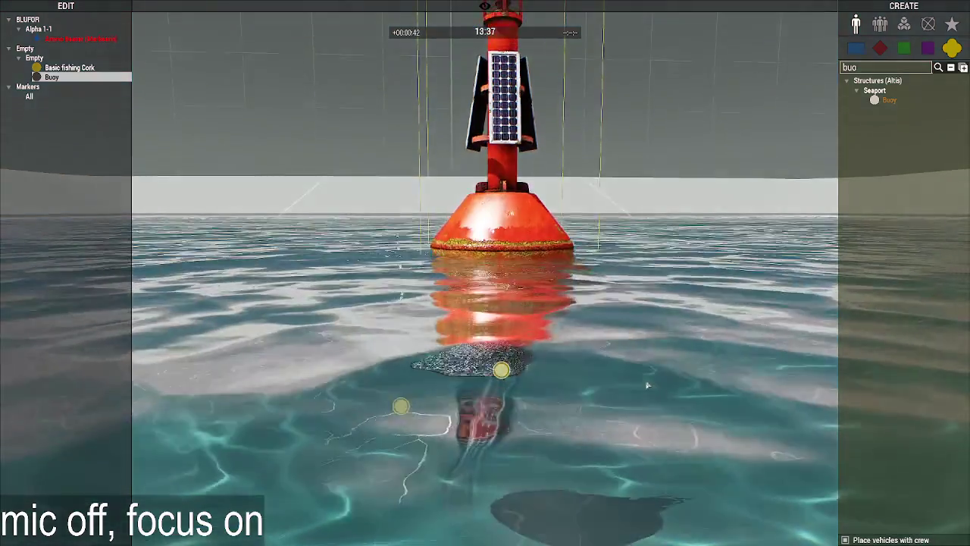
{"action": "mouse_move", "coordinate": [647, 385]}
{"action": "right_mouse_down"}
{"action": "mouse_move", "coordinate": [594, 388]}
{"action": "mouse_move", "coordinate": [637, 423]}
{"action": "mouse_move", "coordinate": [667, 410]}
{"action": "right_mouse_up"}
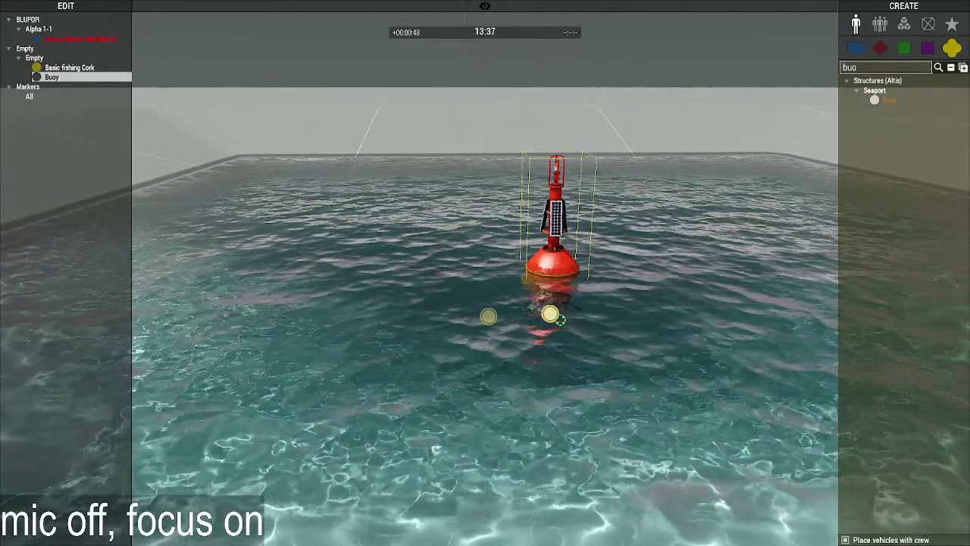
Give the buoy an Execute line using setObjectScale to shrink it, and apply.
{"action": "double_click", "coordinate": [489, 302]}
{"action": "type", "text": "_this"}
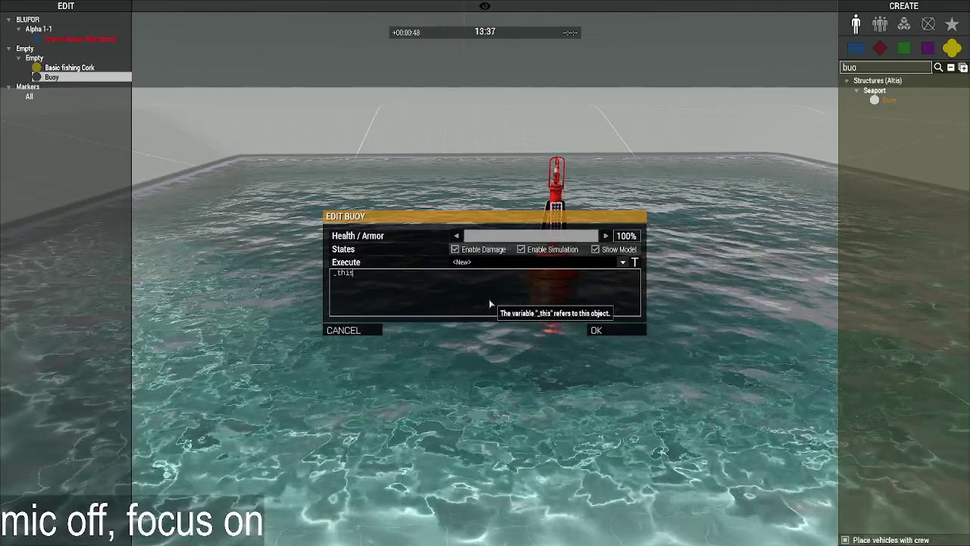
{"action": "type", "text": " setObjectSc"}
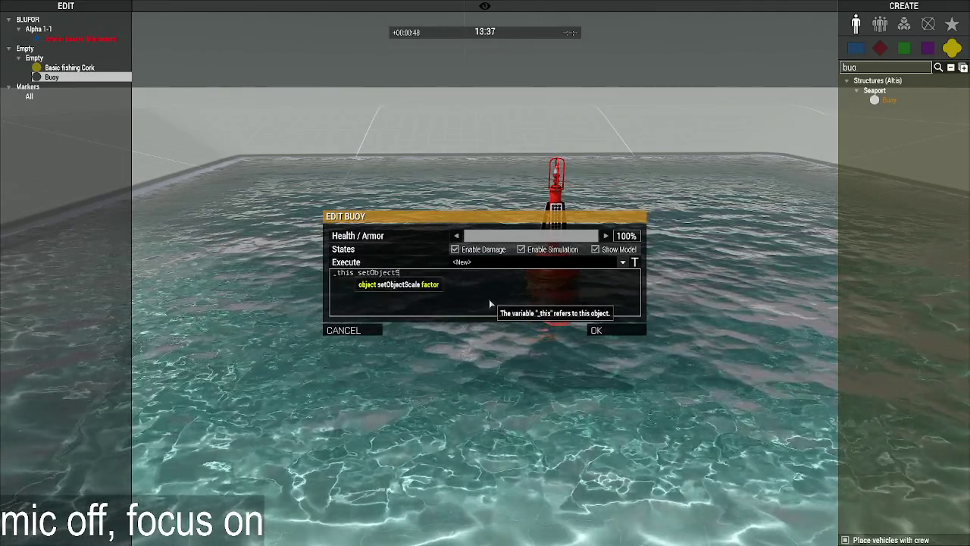
{"action": "type", "text": "ale "}
{"action": "type", "text": "5"}
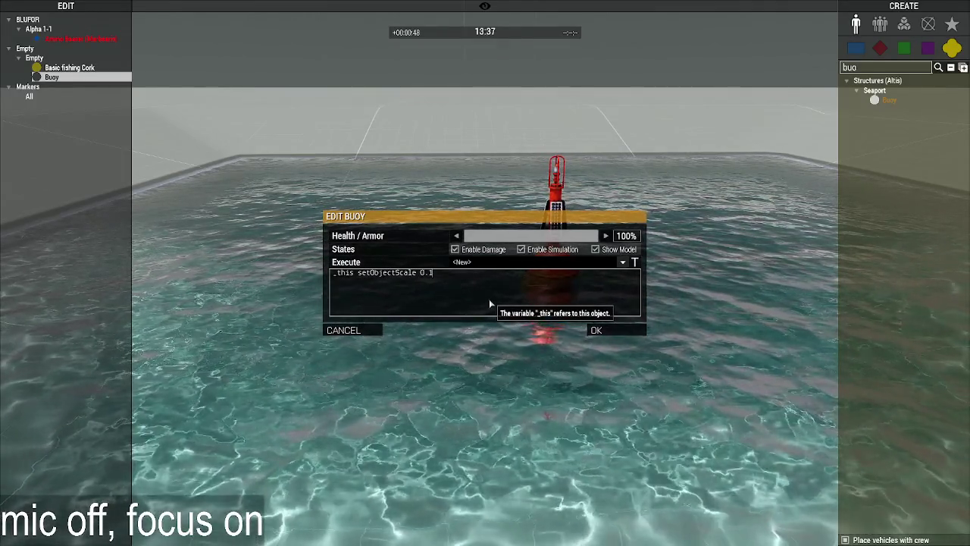
{"action": "key", "text": "Return"}
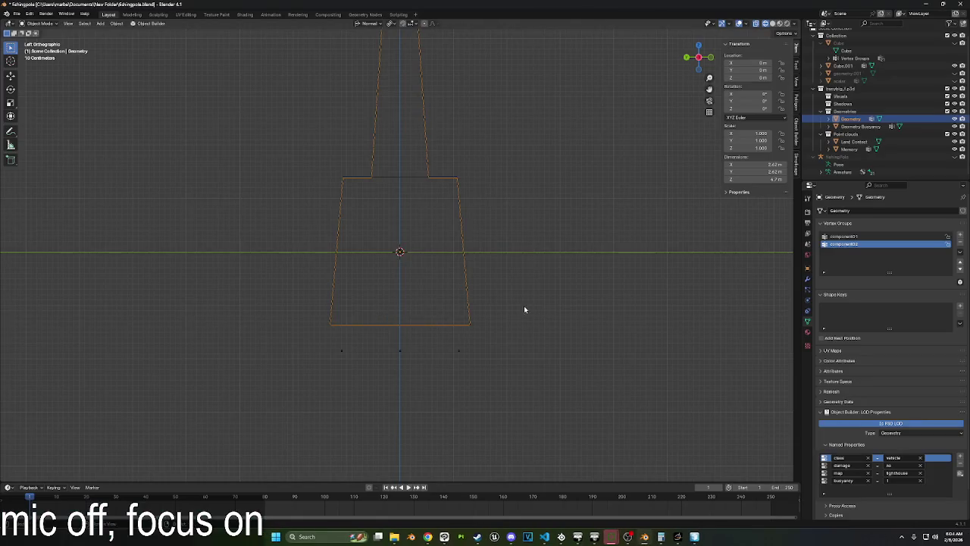
Select Cube.001, collapse Niftools Object Extra Data and expand its Visibility options.
{"action": "left_click", "coordinate": [517, 302]}
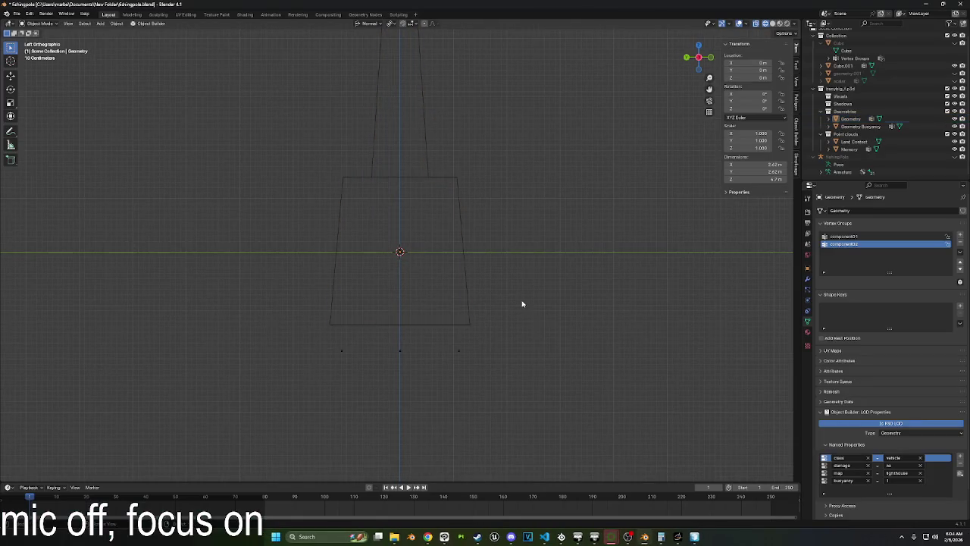
{"action": "scroll", "coordinate": [521, 303], "scroll_direction": "down", "scroll_amount": 3}
{"action": "scroll", "coordinate": [522, 303], "scroll_direction": "up", "scroll_amount": 3}
{"action": "scroll", "coordinate": [521, 303], "scroll_direction": "up", "scroll_amount": 2}
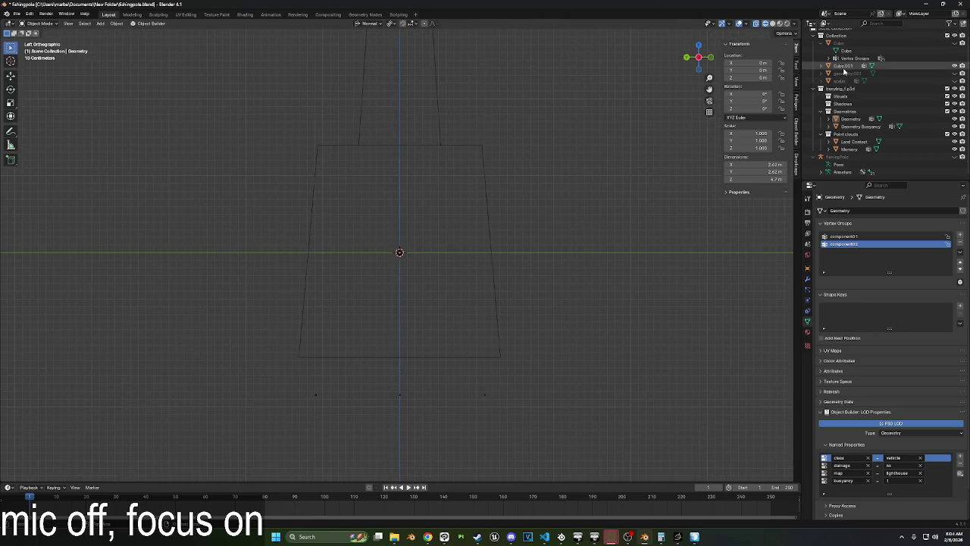
{"action": "left_click", "coordinate": [844, 68]}
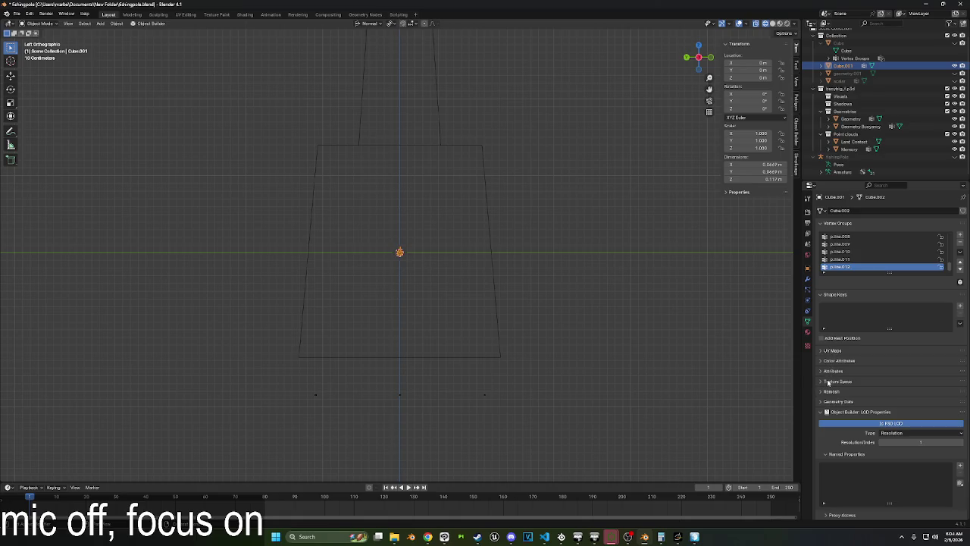
{"action": "scroll", "coordinate": [828, 356], "scroll_direction": "down", "scroll_amount": 1}
{"action": "scroll", "coordinate": [828, 359], "scroll_direction": "down", "scroll_amount": 1}
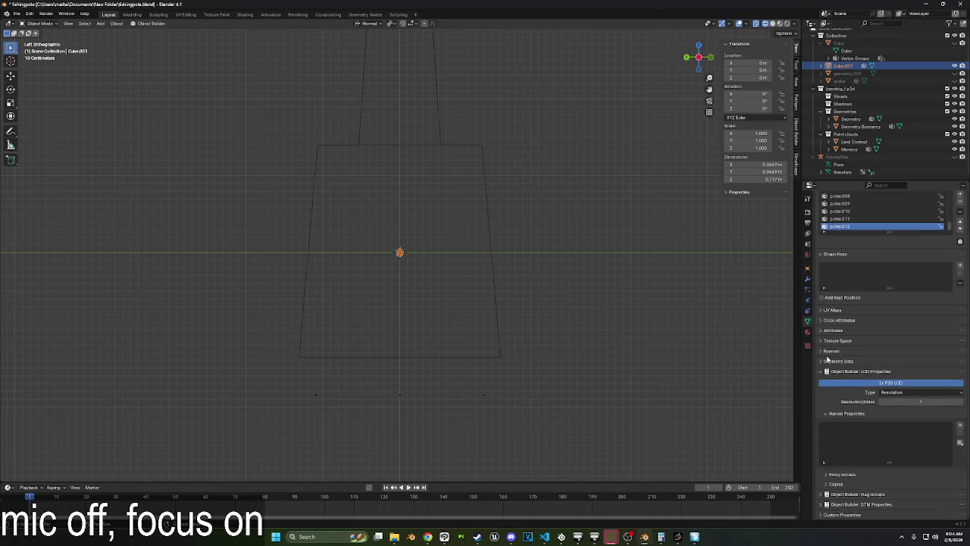
{"action": "left_click", "coordinate": [836, 372]}
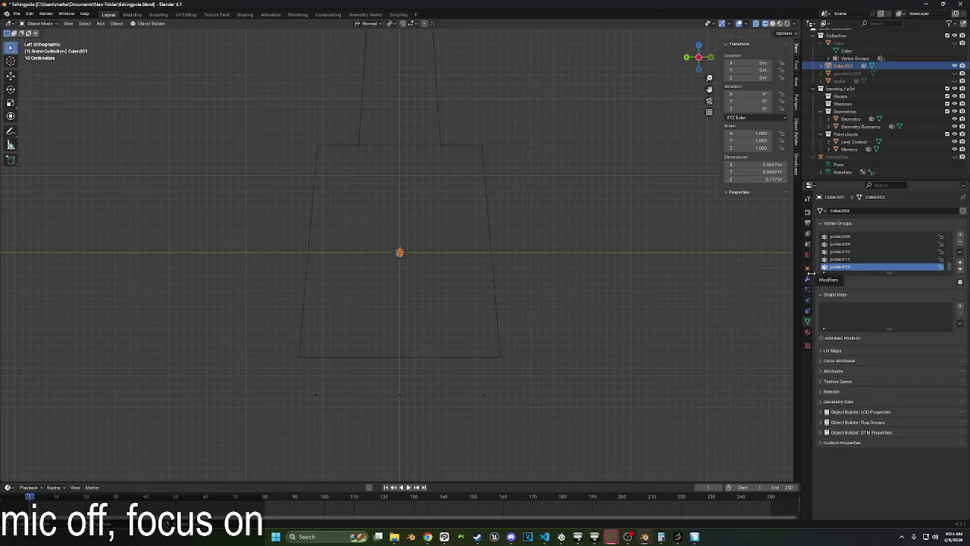
{"action": "left_click", "coordinate": [808, 269]}
{"action": "left_click", "coordinate": [832, 381]}
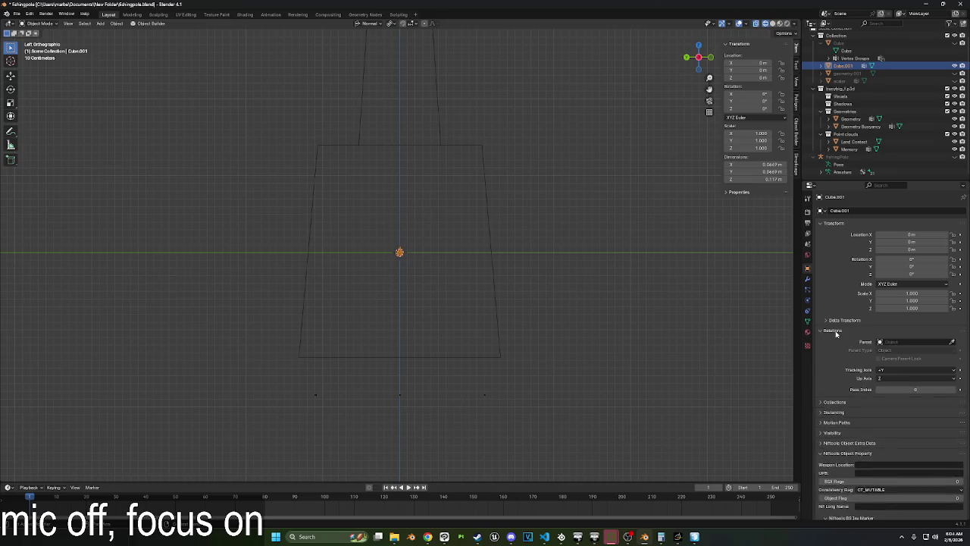
{"action": "left_click", "coordinate": [834, 373]}
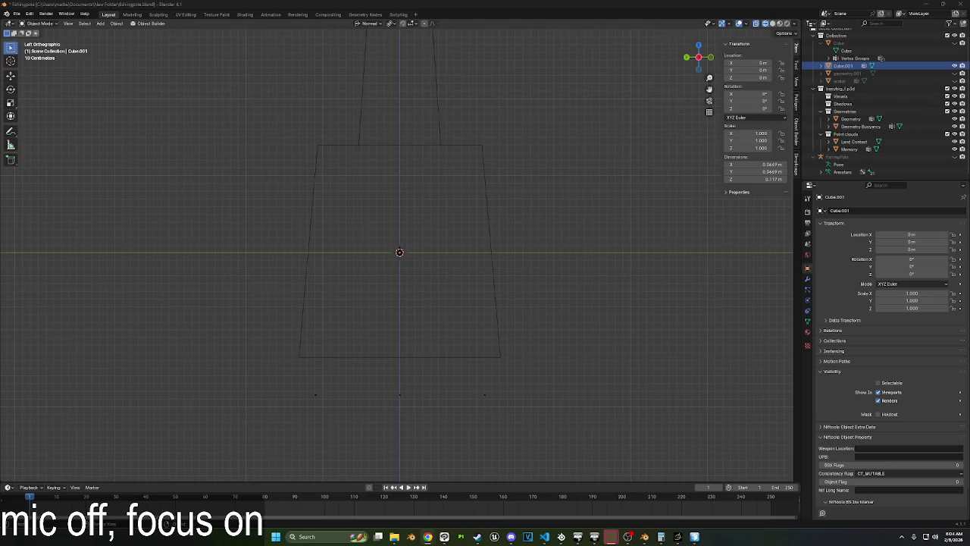
Select the Geometry object and bring Object Builder to the front.
{"action": "scroll", "coordinate": [576, 282], "scroll_direction": "down", "scroll_amount": 2}
{"action": "scroll", "coordinate": [581, 288], "scroll_direction": "down", "scroll_amount": 1}
{"action": "scroll", "coordinate": [578, 293], "scroll_direction": "up", "scroll_amount": 2}
{"action": "scroll", "coordinate": [579, 294], "scroll_direction": "down", "scroll_amount": 2}
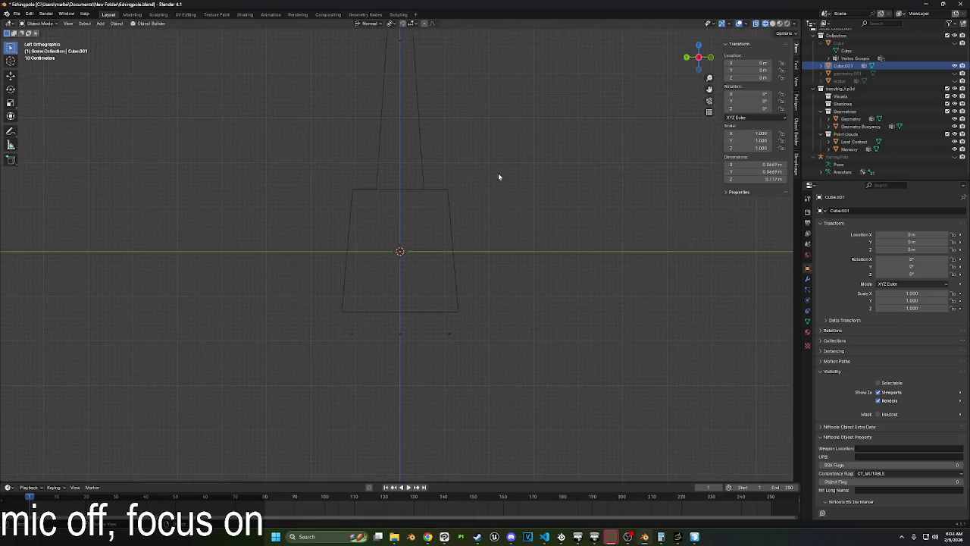
{"action": "left_click", "coordinate": [422, 173]}
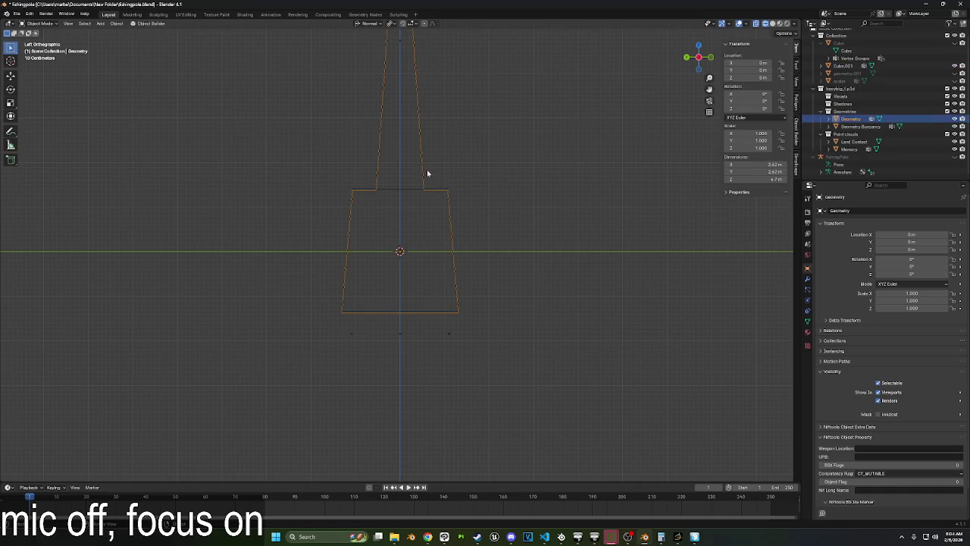
{"action": "left_click", "coordinate": [696, 536]}
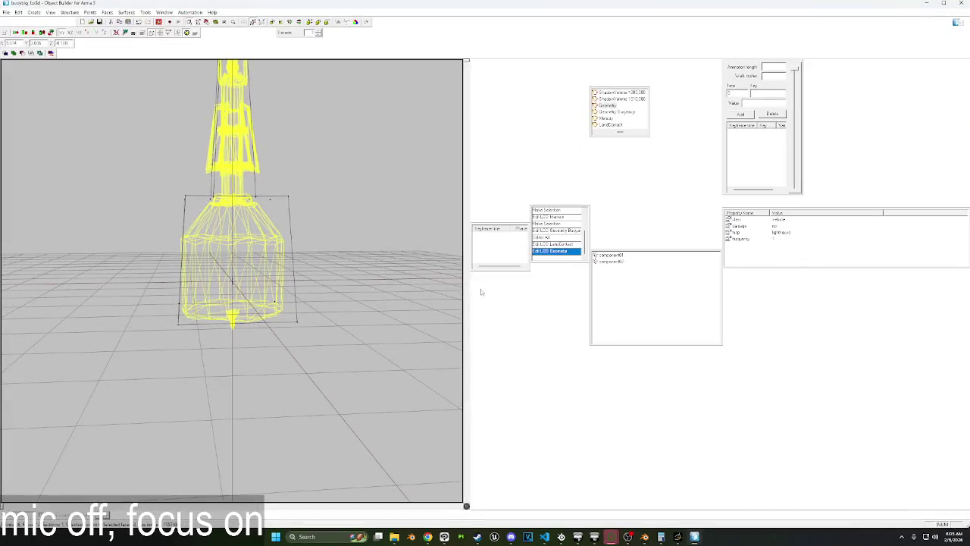
Box-select the top spire vertices of buoybig.p3d, then return to Blender.
{"action": "scroll", "coordinate": [337, 243], "scroll_direction": "up", "scroll_amount": 3}
{"action": "scroll", "coordinate": [303, 227], "scroll_direction": "down", "scroll_amount": 5}
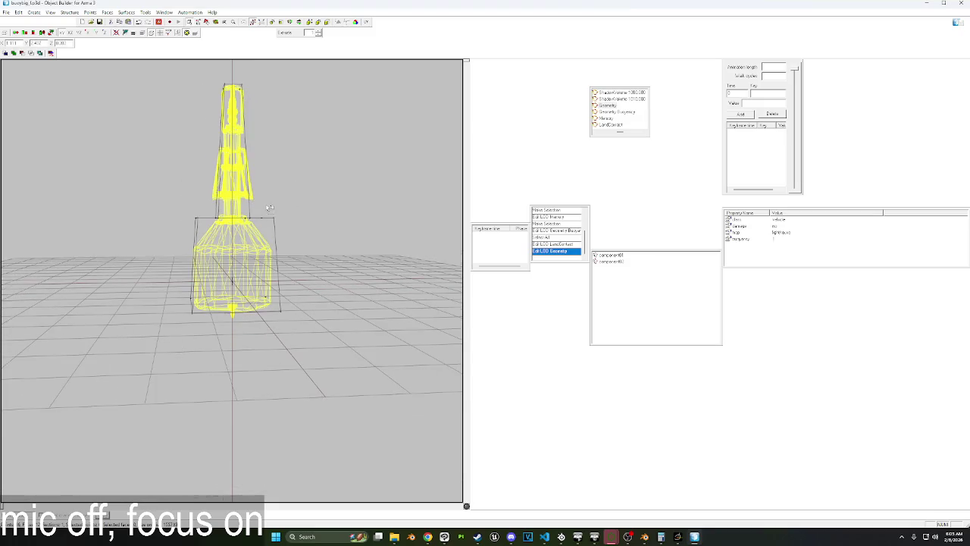
{"action": "left_click_drag", "start_coordinate": [211, 63], "coordinate": [278, 141]}
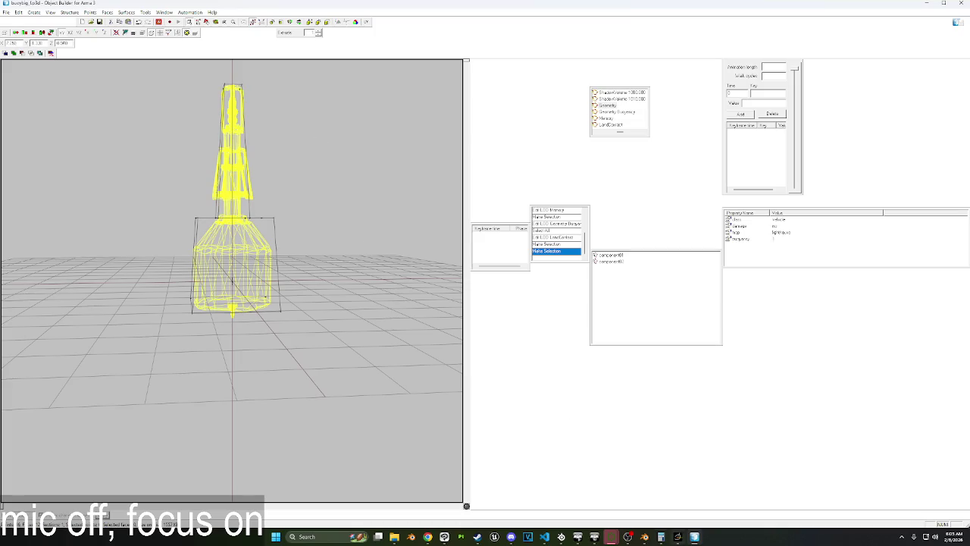
{"action": "mouse_move", "coordinate": [695, 537]}
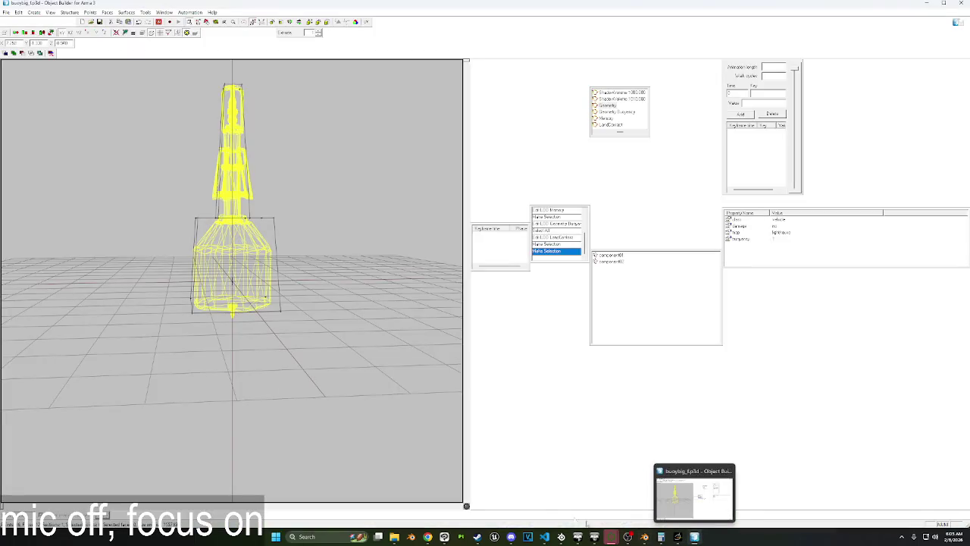
{"action": "mouse_move", "coordinate": [545, 537]}
{"action": "mouse_move", "coordinate": [645, 536]}
{"action": "left_click", "coordinate": [631, 504]}
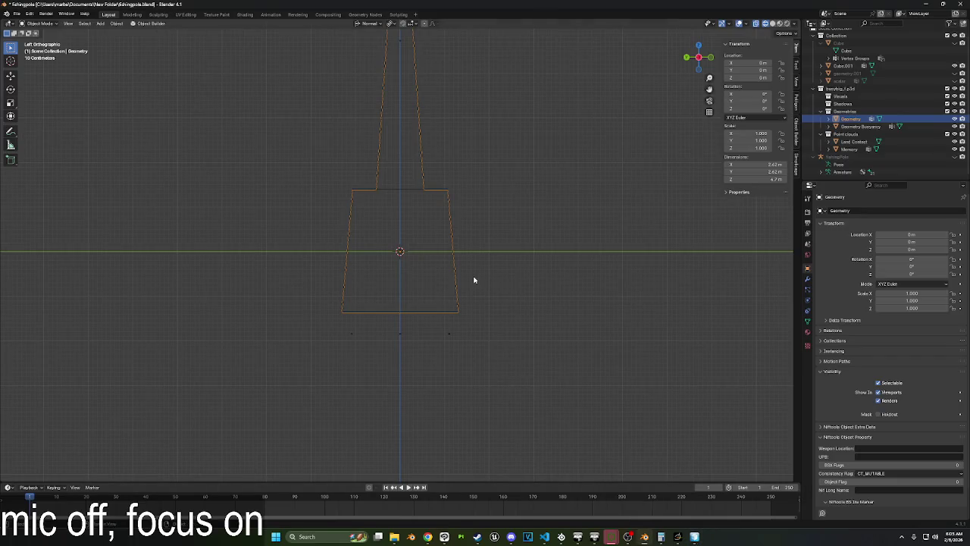
Enter Edit Mode on the Geometry mesh and select its connected spire.
{"action": "scroll", "coordinate": [473, 280], "scroll_direction": "down", "scroll_amount": 2}
{"action": "left_click", "coordinate": [436, 169]}
{"action": "left_click", "coordinate": [415, 163]}
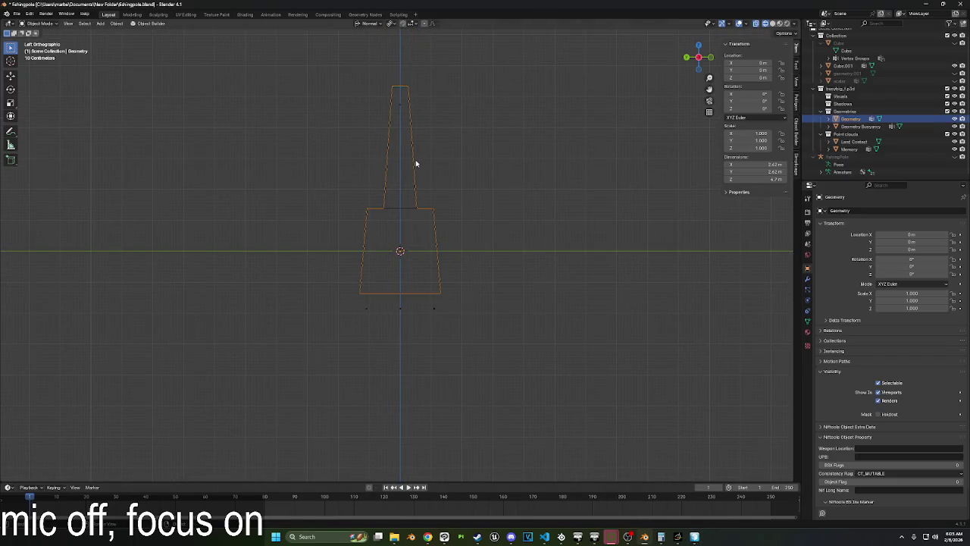
{"action": "key", "text": "Tab"}
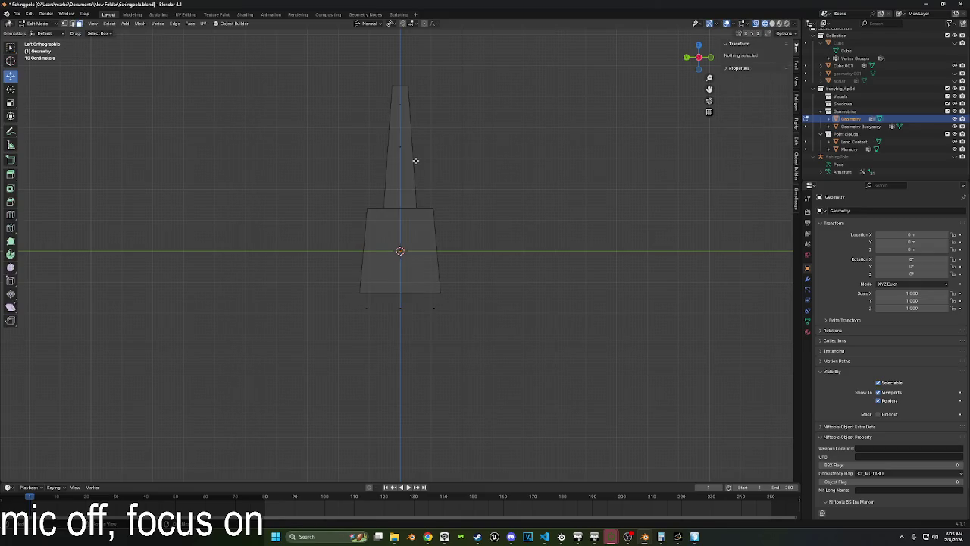
{"action": "left_click", "coordinate": [417, 163]}
{"action": "key", "text": "ctrl+l"}
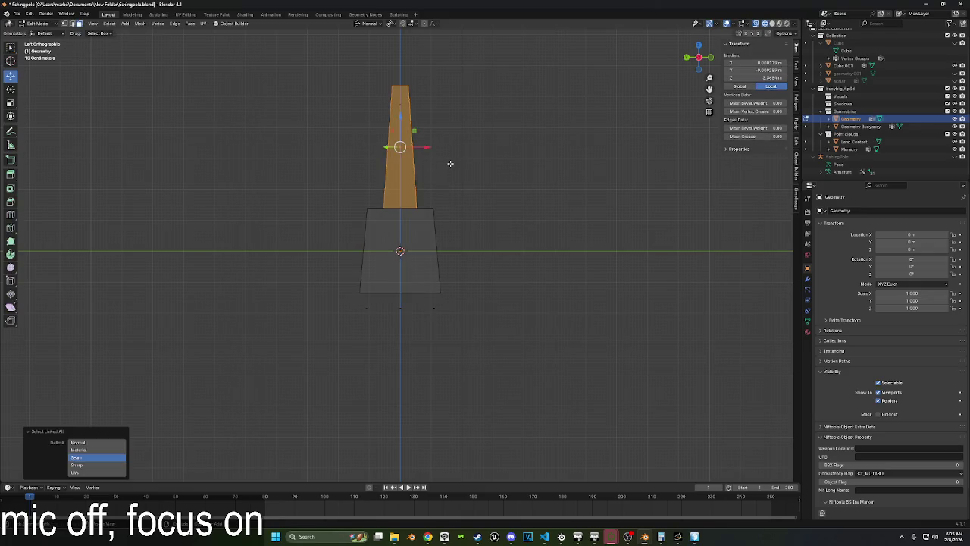
{"action": "right_click", "coordinate": [450, 163]}
{"action": "left_click", "coordinate": [433, 307]}
{"action": "scroll", "coordinate": [439, 286], "scroll_direction": "up", "scroll_amount": 2}
Flatten the Geometry's lower block along Z to 0.175 of its height.
{"action": "left_click_drag", "start_coordinate": [314, 154], "coordinate": [508, 323]}
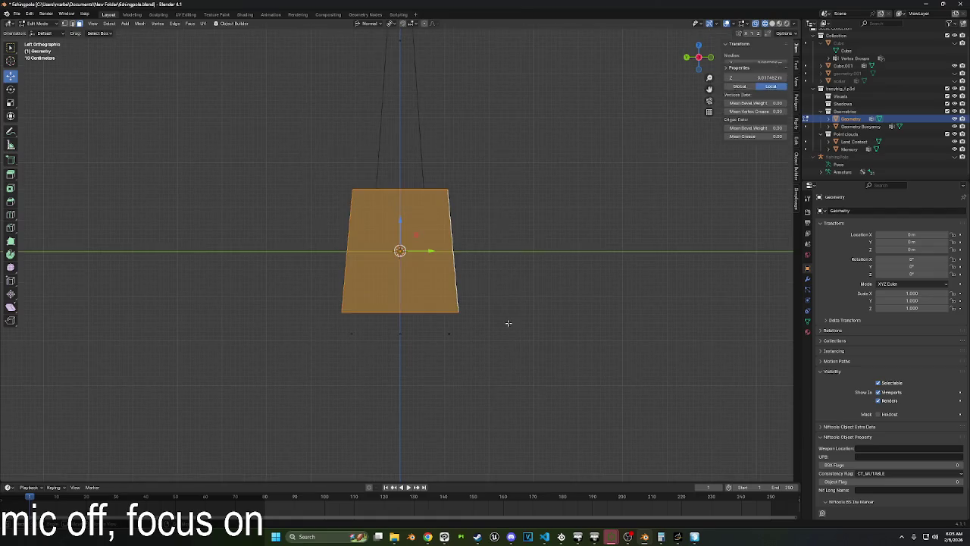
{"action": "key", "text": "s"}
{"action": "key", "text": "z"}
{"action": "key", "text": "z"}
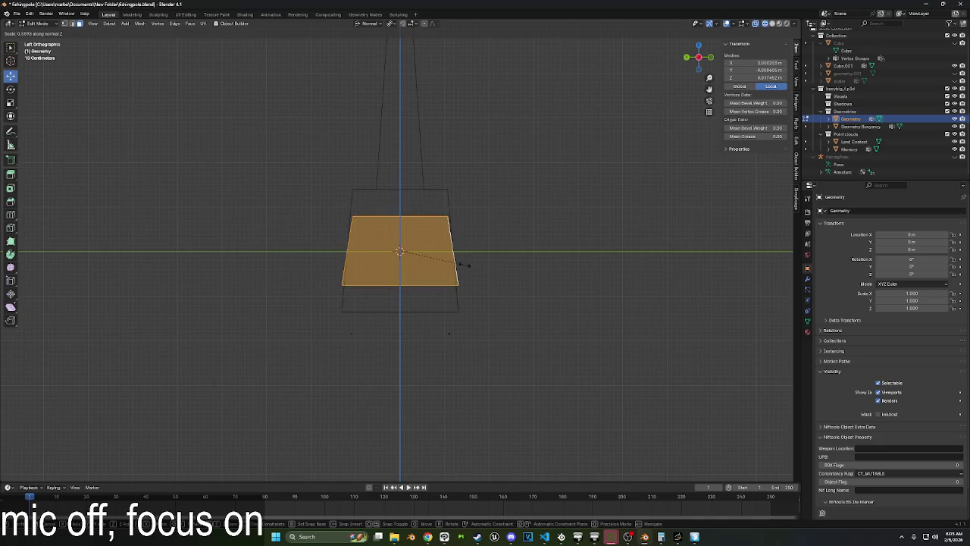
{"action": "left_click", "coordinate": [420, 257]}
{"action": "scroll", "coordinate": [468, 257], "scroll_direction": "up", "scroll_amount": 5}
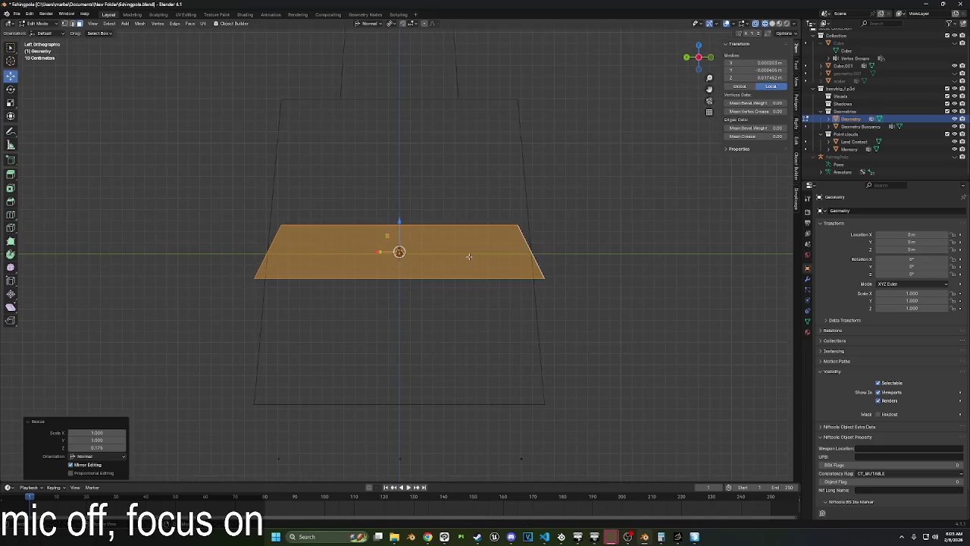
{"action": "middle_click_drag", "start_coordinate": [524, 258], "coordinate": [591, 326]}
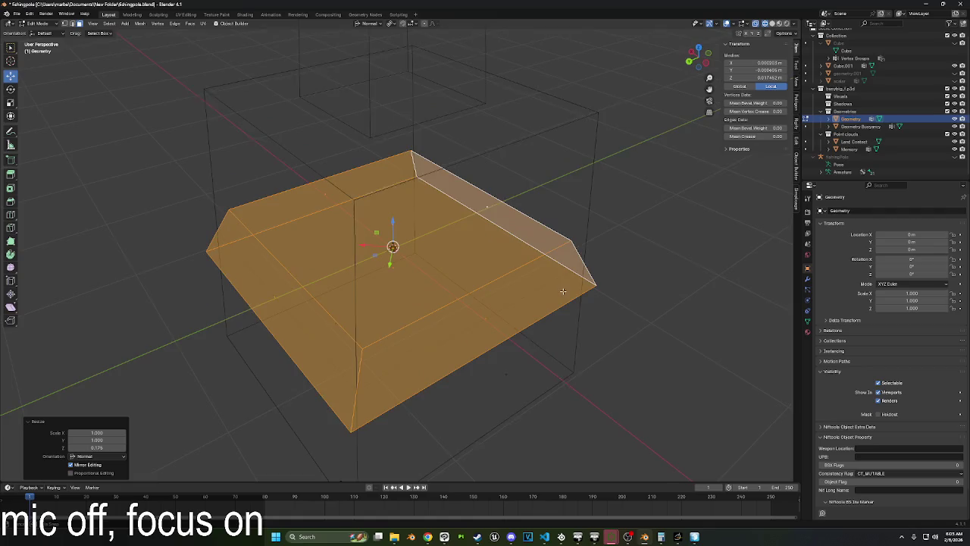
Select Geometry Buoyancy in left orthographic view and pick parts of its base.
{"action": "left_click", "coordinate": [863, 126]}
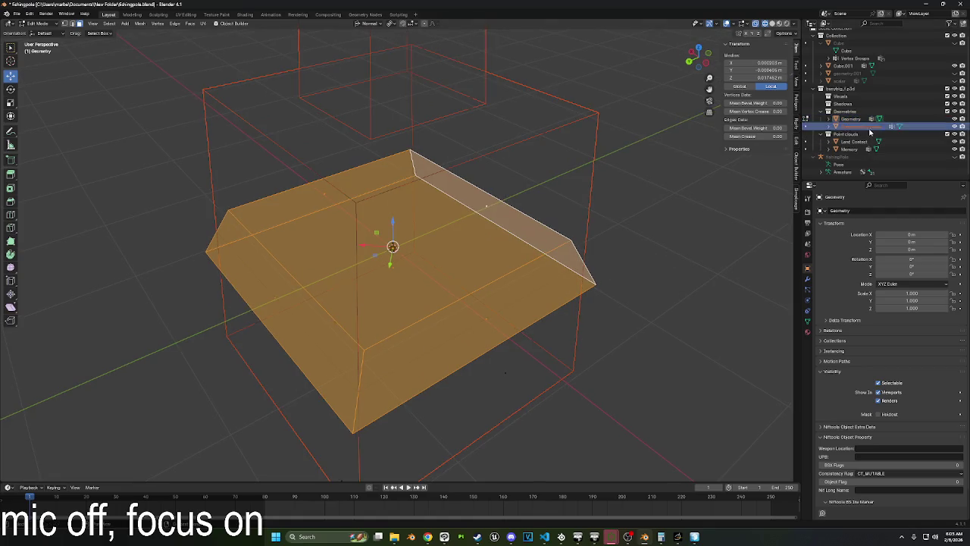
{"action": "middle_click_drag", "start_coordinate": [697, 213], "coordinate": [620, 203]}
{"action": "scroll", "coordinate": [614, 189], "scroll_direction": "down", "scroll_amount": 2}
{"action": "scroll", "coordinate": [613, 188], "scroll_direction": "down", "scroll_amount": 1}
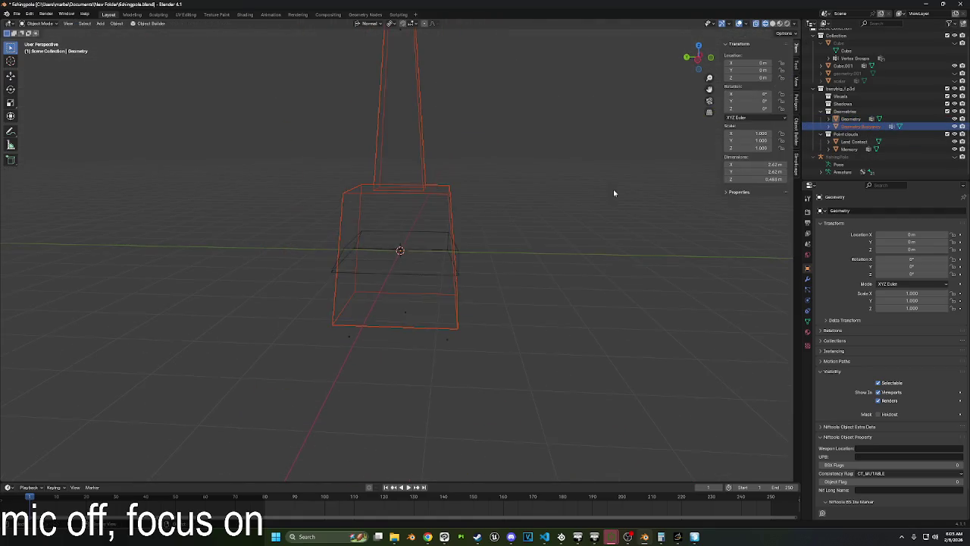
{"action": "scroll", "coordinate": [613, 189], "scroll_direction": "down", "scroll_amount": 2}
{"action": "left_click", "coordinate": [708, 68]}
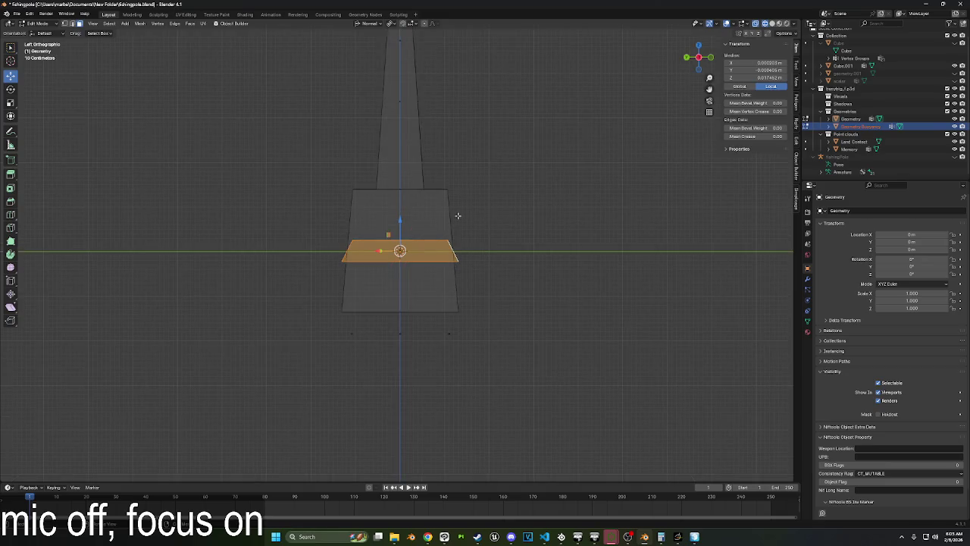
{"action": "key", "text": "alt+a"}
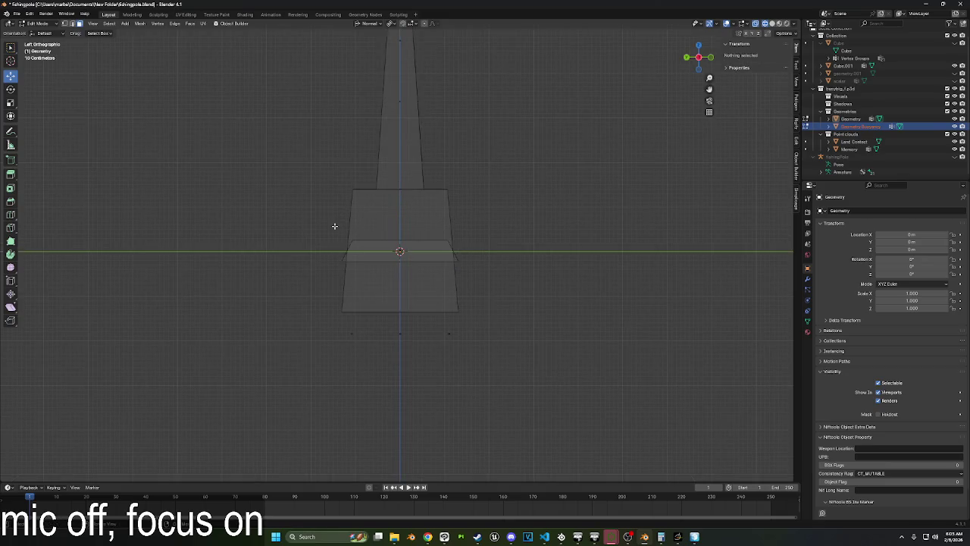
{"action": "left_click_drag", "start_coordinate": [335, 235], "coordinate": [353, 254]}
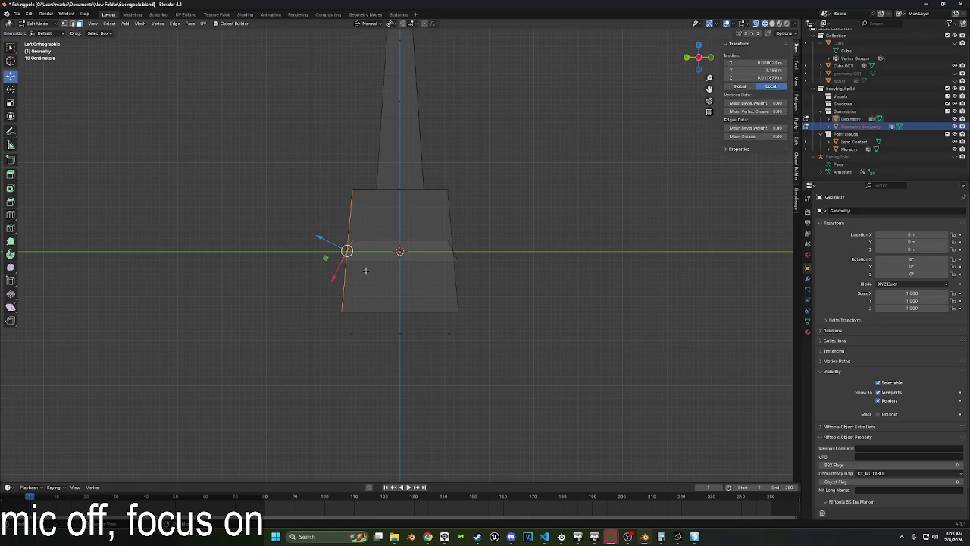
{"action": "left_click", "coordinate": [348, 264]}
{"action": "middle_click_drag", "start_coordinate": [348, 264], "coordinate": [379, 244]}
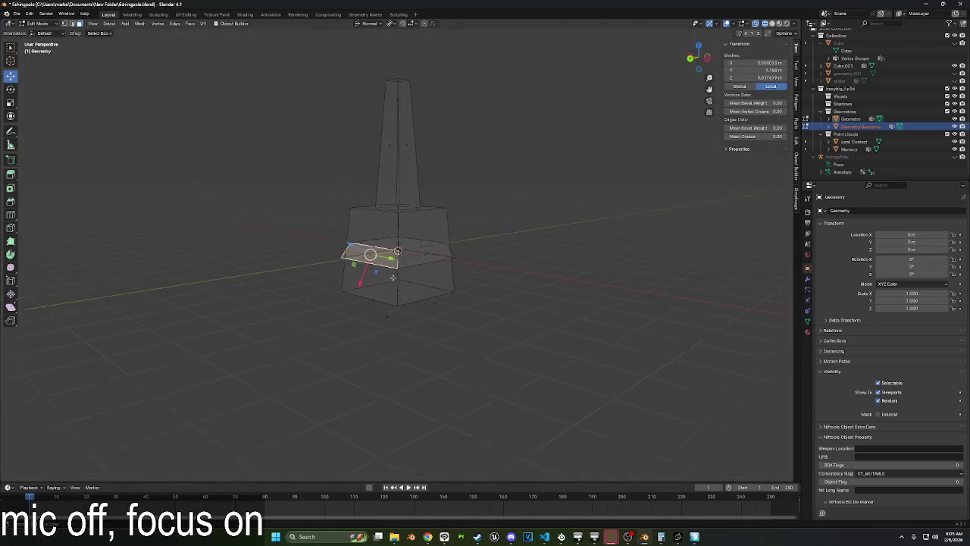
Delete the spire from the Geometry Buoyancy mesh.
{"action": "key", "text": "l"}
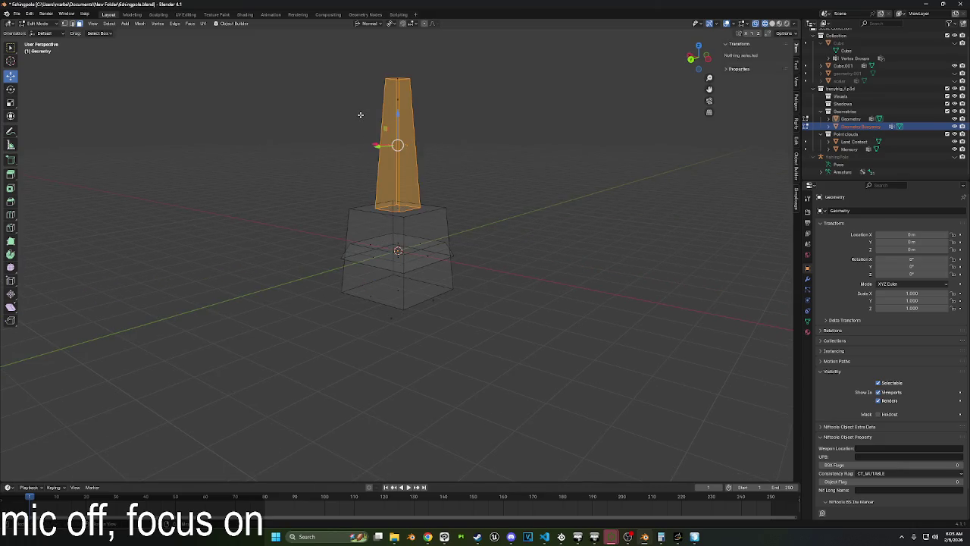
{"action": "key", "text": "ctrl+l"}
{"action": "key", "text": "x"}
{"action": "left_click", "coordinate": [369, 175]}
Flatten the remaining buoyancy block along Z to 0.175 and return to Object Mode.
{"action": "left_click", "coordinate": [399, 205]}
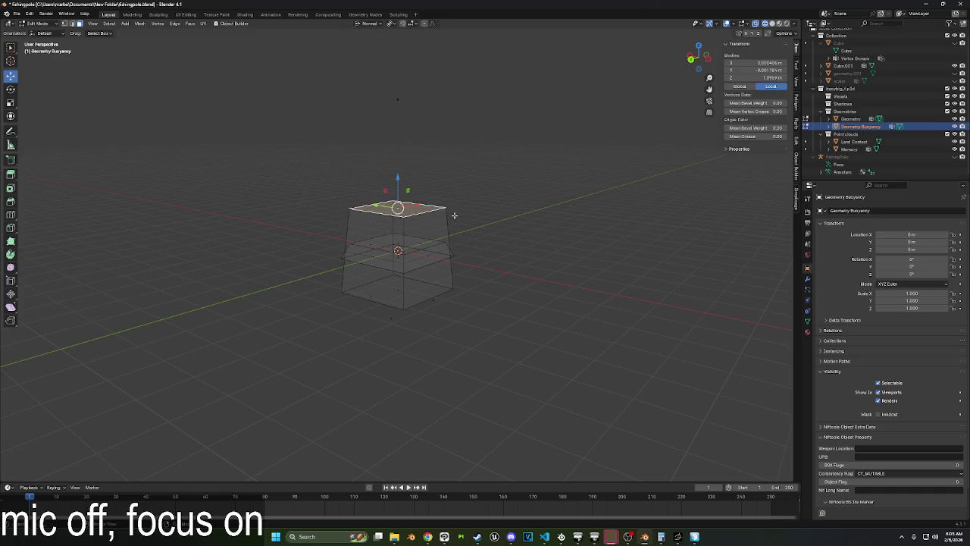
{"action": "key", "text": "ctrl+l"}
{"action": "key", "text": "ctrl+KP_3"}
{"action": "key", "text": "s"}
{"action": "key", "text": "z"}
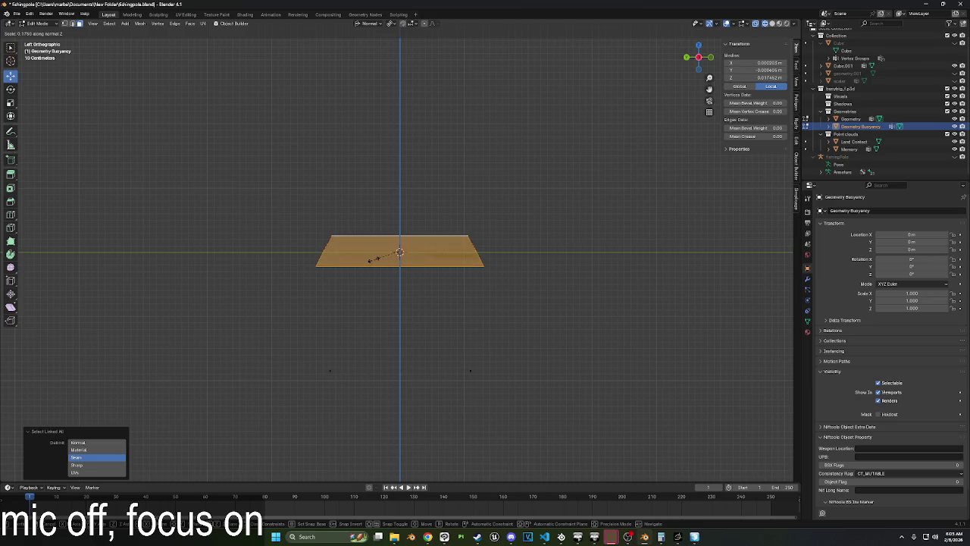
{"action": "left_click", "coordinate": [374, 260]}
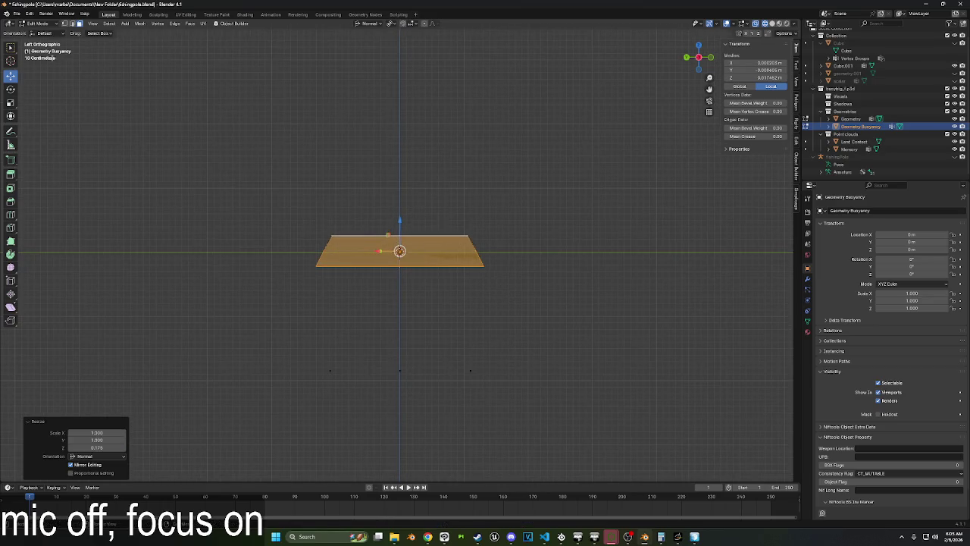
{"action": "left_click", "coordinate": [42, 23]}
{"action": "left_click", "coordinate": [37, 32]}
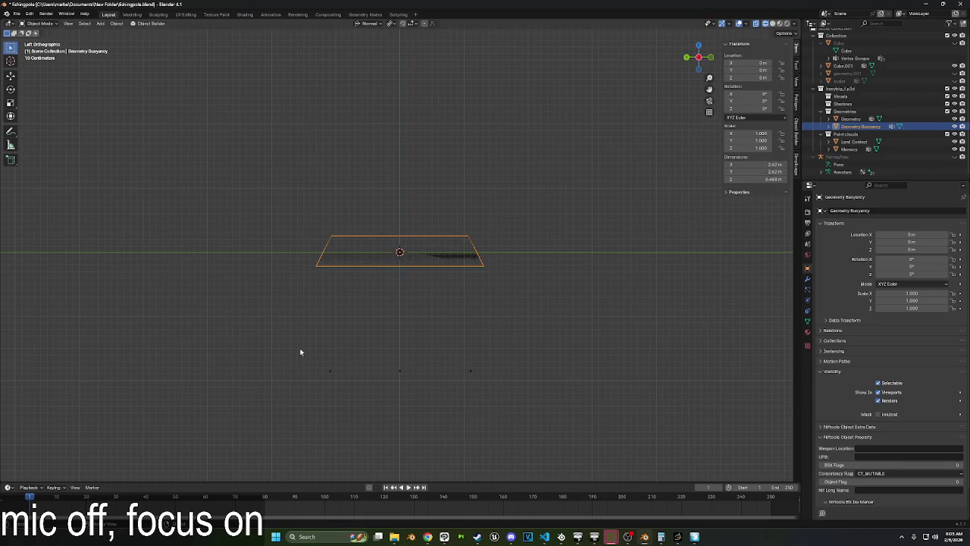
Select Land Contact and begin moving it vertically.
{"action": "left_click", "coordinate": [399, 372]}
{"action": "key", "text": "g"}
{"action": "key", "text": "z"}
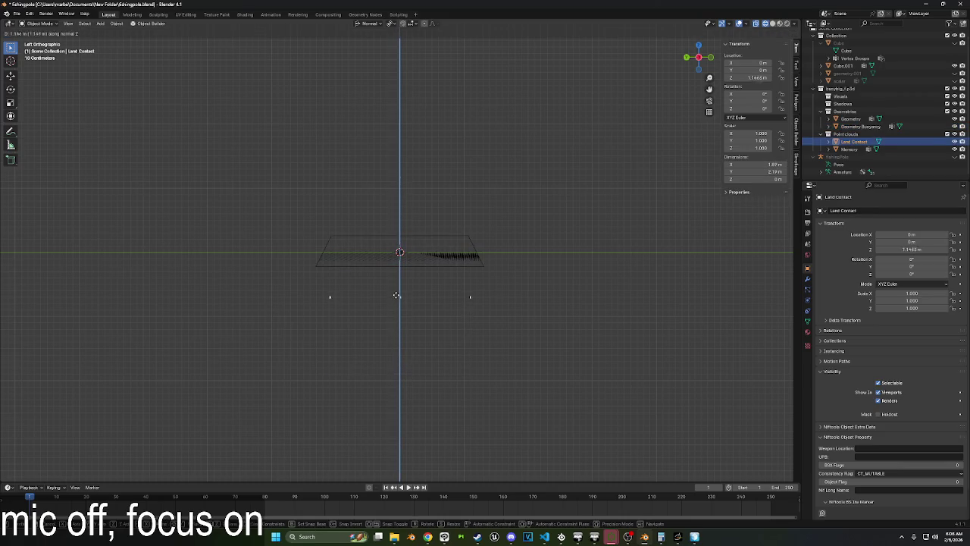
Raise Land Contact to Z 1.6012 m, build with pboProject, and switch to Arma 3.
{"action": "left_click", "coordinate": [391, 270]}
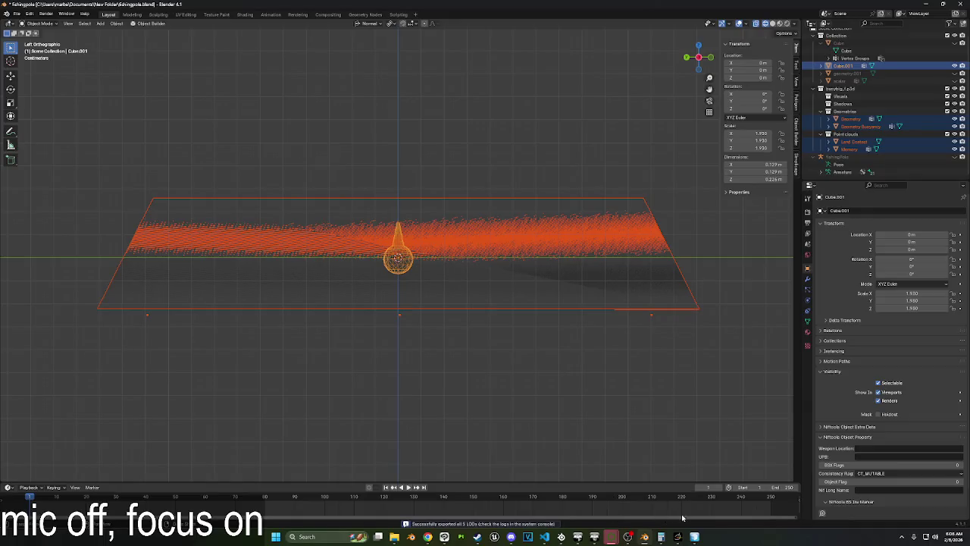
{"action": "mouse_move", "coordinate": [578, 536]}
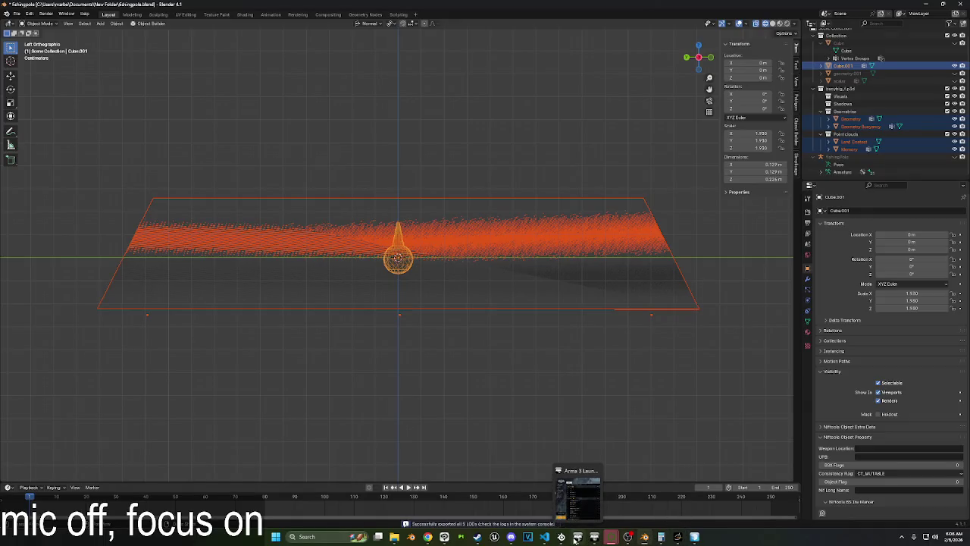
{"action": "left_click", "coordinate": [611, 537]}
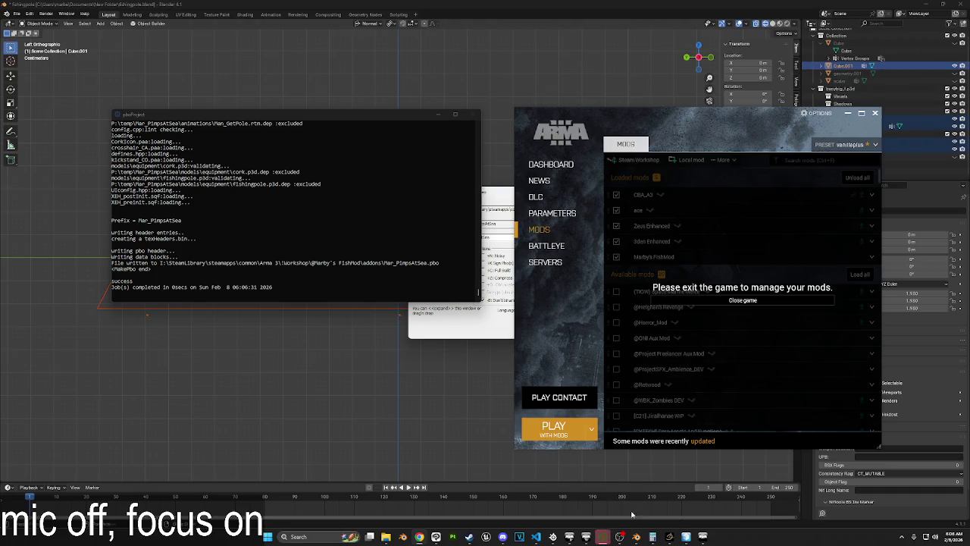
{"action": "key", "text": "alt+Tab"}
Open the Virtual Reality editor, load fishingTester.VR and play it.
{"action": "left_click", "coordinate": [629, 278]}
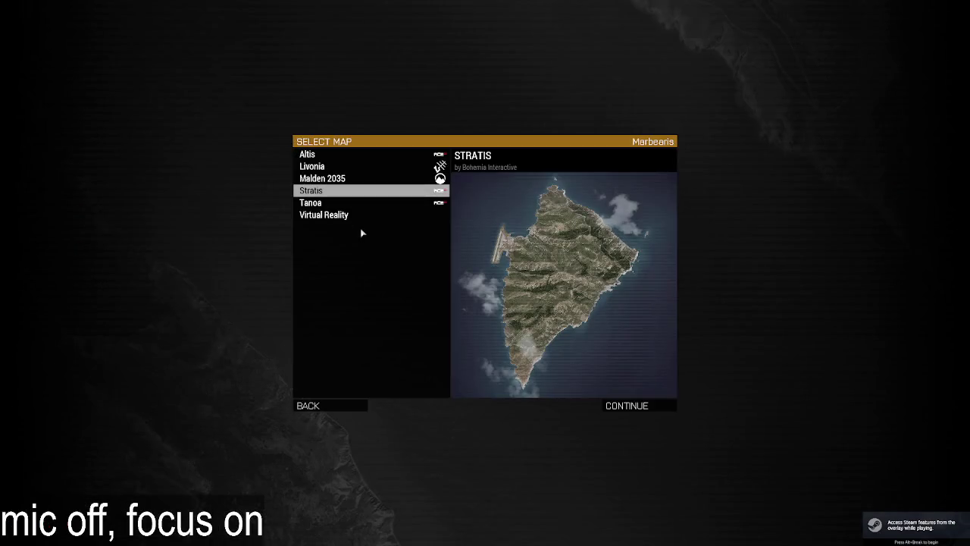
{"action": "double_click", "coordinate": [354, 220]}
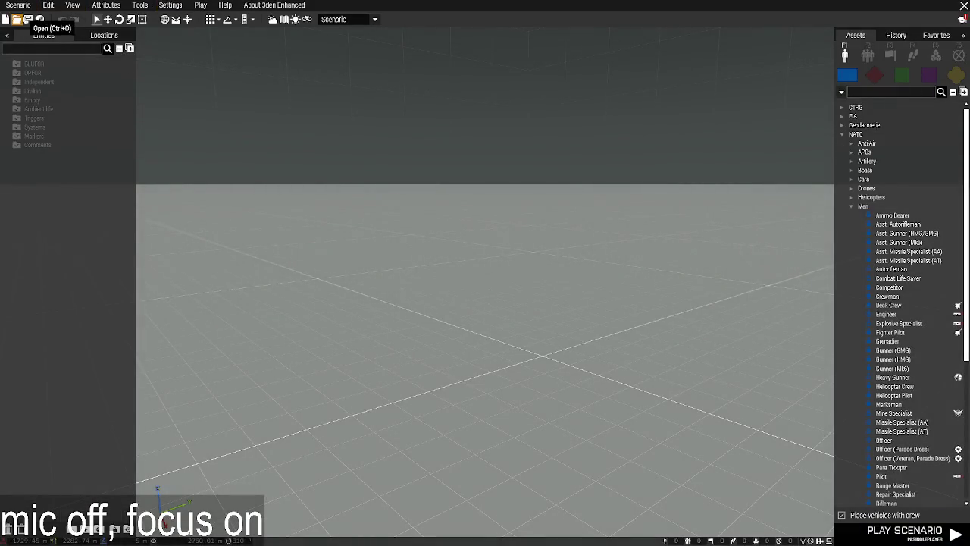
{"action": "left_click", "coordinate": [18, 5]}
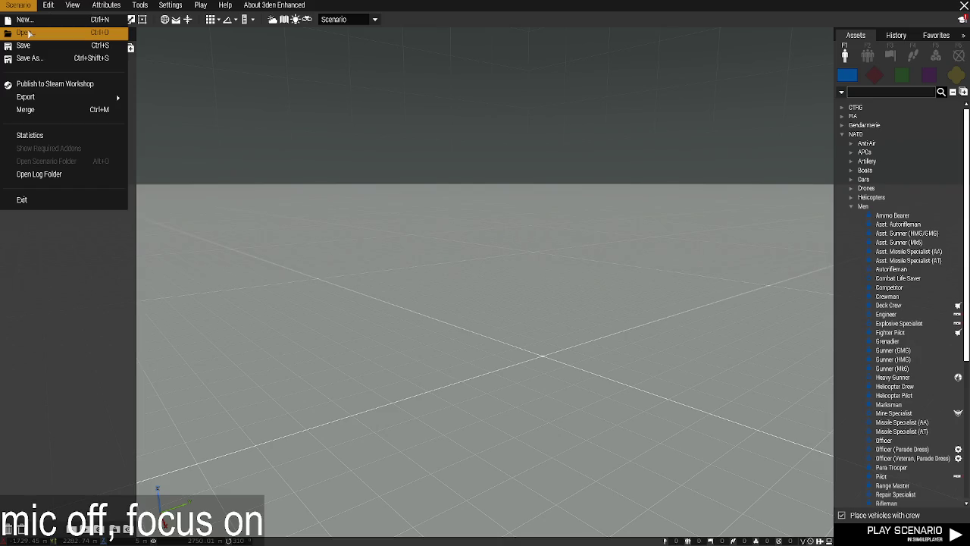
{"action": "left_click", "coordinate": [29, 33]}
{"action": "left_click", "coordinate": [750, 112]}
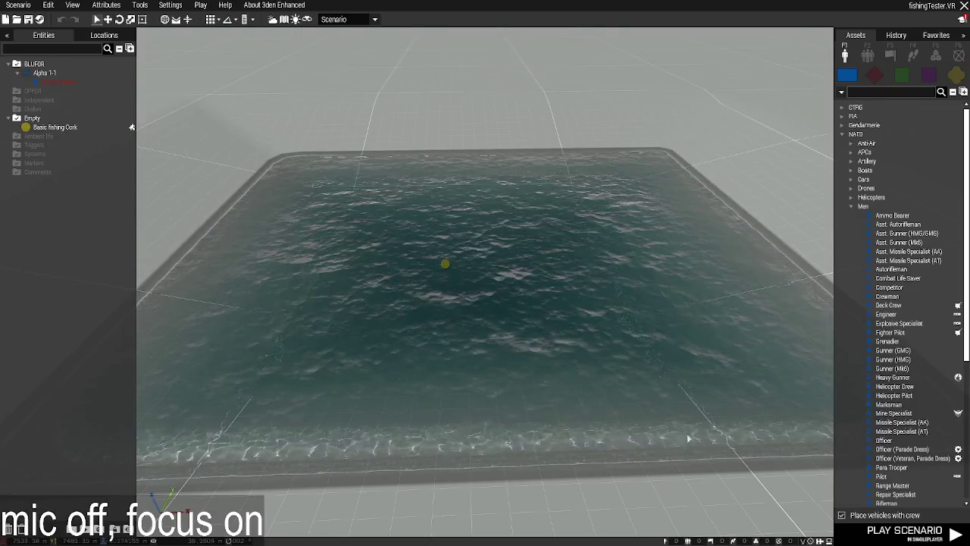
{"action": "left_click", "coordinate": [895, 533]}
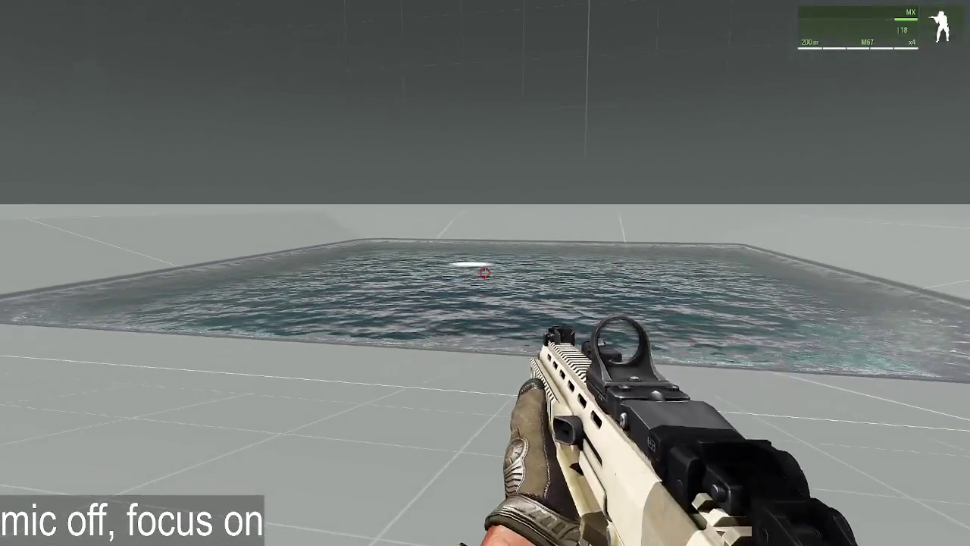
Create Zeus from the ACE self-interaction menu and add editable objects within 10 m of the cork.
{"action": "key", "text": "ctrl+super"}
{"action": "left_click", "coordinate": [516, 263]}
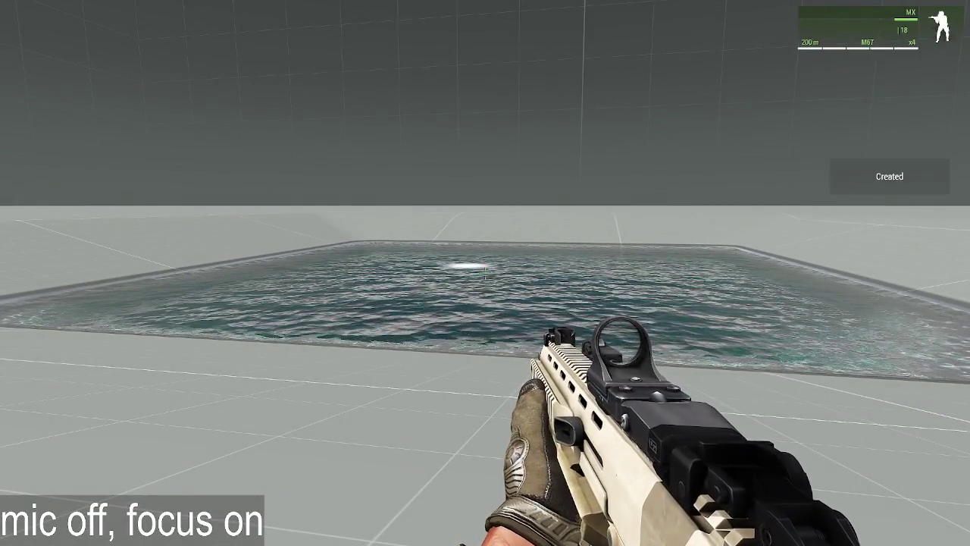
{"action": "key", "text": "y"}
{"action": "scroll", "coordinate": [548, 282], "scroll_direction": "up", "scroll_amount": 5}
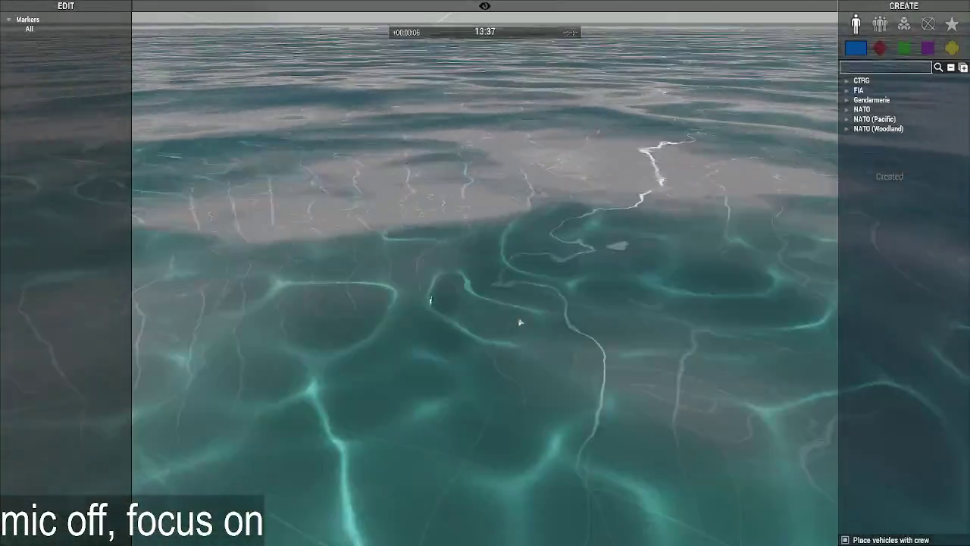
{"action": "mouse_move", "coordinate": [510, 298]}
{"action": "right_mouse_down"}
{"action": "mouse_move", "coordinate": [460, 354]}
{"action": "mouse_move", "coordinate": [444, 260]}
{"action": "right_mouse_up"}
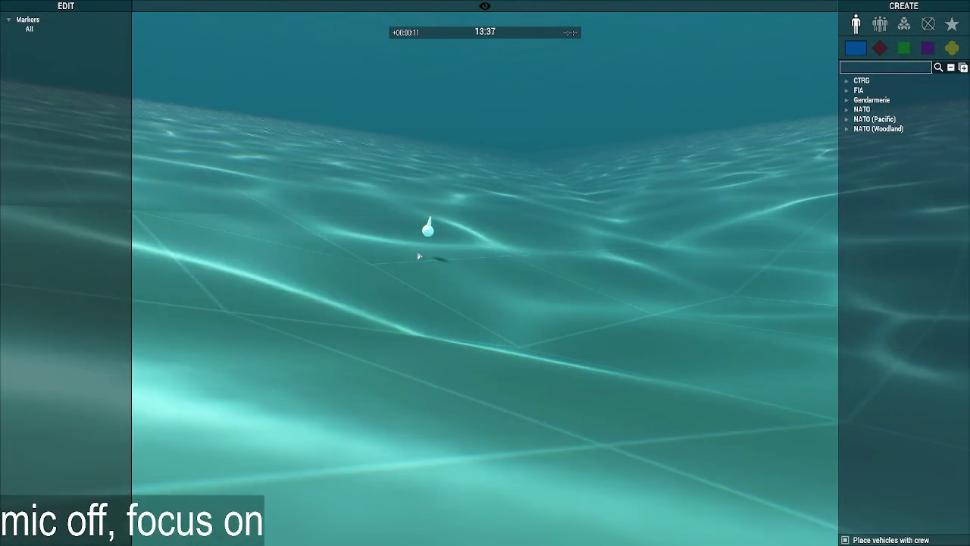
{"action": "right_click", "coordinate": [423, 253]}
{"action": "left_click", "coordinate": [643, 257]}
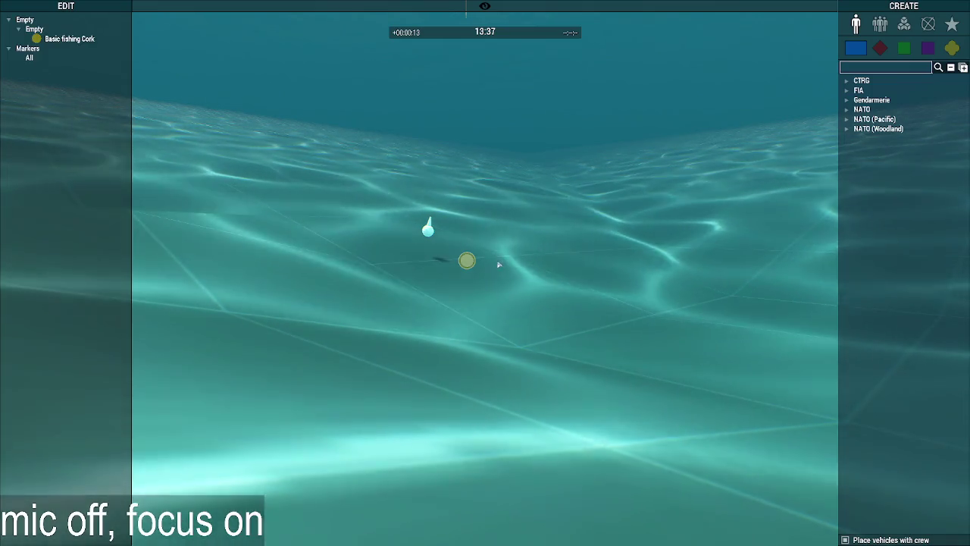
View the pool from the Zeus camera, then make Land Contact the active object in Blender.
{"action": "scroll", "coordinate": [555, 282], "scroll_direction": "down", "scroll_amount": 5}
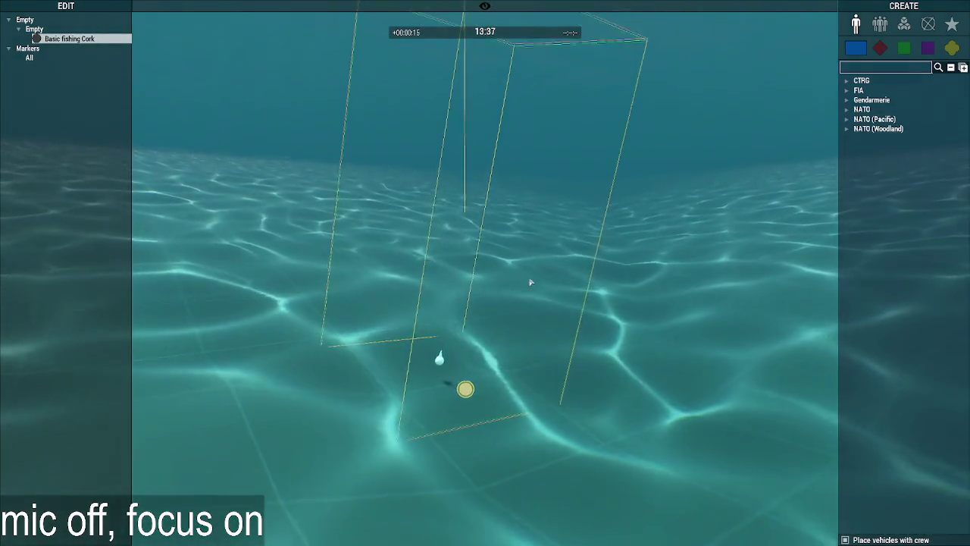
{"action": "scroll", "coordinate": [502, 445], "scroll_direction": "down", "scroll_amount": 5}
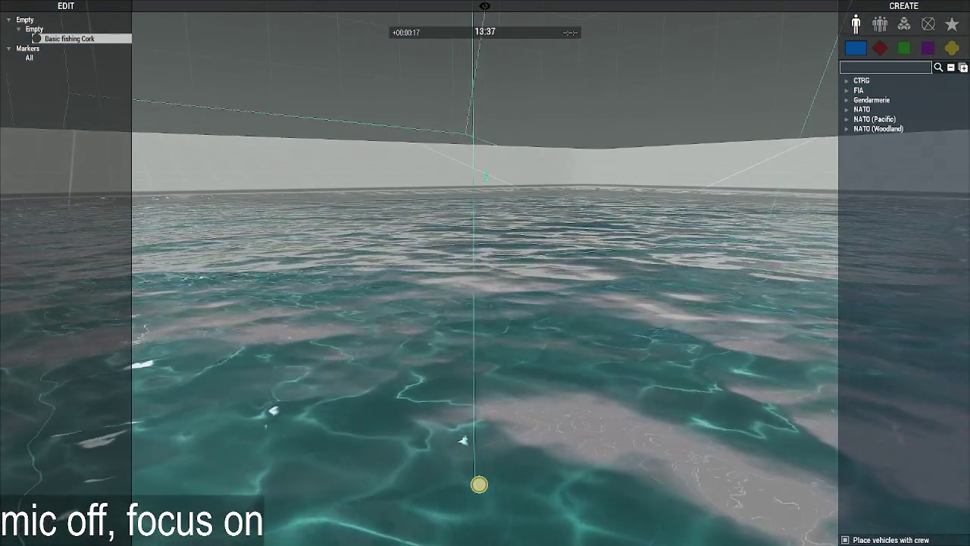
{"action": "mouse_move", "coordinate": [502, 445]}
{"action": "right_mouse_down"}
{"action": "mouse_move", "coordinate": [533, 282]}
{"action": "mouse_move", "coordinate": [528, 215]}
{"action": "right_mouse_up"}
{"action": "scroll", "coordinate": [533, 282], "scroll_direction": "up", "scroll_amount": 5}
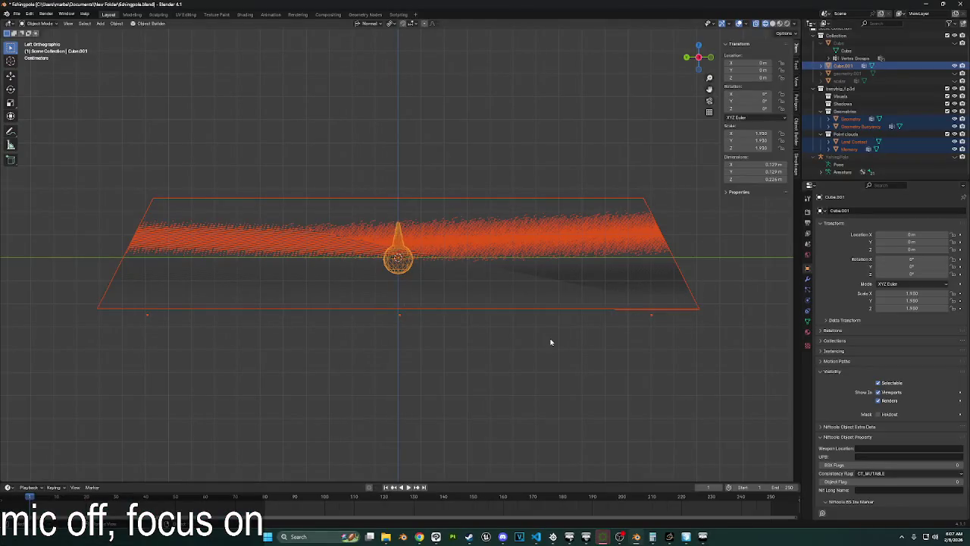
{"action": "left_click", "coordinate": [551, 341]}
{"action": "mouse_move", "coordinate": [551, 342]}
{"action": "middle_mouse_down"}
{"action": "mouse_move", "coordinate": [556, 364]}
{"action": "mouse_move", "coordinate": [527, 357]}
{"action": "mouse_move", "coordinate": [548, 312]}
{"action": "mouse_move", "coordinate": [498, 334]}
{"action": "mouse_move", "coordinate": [506, 347]}
{"action": "mouse_move", "coordinate": [520, 329]}
{"action": "mouse_move", "coordinate": [568, 338]}
{"action": "mouse_move", "coordinate": [515, 359]}
{"action": "mouse_move", "coordinate": [610, 343]}
{"action": "middle_mouse_up"}
{"action": "left_click", "coordinate": [572, 298]}
Switch to an orthographic right-side view and select the Geometry object.
{"action": "key", "text": "KP_5"}
{"action": "left_click_drag", "start_coordinate": [703, 60], "coordinate": [701, 62]}
{"action": "left_click", "coordinate": [700, 63]}
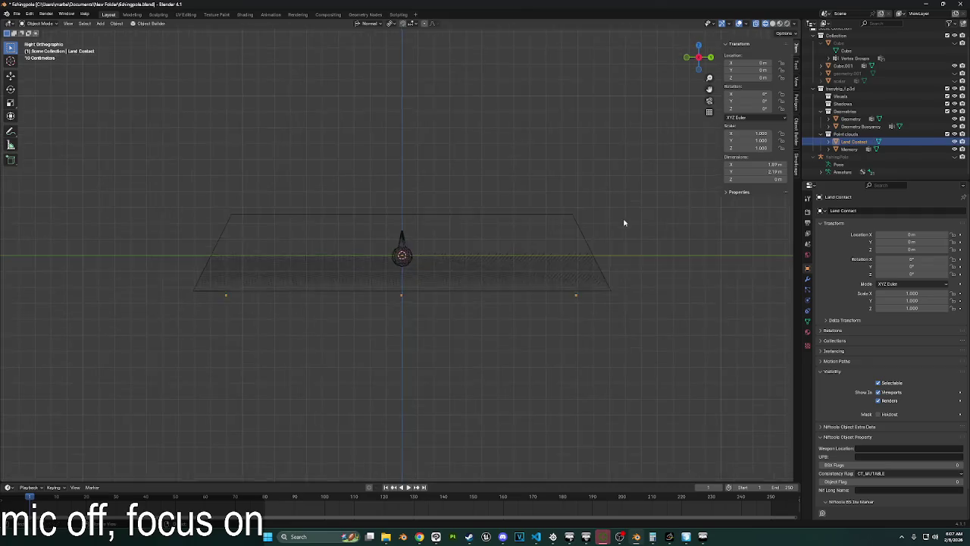
{"action": "left_click", "coordinate": [647, 248]}
{"action": "key", "text": "alt+a"}
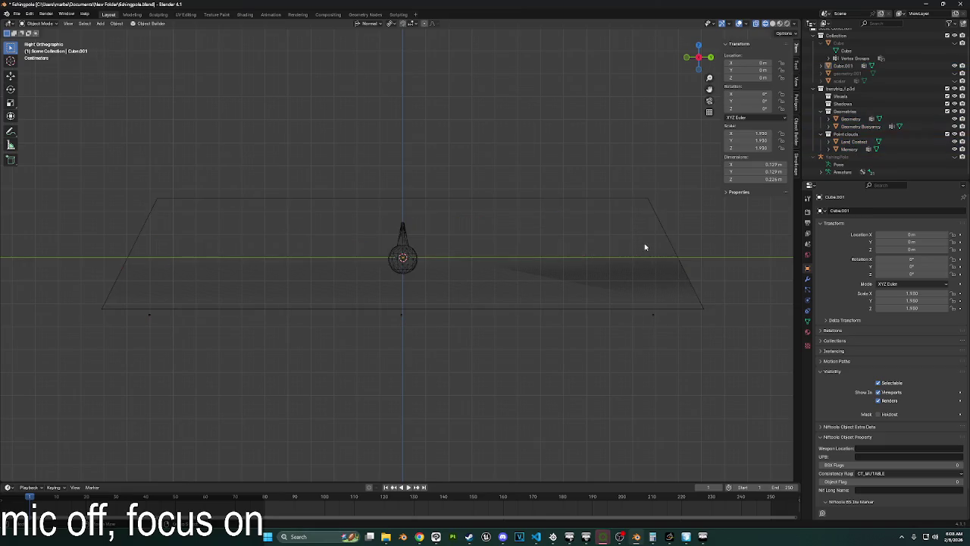
{"action": "key", "text": "a"}
{"action": "key", "text": "alt+a"}
{"action": "left_click", "coordinate": [645, 247]}
{"action": "key", "text": "alt+a"}
{"action": "left_click", "coordinate": [645, 247]}
Inspect the Geometry mesh in Edit Mode, leaving it fully deselected.
{"action": "key", "text": "Tab"}
{"action": "left_click", "coordinate": [645, 243]}
{"action": "key", "text": "a"}
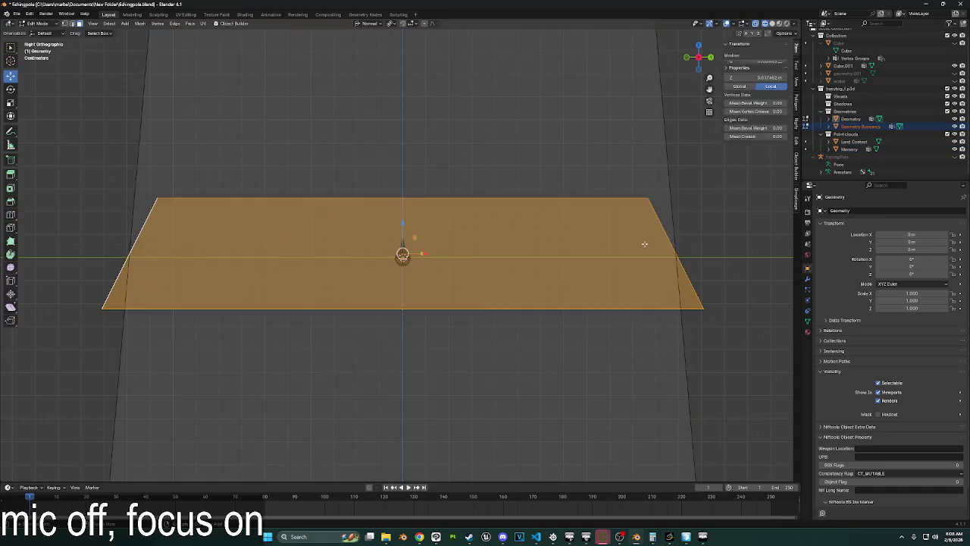
{"action": "key", "text": "ctrl+z"}
{"action": "key", "text": "alt+a"}
{"action": "scroll", "coordinate": [644, 244], "scroll_direction": "down", "scroll_amount": 4}
{"action": "scroll", "coordinate": [644, 245], "scroll_direction": "down", "scroll_amount": 1}
{"action": "scroll", "coordinate": [644, 244], "scroll_direction": "down", "scroll_amount": 1}
{"action": "scroll", "coordinate": [644, 244], "scroll_direction": "up", "scroll_amount": 2}
{"action": "scroll", "coordinate": [644, 245], "scroll_direction": "down", "scroll_amount": 2}
{"action": "key", "text": "a"}
{"action": "scroll", "coordinate": [642, 246], "scroll_direction": "up", "scroll_amount": 1}
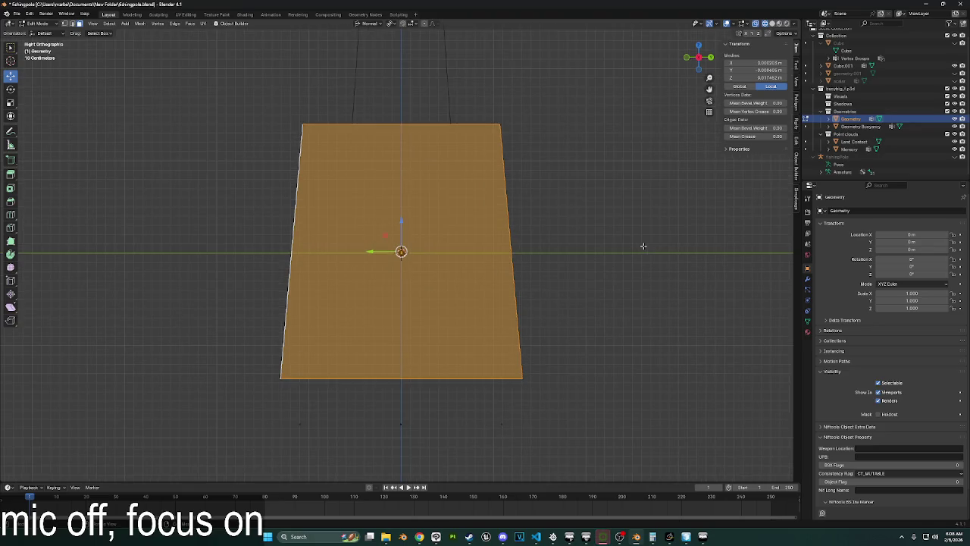
{"action": "key", "text": "alt+a"}
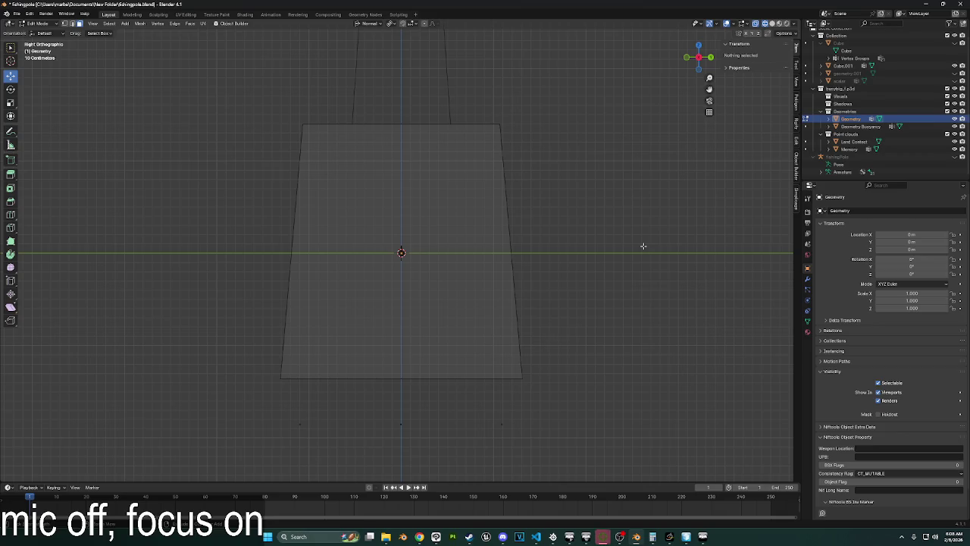
Switch to the Geometry Buoyancy mesh and frame its top.
{"action": "left_click", "coordinate": [853, 126]}
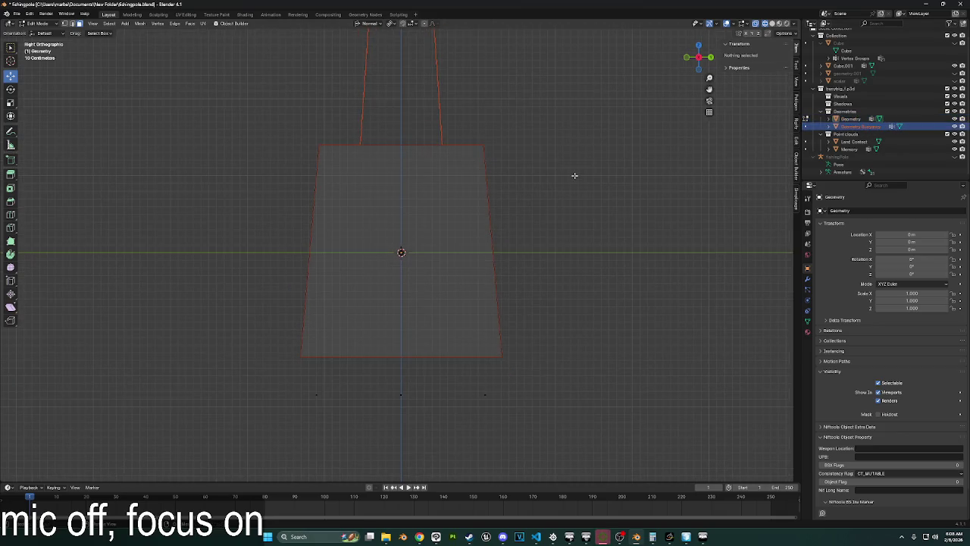
{"action": "scroll", "coordinate": [574, 175], "scroll_direction": "down", "scroll_amount": 3}
{"action": "scroll", "coordinate": [575, 176], "scroll_direction": "up", "scroll_amount": 2}
{"action": "scroll", "coordinate": [575, 176], "scroll_direction": "down", "scroll_amount": 3}
{"action": "middle_click_drag", "start_coordinate": [574, 176], "coordinate": [575, 219], "text": "shift"}
{"action": "scroll", "coordinate": [574, 219], "scroll_direction": "up", "scroll_amount": 3}
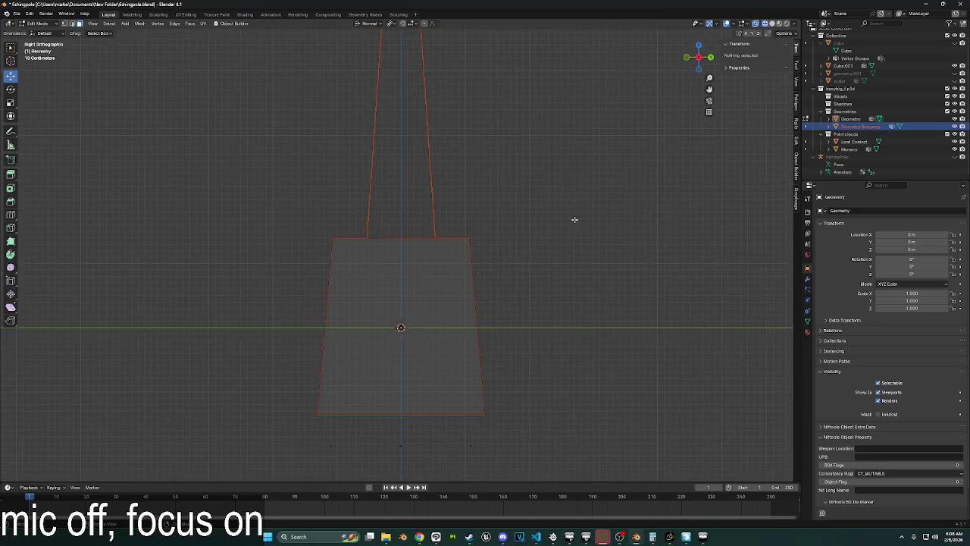
Duplicate the upper tapered section of Geometry Buoyancy in place and separate it.
{"action": "key", "text": "Tab"}
{"action": "key", "text": "Tab"}
{"action": "left_click", "coordinate": [426, 165]}
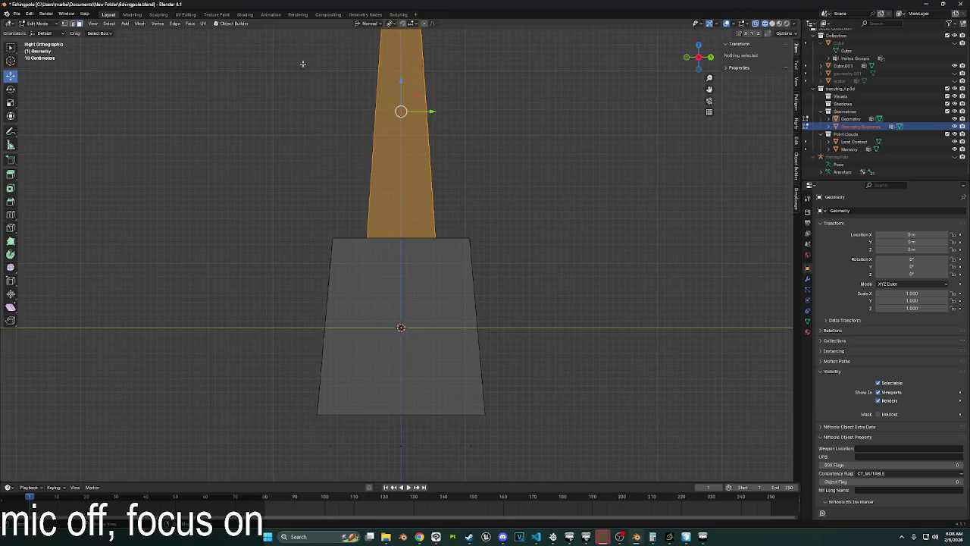
{"action": "key", "text": "ctrl+l"}
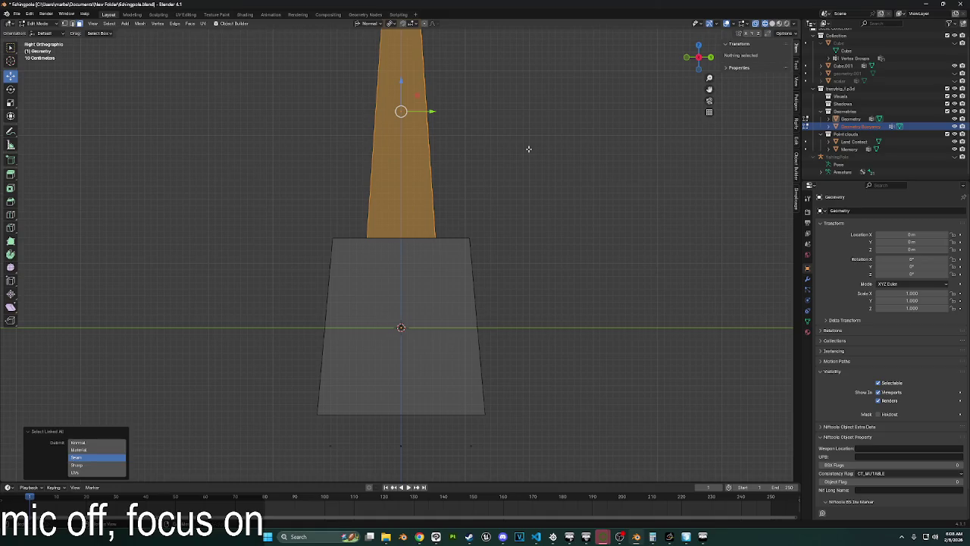
{"action": "key", "text": "shift+d"}
{"action": "right_click", "coordinate": [580, 203]}
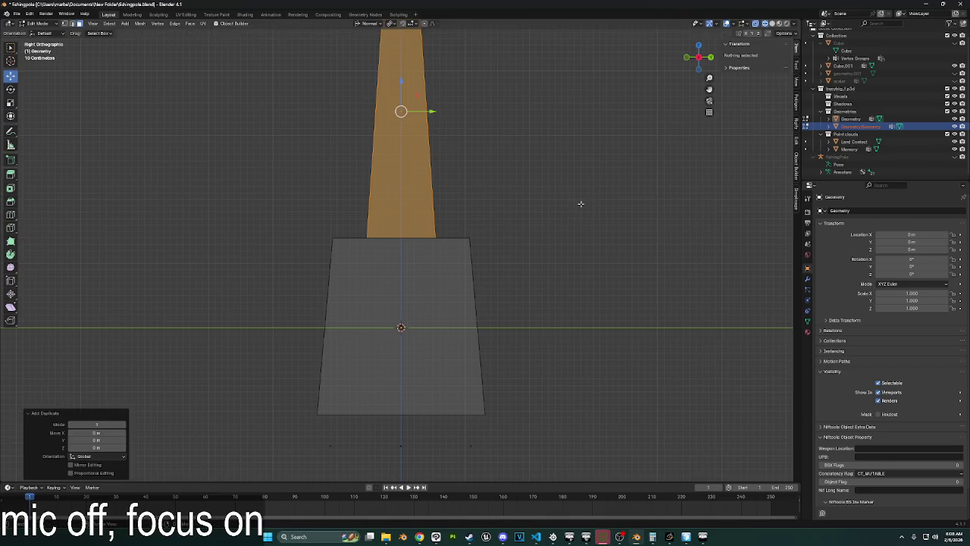
{"action": "key", "text": "p"}
{"action": "left_click", "coordinate": [576, 206]}
Join the separated Geometry Buoyancy.001 into the Geometry object.
{"action": "left_click", "coordinate": [45, 23]}
{"action": "left_click", "coordinate": [38, 46]}
{"action": "left_click", "coordinate": [864, 134]}
{"action": "left_click", "coordinate": [852, 119], "text": "ctrl"}
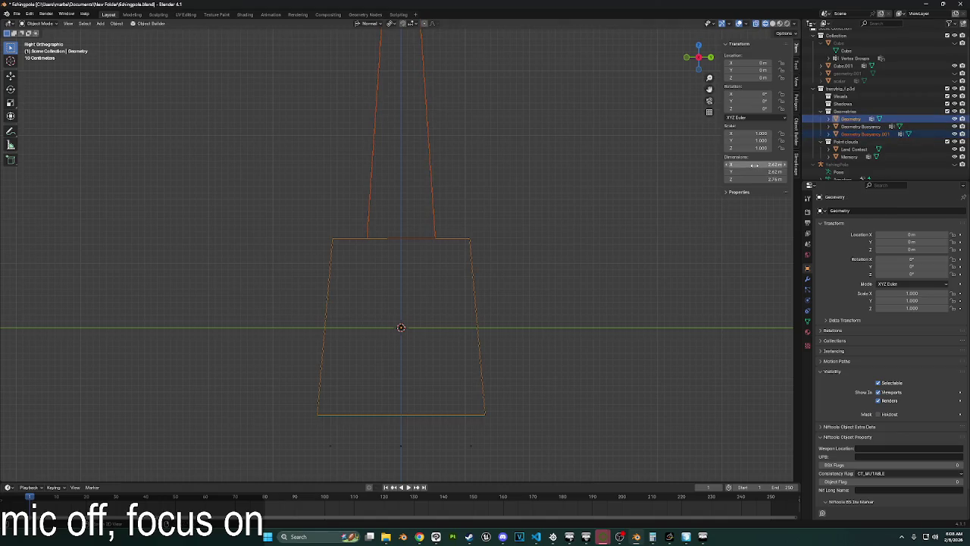
{"action": "key", "text": "ctrl+j"}
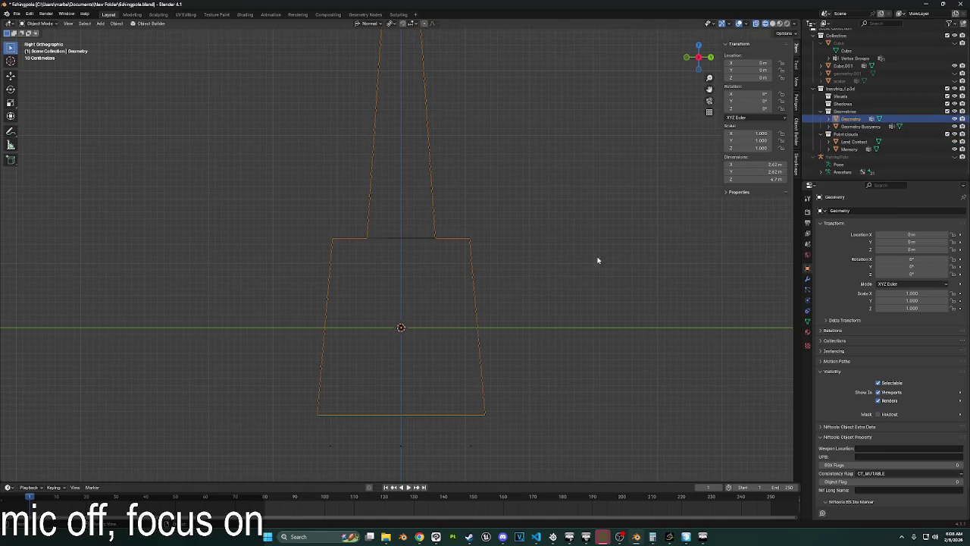
Give the upper trunk vertices of Geometry a mass of 12 each.
{"action": "key", "text": "Tab"}
{"action": "left_click_drag", "start_coordinate": [500, 159], "coordinate": [297, 92]}
{"action": "key", "text": "ctrl+l"}
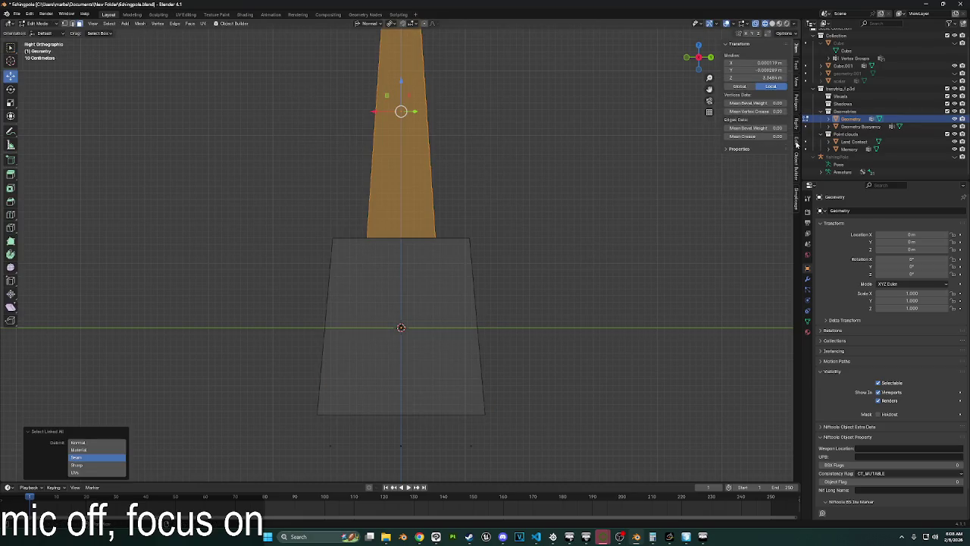
{"action": "left_click", "coordinate": [797, 161]}
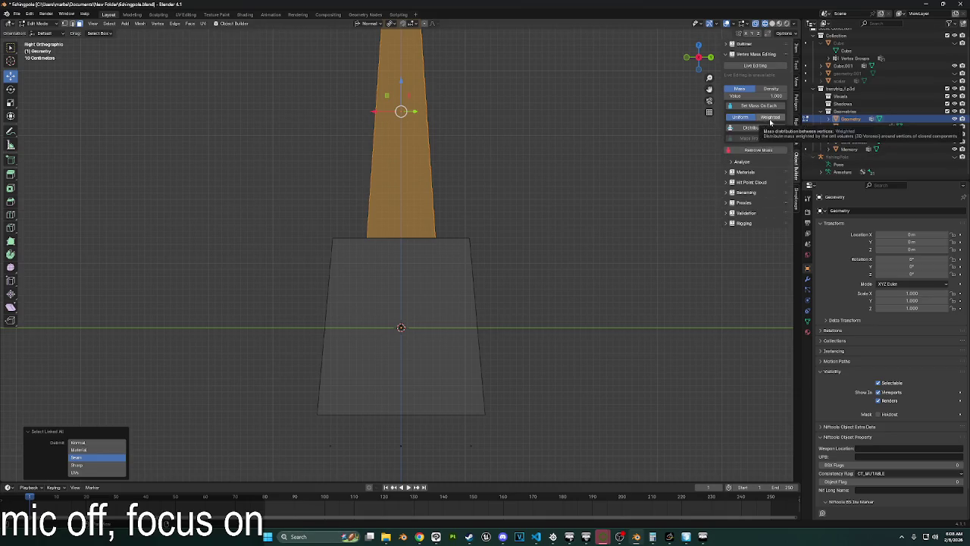
{"action": "left_click", "coordinate": [758, 96]}
{"action": "type", "text": "12"}
{"action": "key", "text": "Return"}
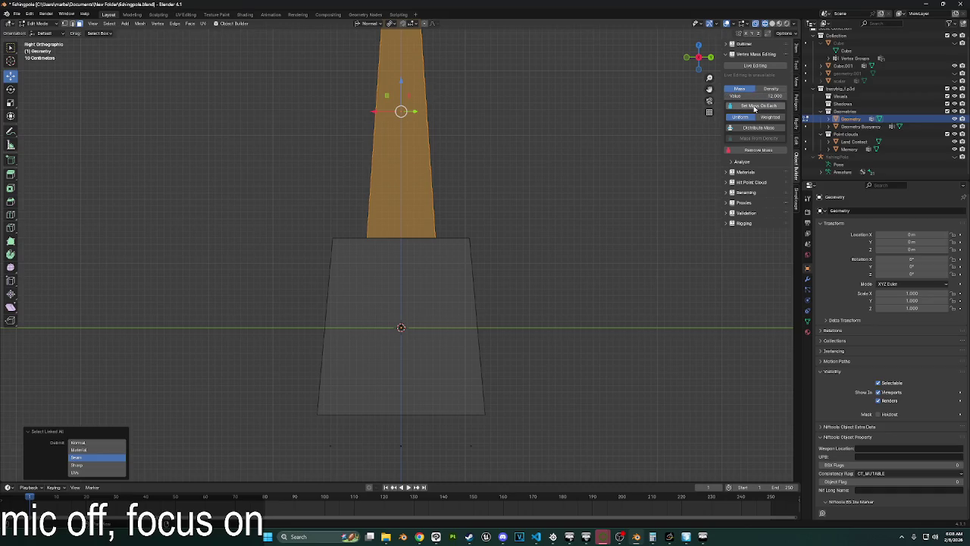
{"action": "left_click", "coordinate": [575, 152]}
{"action": "mouse_move", "coordinate": [575, 219]}
{"action": "middle_mouse_down"}
{"action": "mouse_move", "coordinate": [610, 243]}
{"action": "mouse_move", "coordinate": [541, 223]}
{"action": "mouse_move", "coordinate": [481, 245]}
{"action": "mouse_move", "coordinate": [448, 205]}
{"action": "mouse_move", "coordinate": [507, 197]}
{"action": "mouse_move", "coordinate": [593, 217]}
{"action": "middle_mouse_up"}
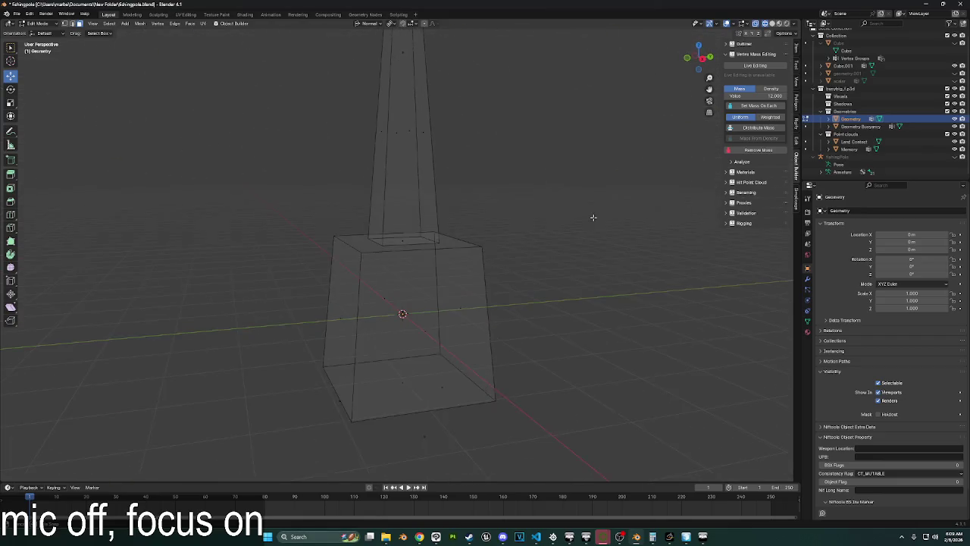
{"action": "left_click", "coordinate": [702, 65]}
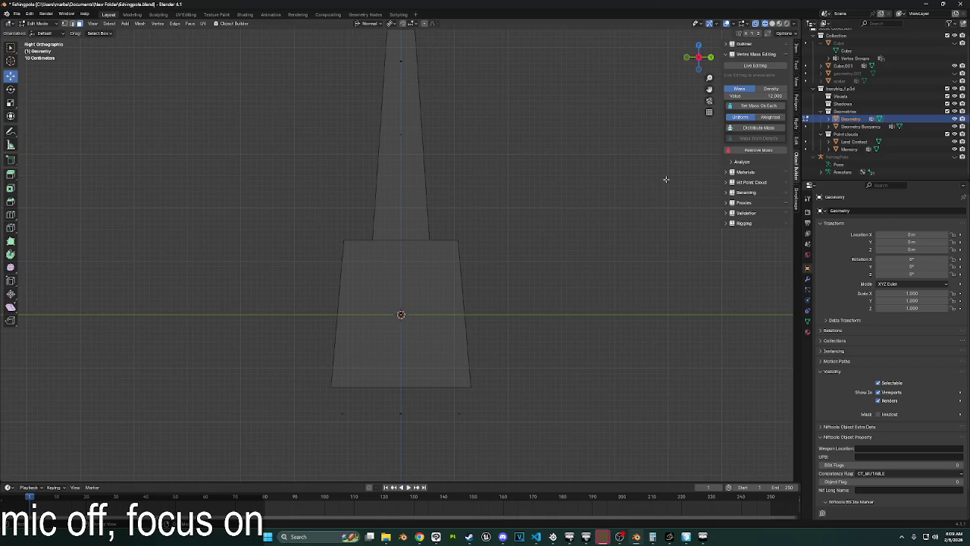
Set the pivot to Median Point and scale the whole cork mesh down.
{"action": "key", "text": "a"}
{"action": "scroll", "coordinate": [625, 232], "scroll_direction": "up", "scroll_amount": 2}
{"action": "key", "text": "s"}
{"action": "right_click", "coordinate": [625, 237]}
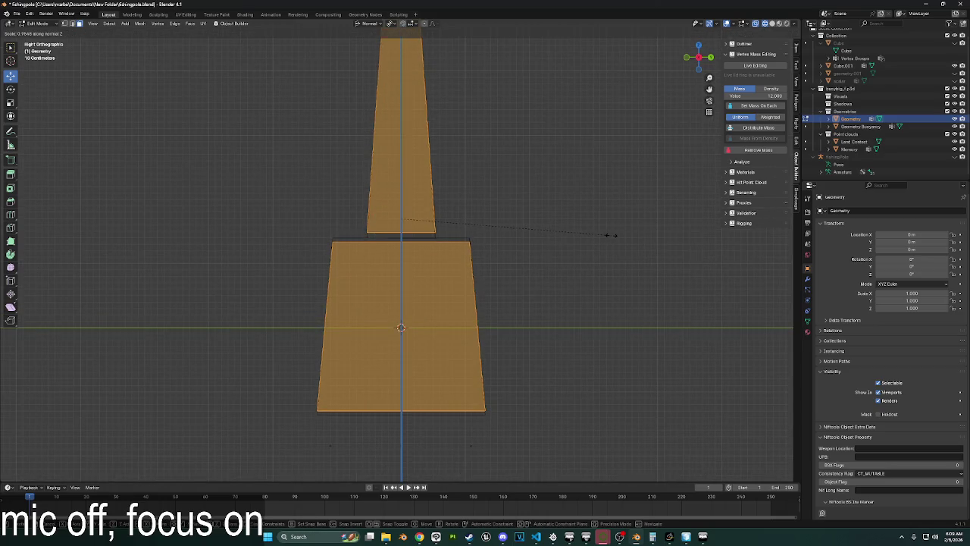
{"action": "left_click", "coordinate": [371, 24]}
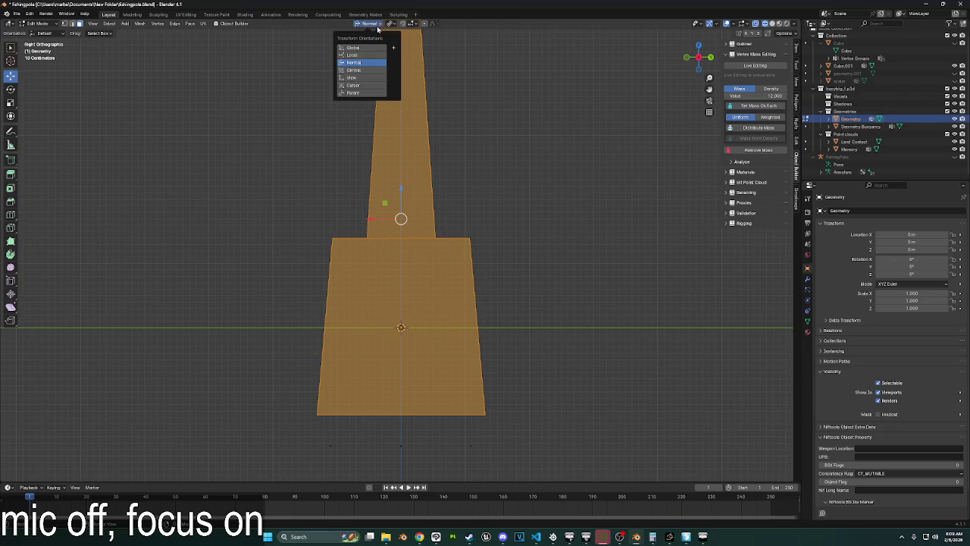
{"action": "left_click", "coordinate": [393, 24]}
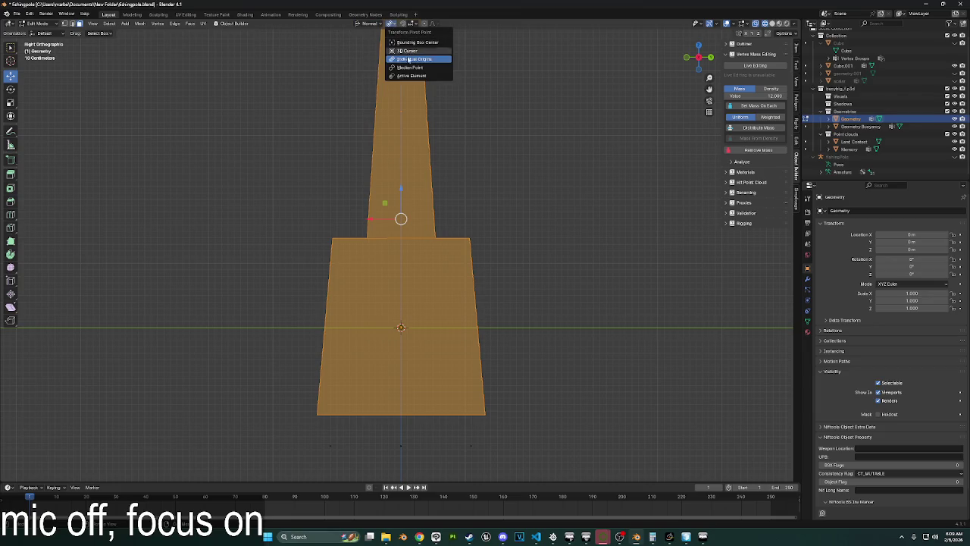
{"action": "left_click", "coordinate": [408, 68]}
{"action": "key", "text": "s"}
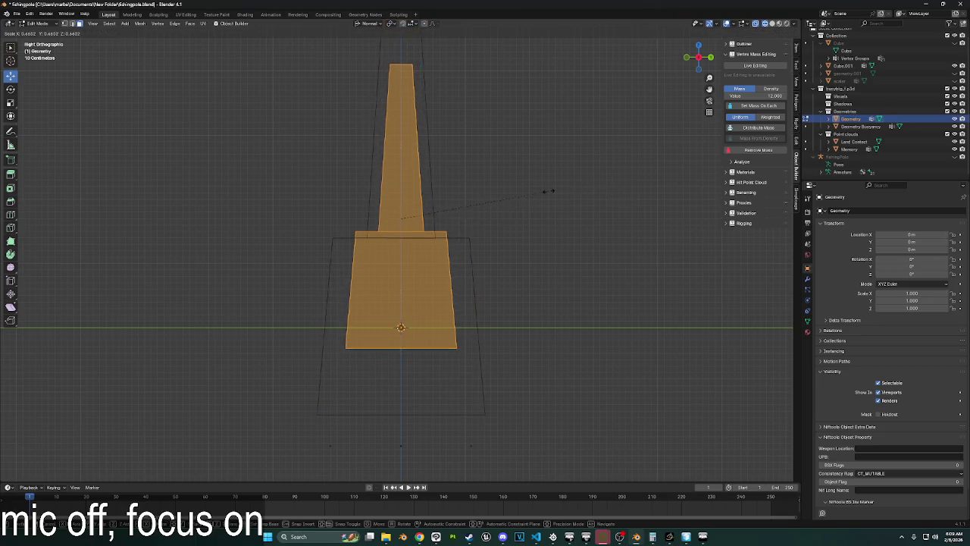
{"action": "left_click", "coordinate": [460, 198]}
Lower the mesh along Z, shrink it further, and lower it again.
{"action": "key", "text": "g"}
{"action": "key", "text": "z"}
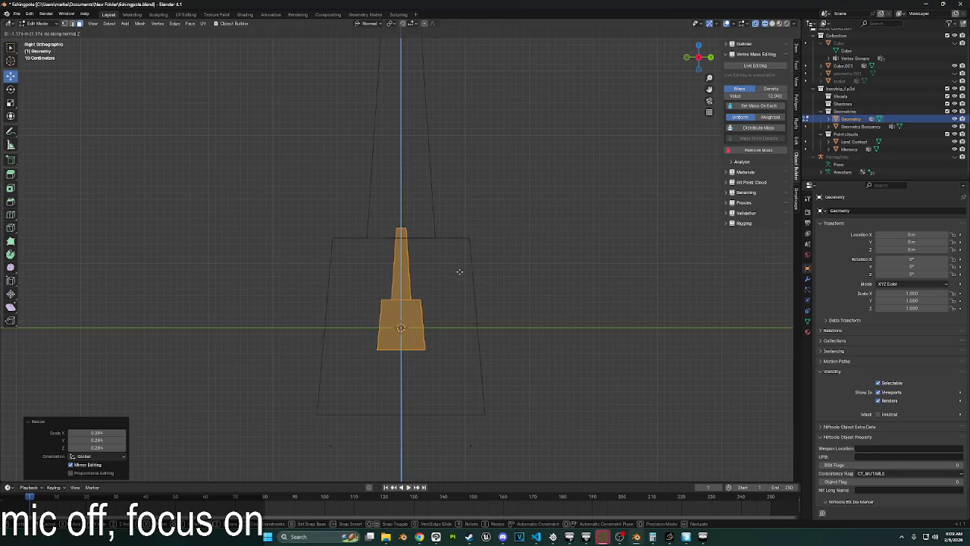
{"action": "left_click", "coordinate": [457, 271]}
{"action": "key", "text": "s"}
{"action": "left_click", "coordinate": [521, 283]}
{"action": "key", "text": "g"}
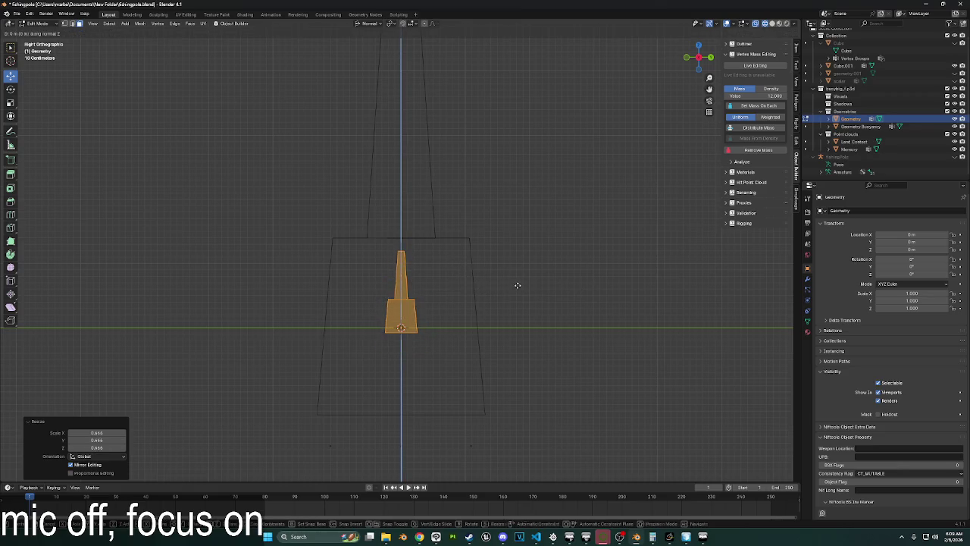
{"action": "key", "text": "z"}
{"action": "key", "text": "z"}
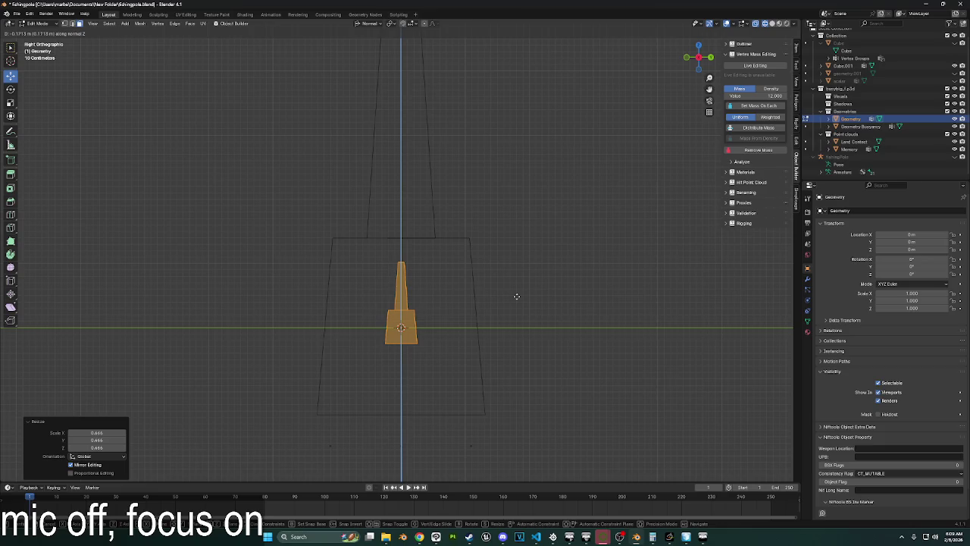
{"action": "left_click", "coordinate": [517, 297]}
Reframe the view on the mesh and reselect all of it.
{"action": "scroll", "coordinate": [508, 315], "scroll_direction": "up", "scroll_amount": 3}
{"action": "middle_click_drag", "start_coordinate": [494, 331], "coordinate": [516, 212], "text": "shift"}
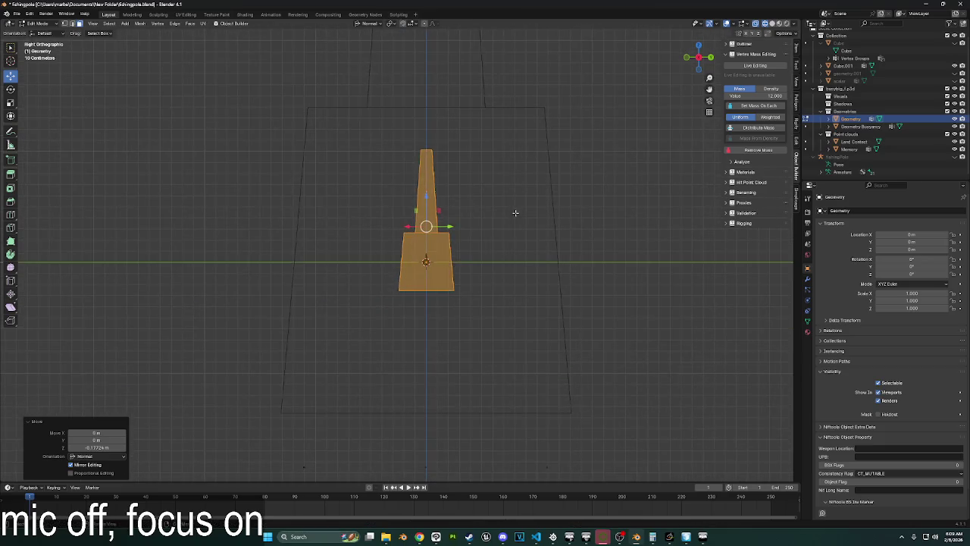
{"action": "left_click", "coordinate": [513, 213]}
{"action": "scroll", "coordinate": [473, 200], "scroll_direction": "up", "scroll_amount": 2}
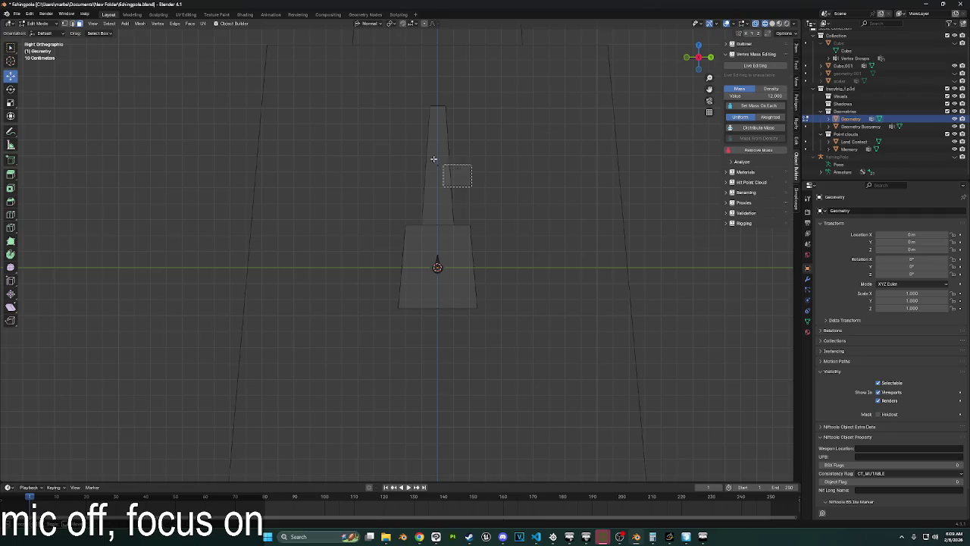
{"action": "key", "text": "l"}
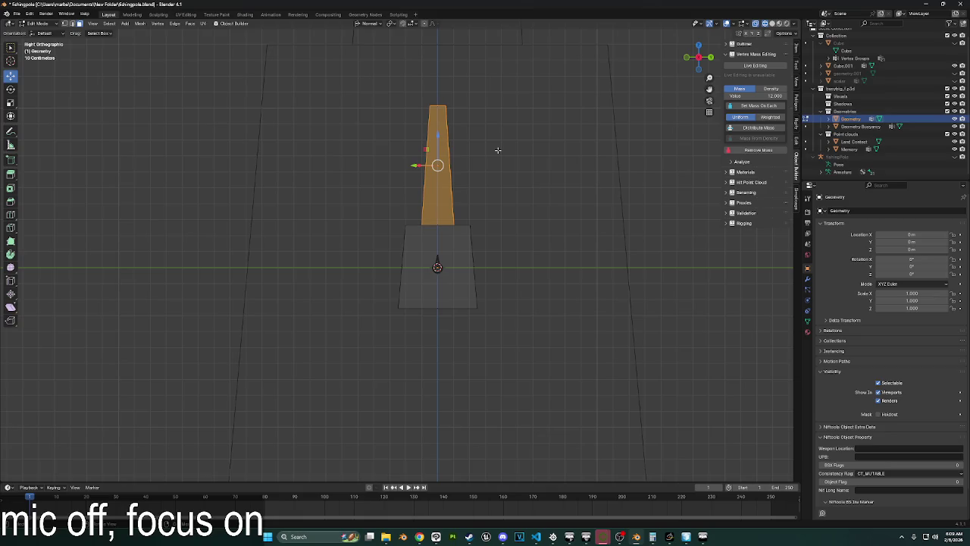
{"action": "key", "text": "a"}
Rotate the mesh 180° and move it along Z so the wide block sits on the origin.
{"action": "key", "text": "r"}
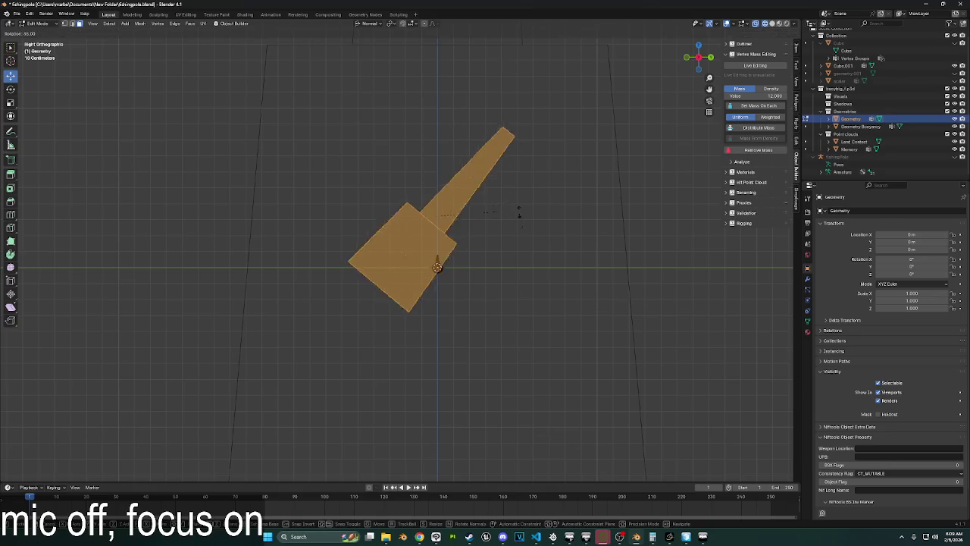
{"action": "left_click", "coordinate": [402, 250]}
{"action": "key", "text": "g"}
{"action": "key", "text": "z"}
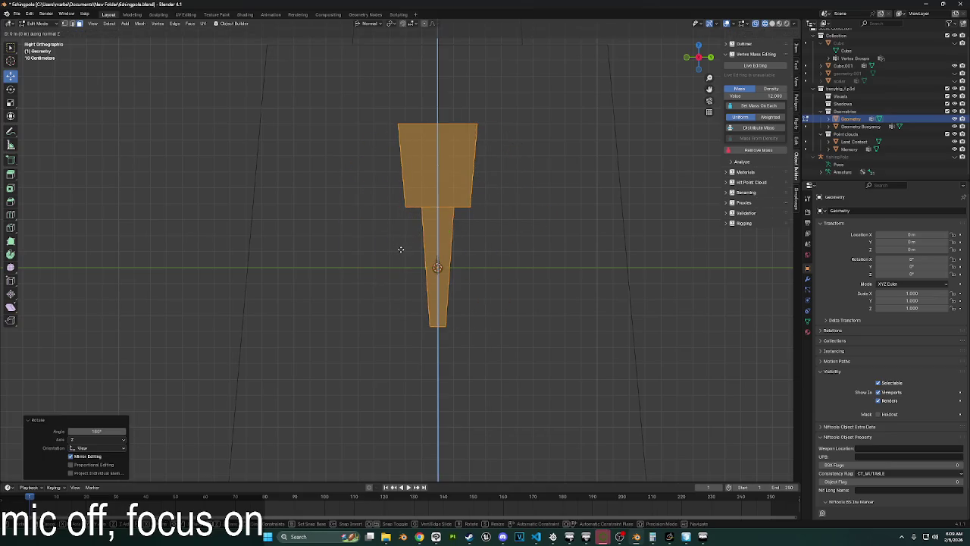
{"action": "left_click", "coordinate": [393, 355]}
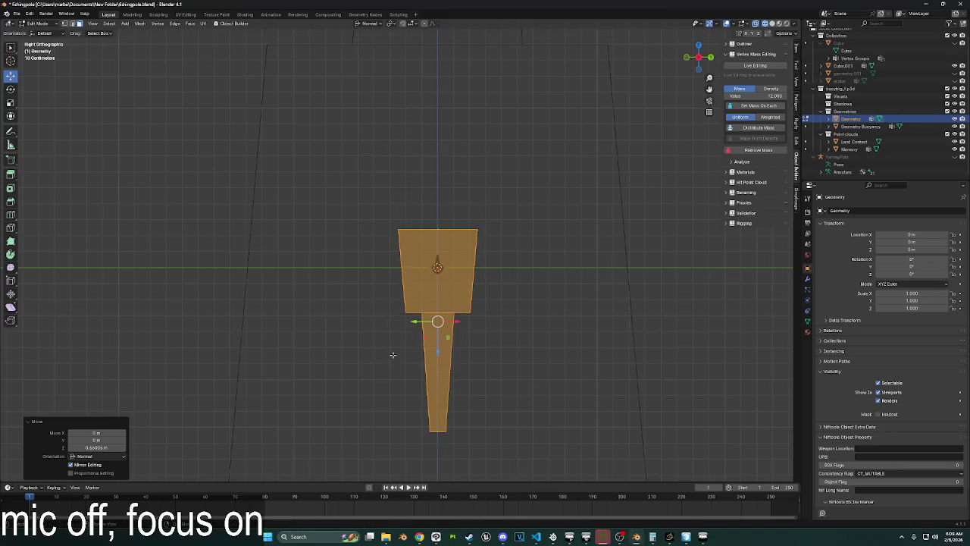
{"action": "key", "text": "g"}
{"action": "key", "text": "z"}
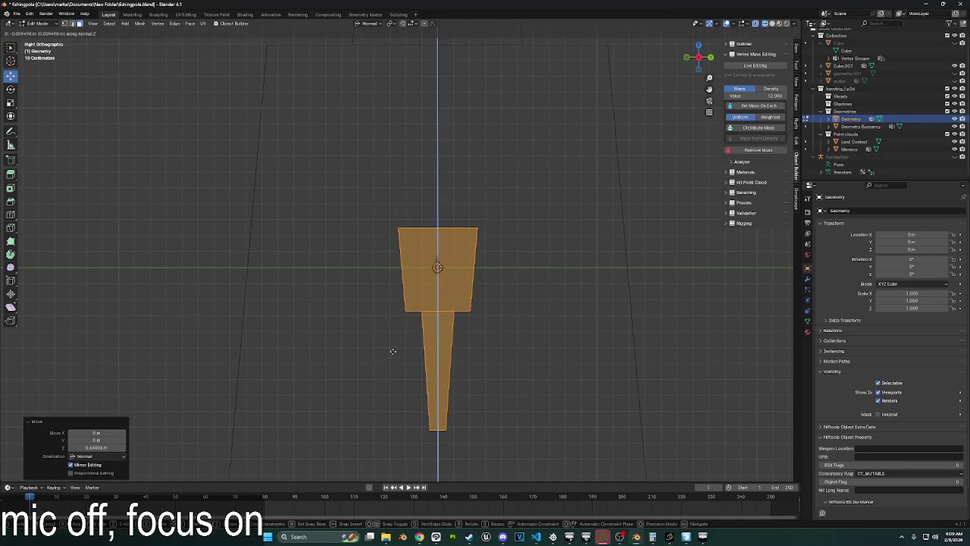
{"action": "left_click", "coordinate": [392, 351]}
{"action": "mouse_move", "coordinate": [393, 351]}
{"action": "middle_mouse_down"}
{"action": "mouse_move", "coordinate": [577, 249]}
{"action": "mouse_move", "coordinate": [520, 241]}
{"action": "middle_mouse_up"}
{"action": "scroll", "coordinate": [520, 240], "scroll_direction": "down", "scroll_amount": 2}
{"action": "left_click", "coordinate": [38, 23]}
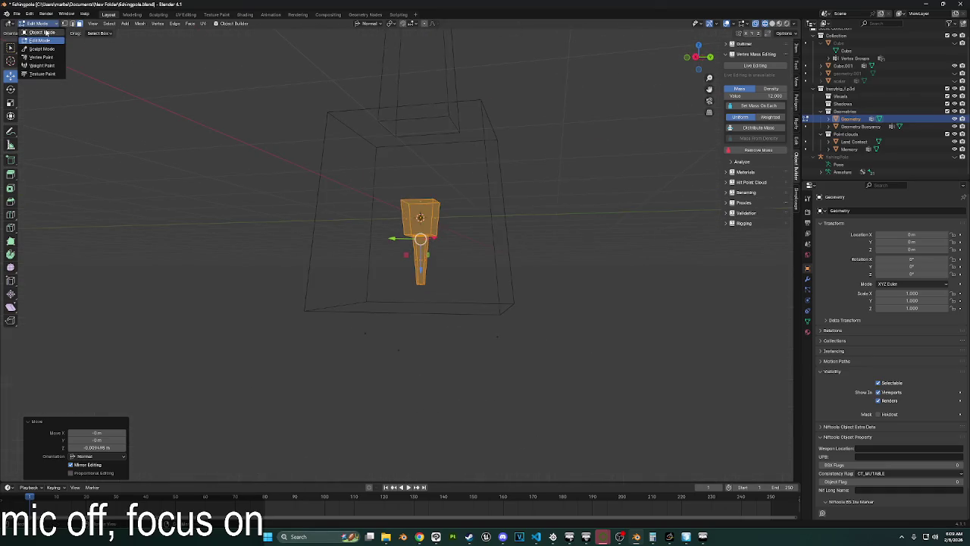
In Object Mode, rotate the outer LOD box 180° and shrink it to the cork.
{"action": "left_click", "coordinate": [42, 32]}
{"action": "left_click_drag", "start_coordinate": [383, 85], "coordinate": [521, 159]}
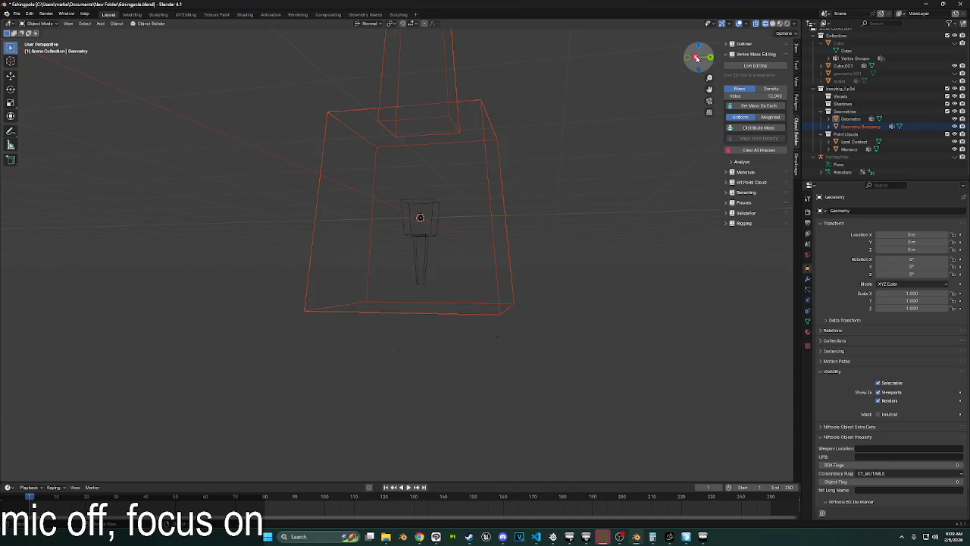
{"action": "left_click", "coordinate": [696, 59]}
{"action": "key", "text": "r"}
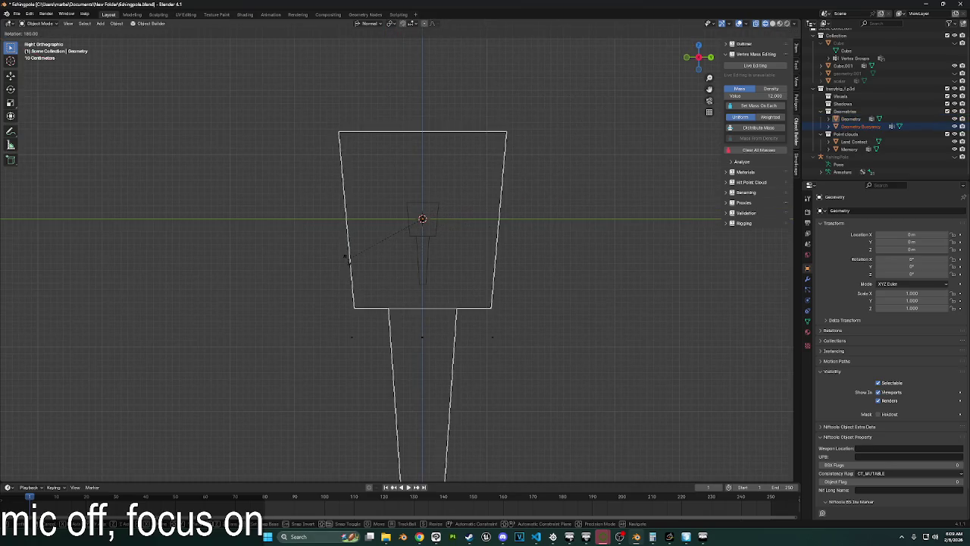
{"action": "left_click", "coordinate": [345, 258]}
{"action": "key", "text": "s"}
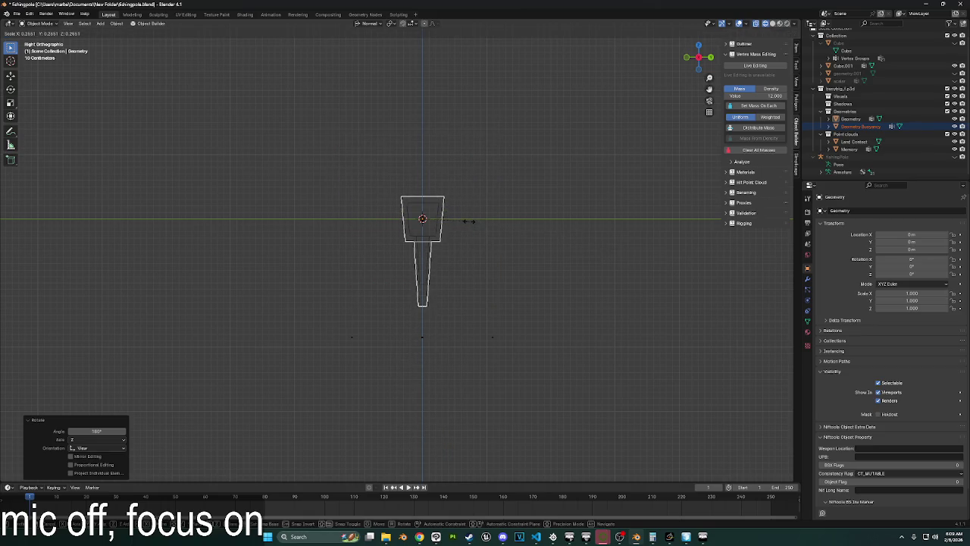
{"action": "left_click", "coordinate": [470, 235]}
Move the Land Contact points vertically to sit below the cork.
{"action": "left_click_drag", "start_coordinate": [350, 303], "coordinate": [547, 407]}
{"action": "key", "text": "g"}
{"action": "key", "text": "z"}
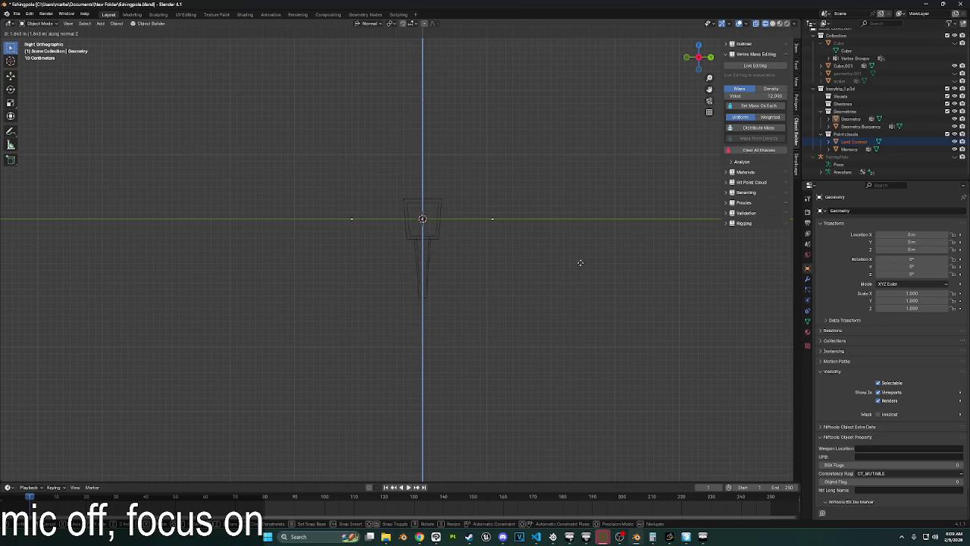
{"action": "left_click", "coordinate": [580, 262]}
{"action": "scroll", "coordinate": [438, 217], "scroll_direction": "up", "scroll_amount": 5}
{"action": "scroll", "coordinate": [420, 317], "scroll_direction": "up", "scroll_amount": 3}
{"action": "key", "text": "g"}
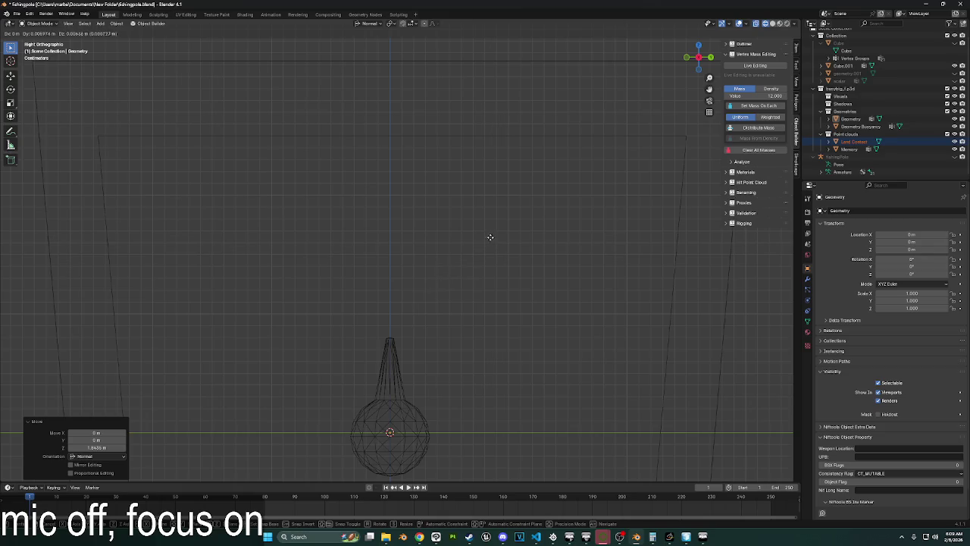
{"action": "left_click", "coordinate": [491, 239]}
{"action": "scroll", "coordinate": [478, 247], "scroll_direction": "down", "scroll_amount": 8}
Apply all transforms to every object and export the model as an Arma 3 .p3d.
{"action": "key", "text": "a"}
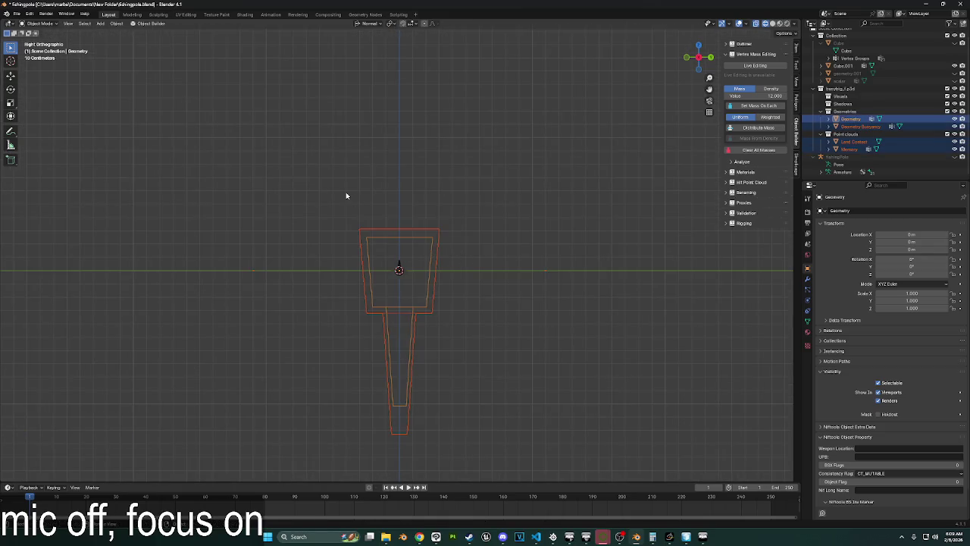
{"action": "key", "text": "ctrl+a"}
{"action": "left_click", "coordinate": [346, 195]}
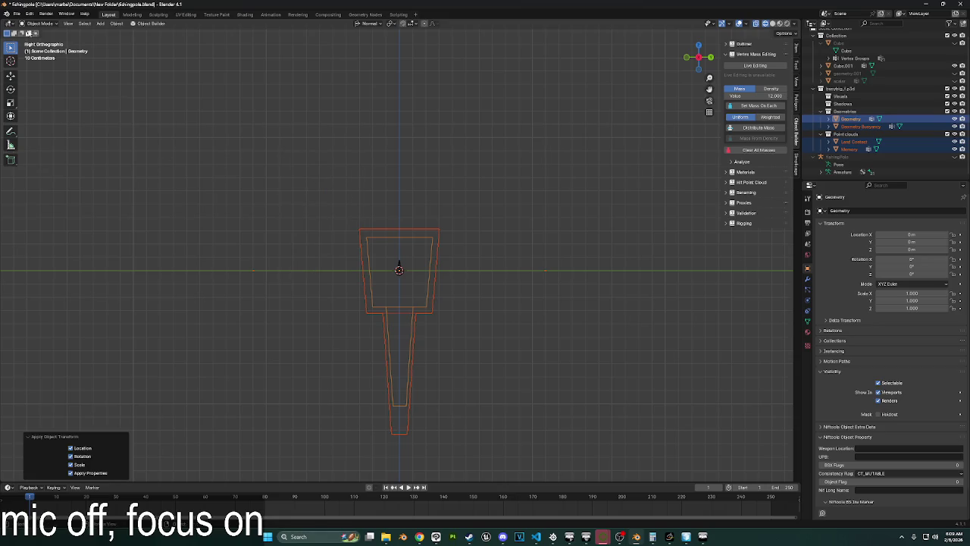
{"action": "left_click", "coordinate": [15, 14]}
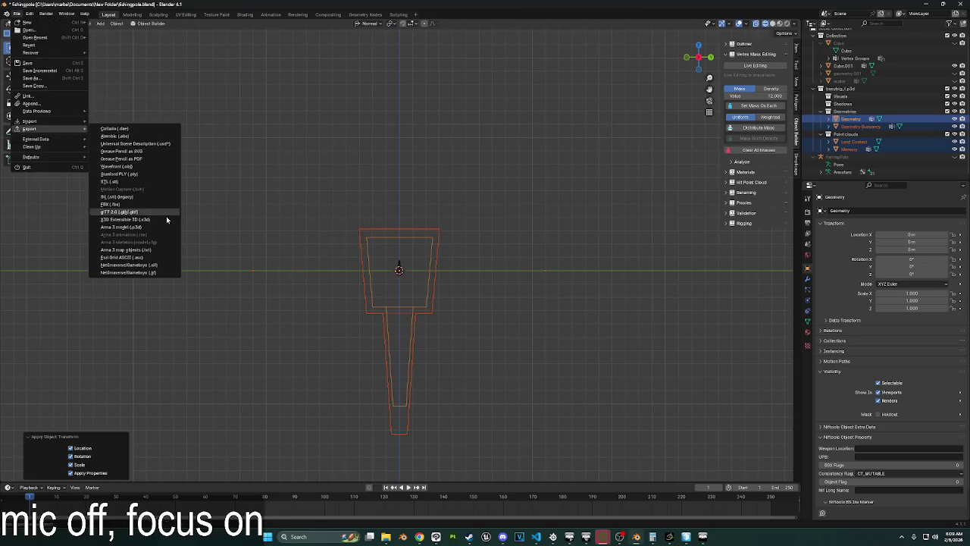
{"action": "left_click", "coordinate": [121, 227]}
{"action": "key", "text": "Return"}
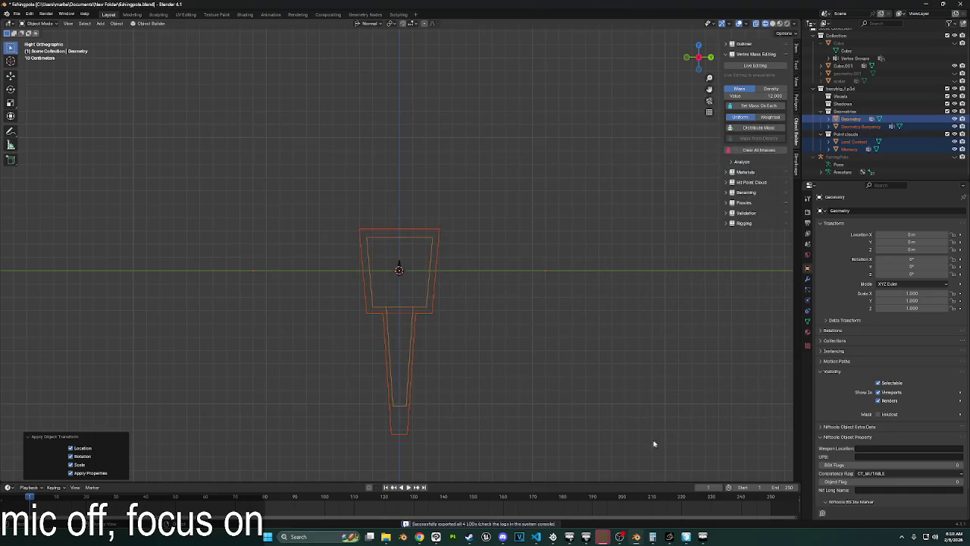
{"action": "left_click", "coordinate": [703, 536]}
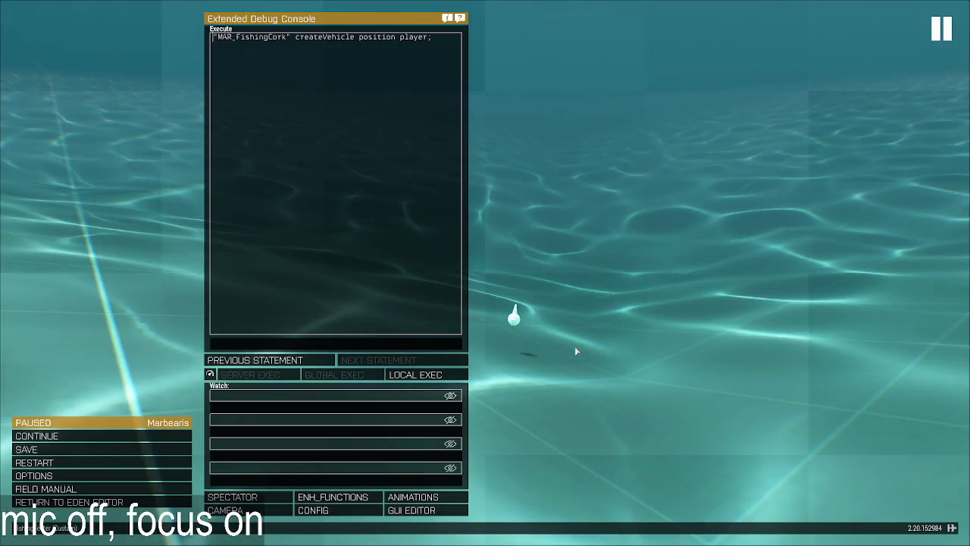
Delete the Basic fishing Cork via Zeus and look over the empty pool.
{"action": "key", "text": "Escape"}
{"action": "key", "text": "y"}
{"action": "left_click", "coordinate": [536, 331]}
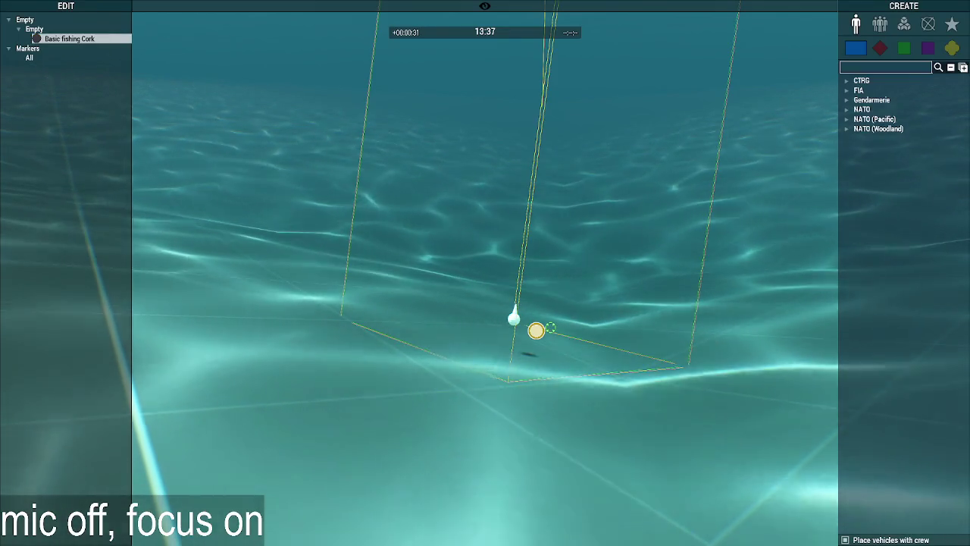
{"action": "key", "text": "Delete"}
{"action": "scroll", "coordinate": [628, 331], "scroll_direction": "up", "scroll_amount": 5}
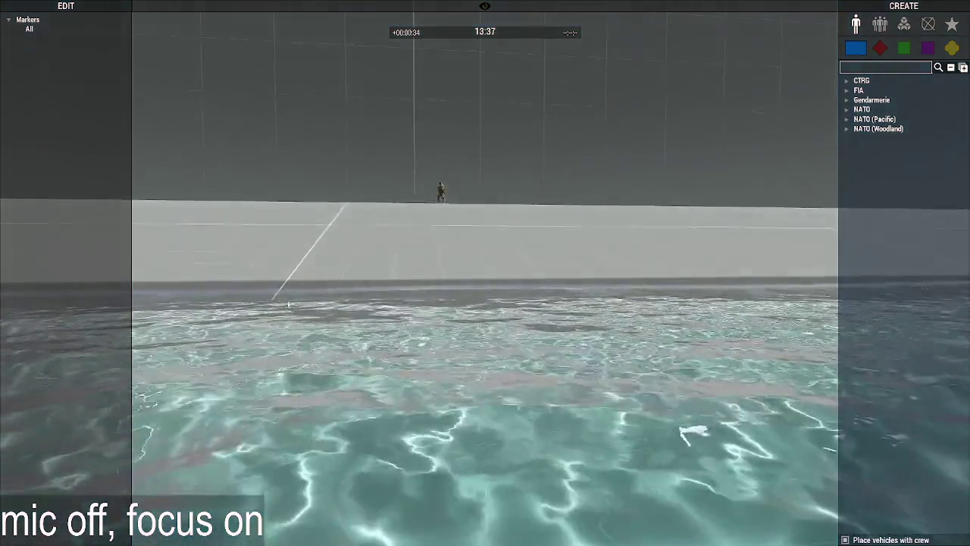
{"action": "right_click_drag", "start_coordinate": [363, 290], "coordinate": [328, 373]}
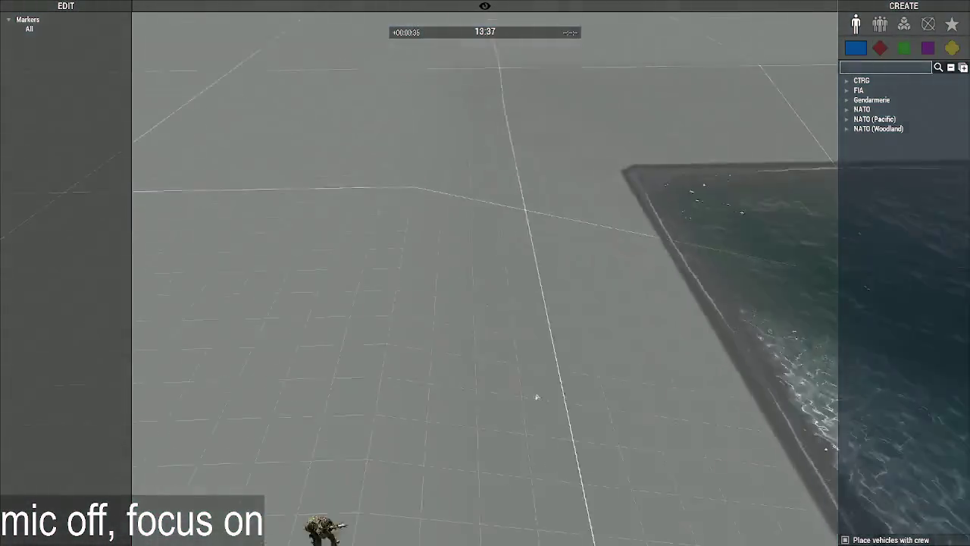
{"action": "key", "text": "alt+Tab"}
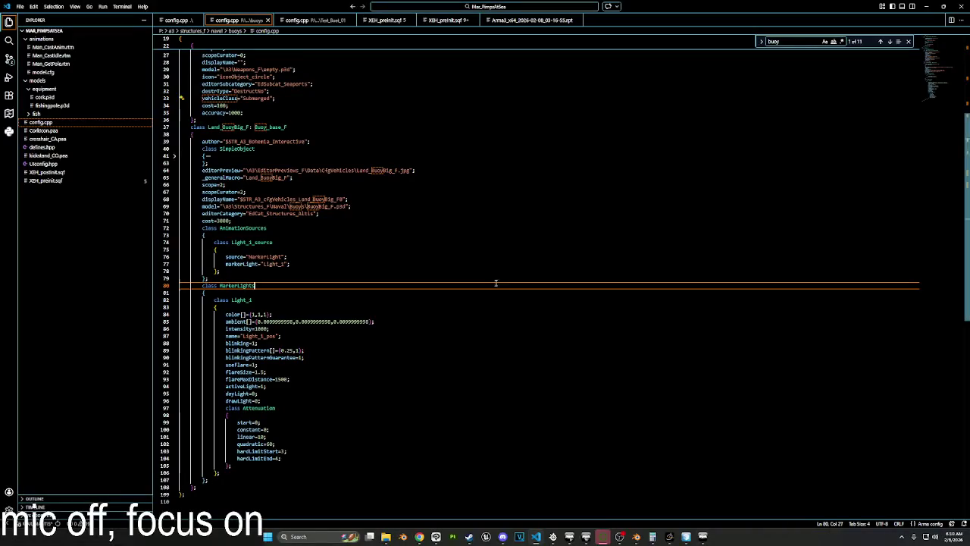
Close the Test_Boat_01 config.cpp tab and return to XEH_preInit.sqf.
{"action": "left_click", "coordinate": [311, 21]}
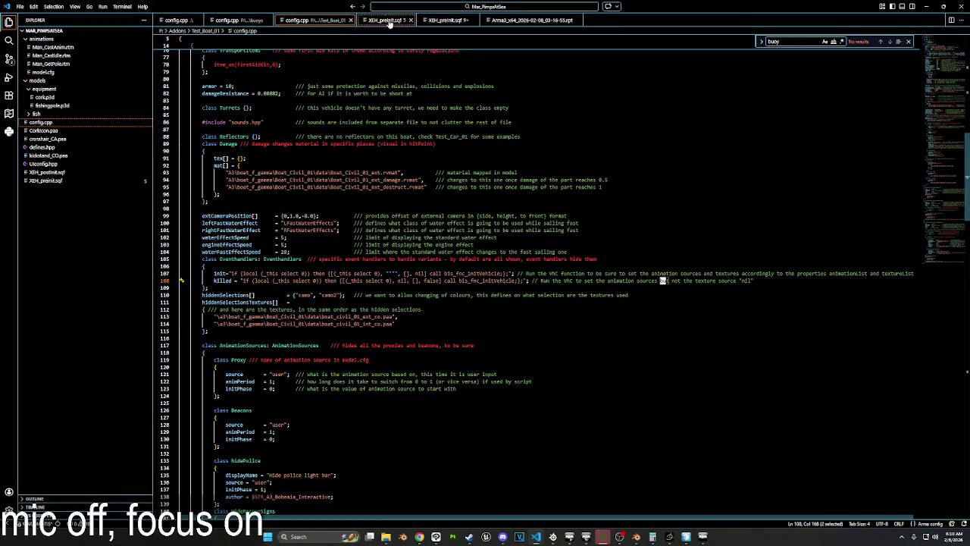
{"action": "left_click", "coordinate": [364, 20]}
{"action": "left_click", "coordinate": [345, 21]}
{"action": "left_click", "coordinate": [235, 20]}
{"action": "left_click", "coordinate": [296, 21]}
Insert a blank line after the first 'uiSleep 1;' in FISH_CastPole_fnc.
{"action": "scroll", "coordinate": [402, 265], "scroll_direction": "down", "scroll_amount": 3}
{"action": "left_click", "coordinate": [382, 252]}
{"action": "scroll", "coordinate": [383, 247], "scroll_direction": "down", "scroll_amount": 3}
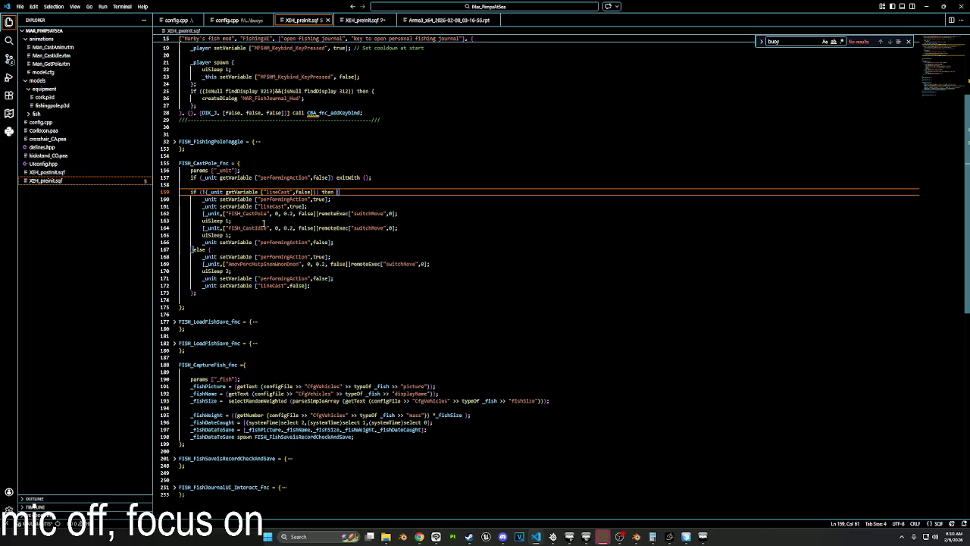
{"action": "left_click", "coordinate": [264, 221]}
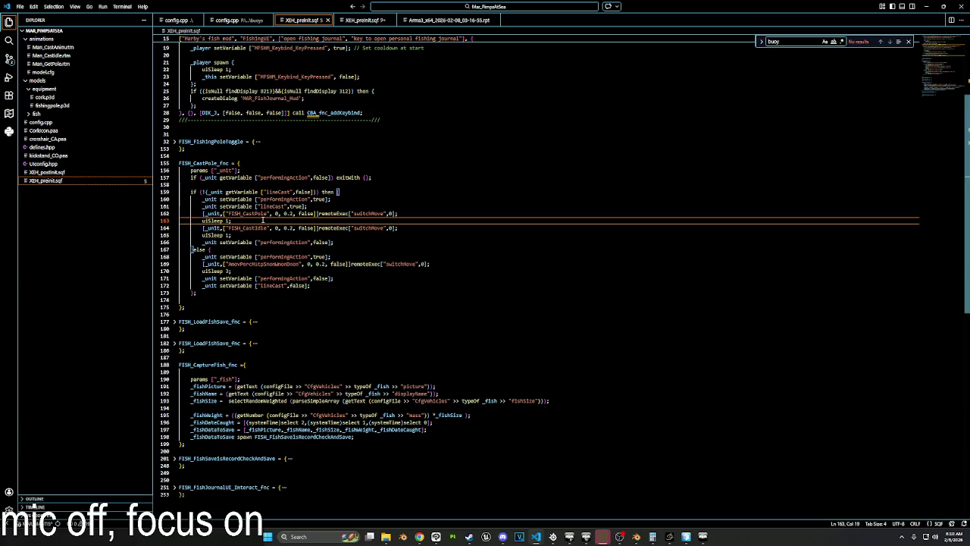
{"action": "key", "text": "Return"}
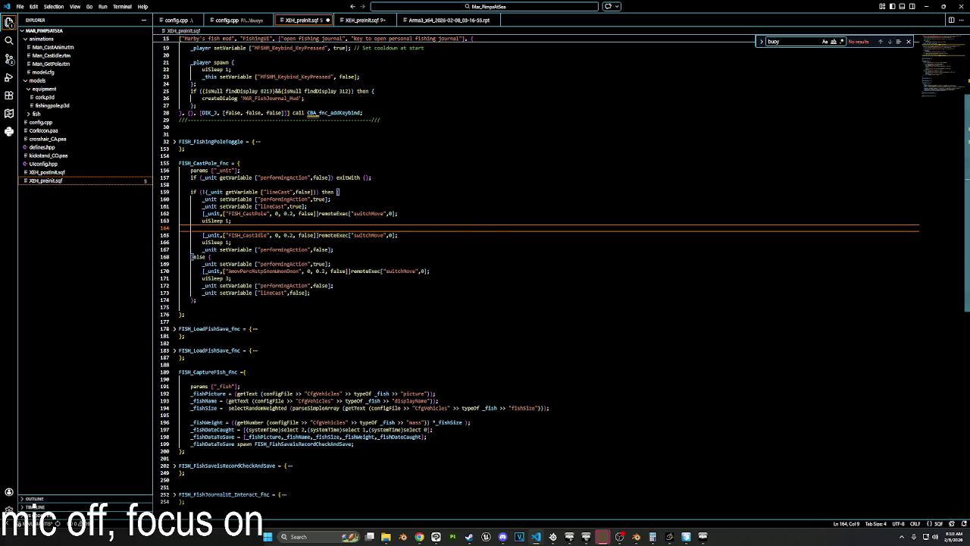
{"action": "left_click", "coordinate": [410, 213]}
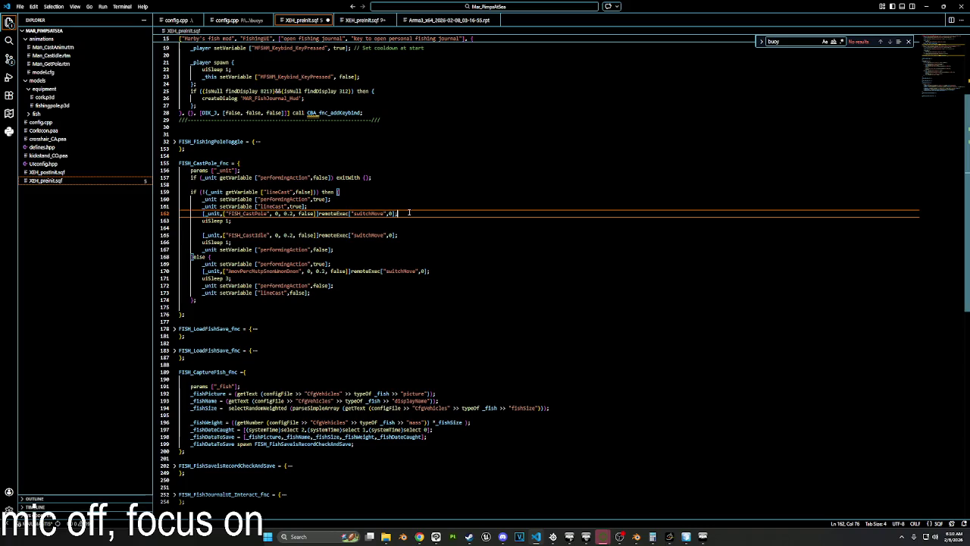
Paste the rope line [hull, "slingload0", player, [0, 0, 2], 20…] onto empty line 164.
{"action": "left_click", "coordinate": [212, 220]}
{"action": "key", "text": "Down"}
{"action": "key", "text": "Down"}
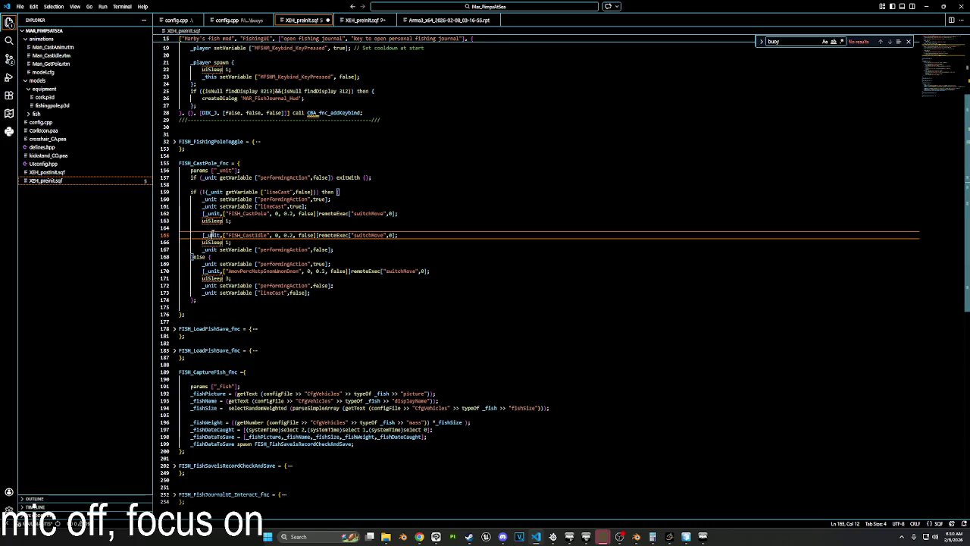
{"action": "left_click", "coordinate": [205, 226]}
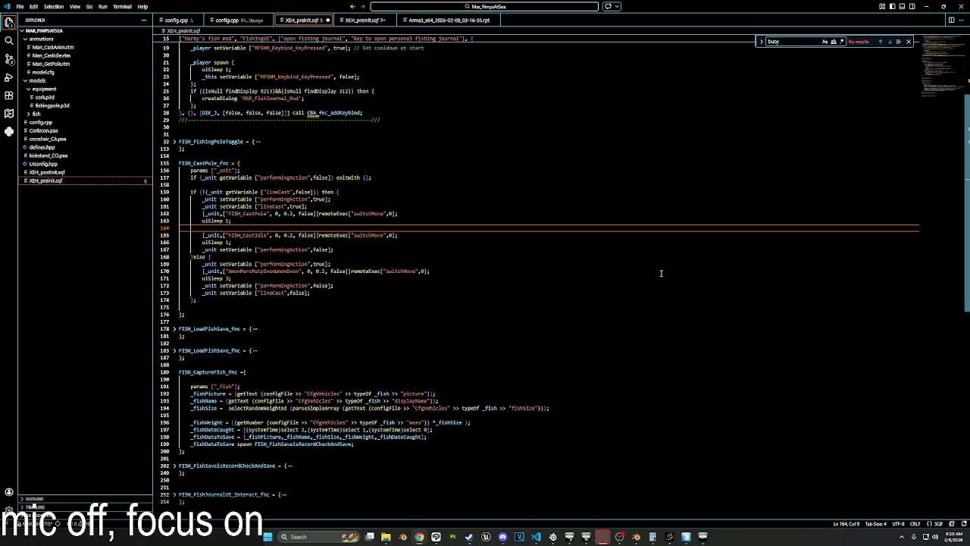
{"action": "left_click", "coordinate": [265, 228]}
{"action": "key", "text": "ctrl+v"}
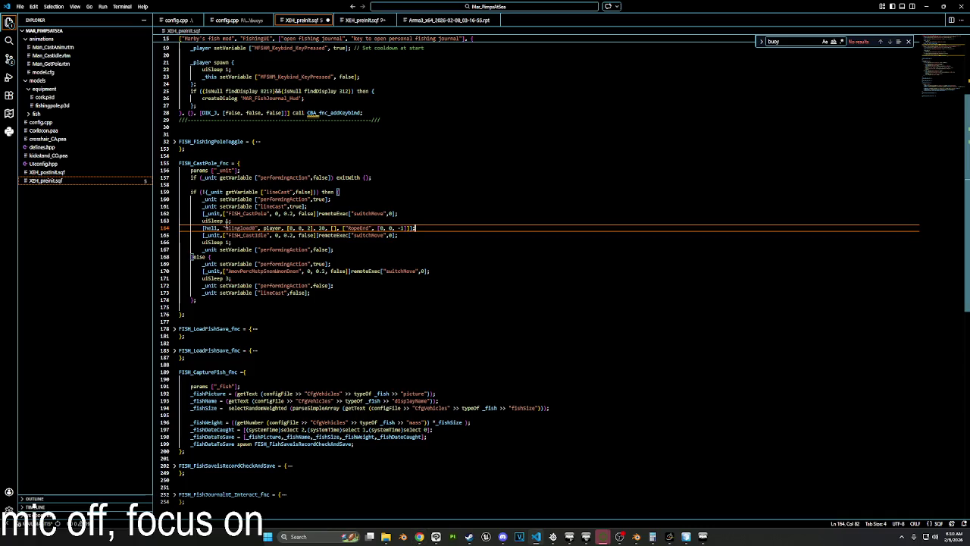
{"action": "double_click", "coordinate": [206, 214]}
{"action": "double_click", "coordinate": [212, 228]}
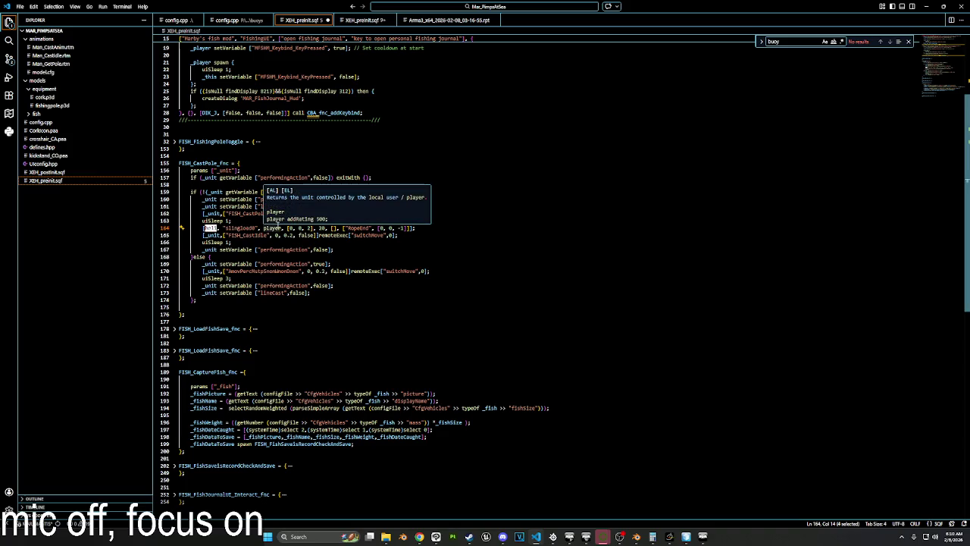
Add _pole = _unit getVariable "fishinPole_obj" on a new line after uiSleep 1.
{"action": "left_click", "coordinate": [244, 220]}
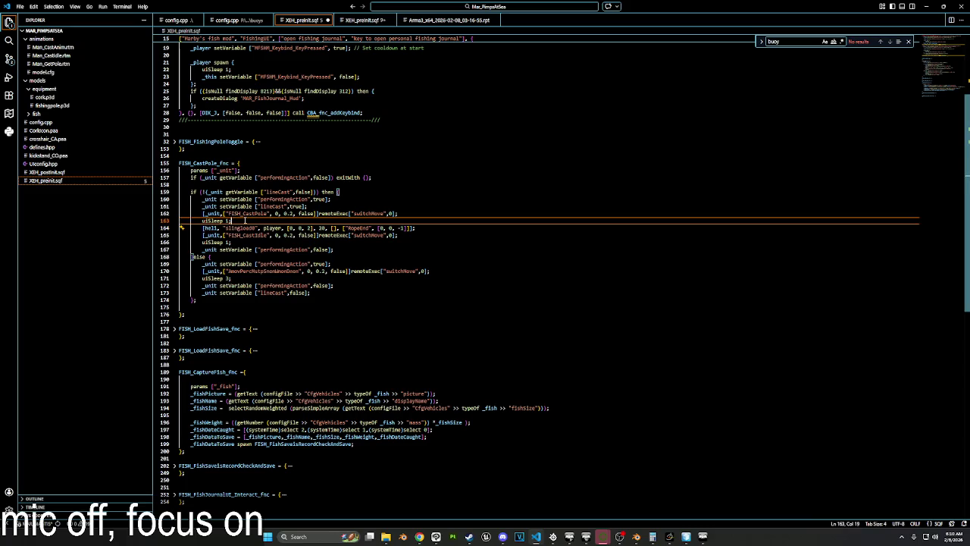
{"action": "key", "text": "Return"}
{"action": "type", "text": "_"}
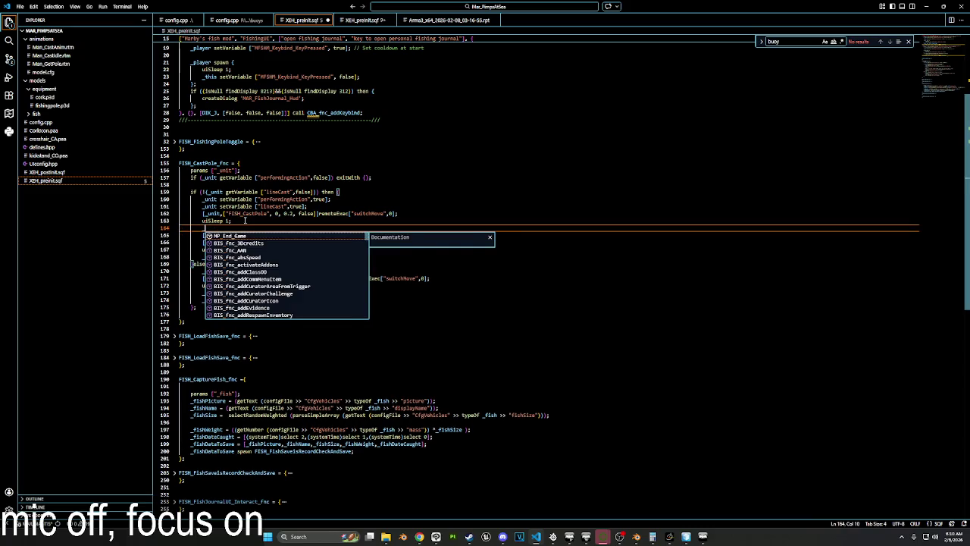
{"action": "type", "text": "pole = _unit getVari"}
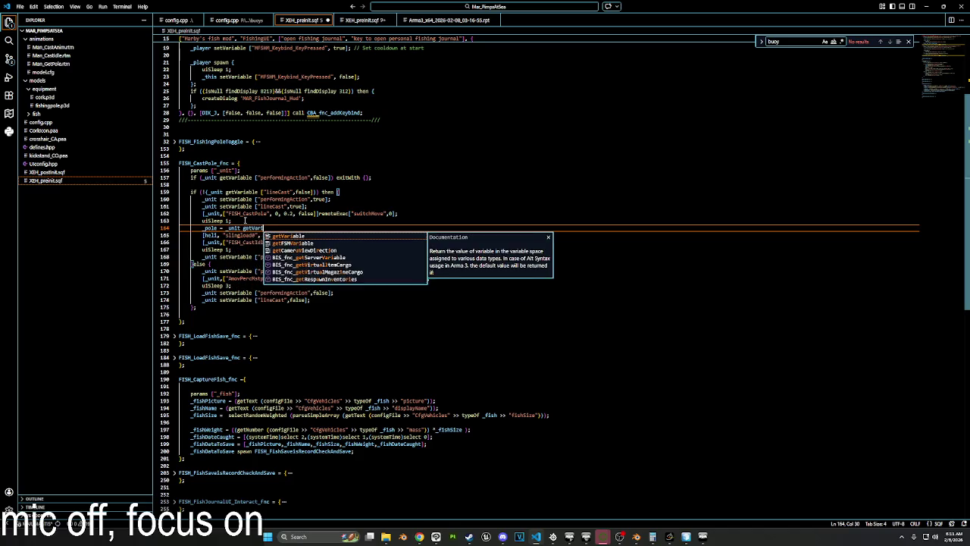
{"action": "type", "text": "able"}
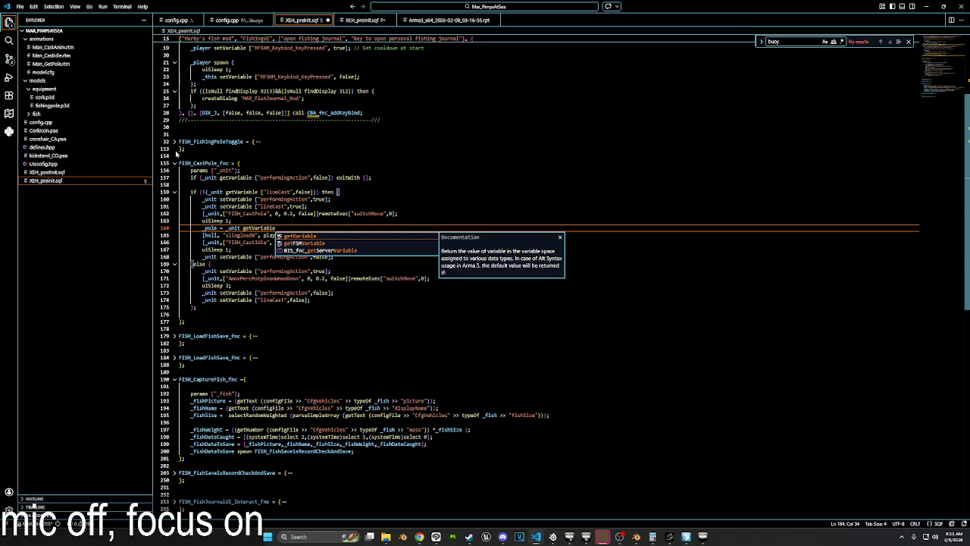
{"action": "left_click", "coordinate": [174, 142]}
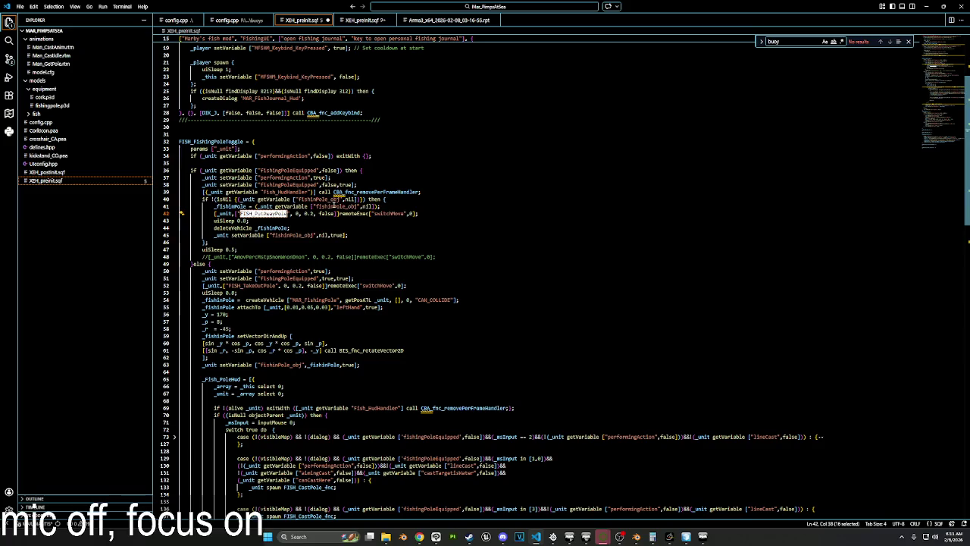
{"action": "double_click", "coordinate": [336, 206]}
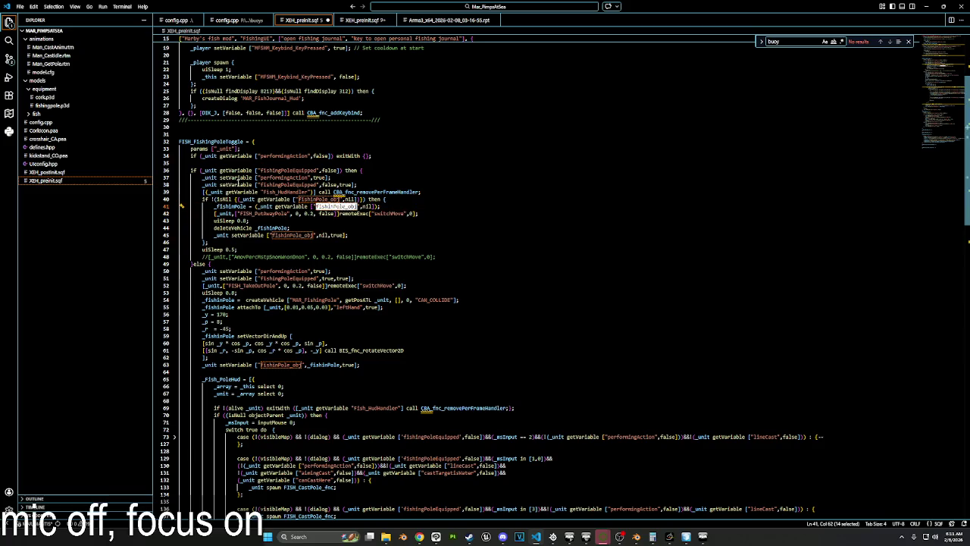
{"action": "left_click", "coordinate": [174, 141]}
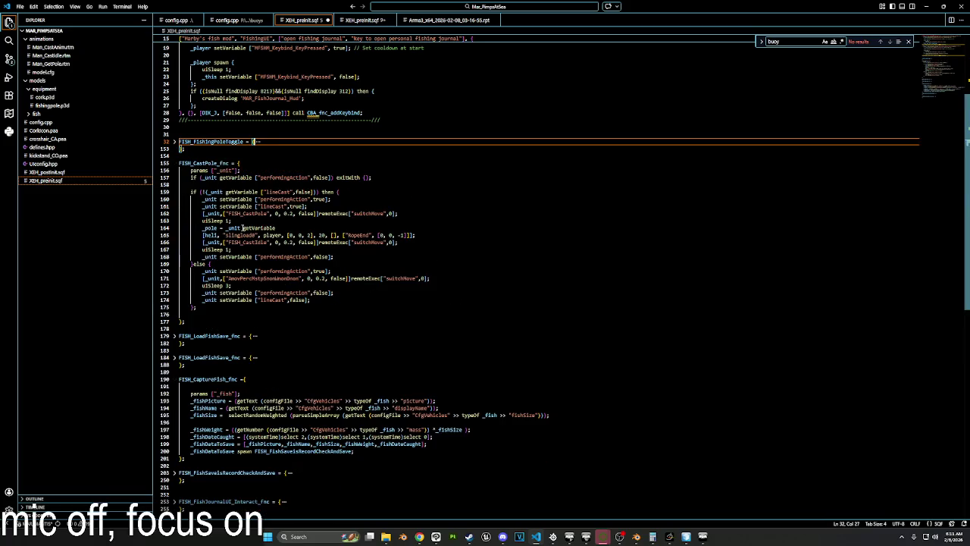
{"action": "left_click", "coordinate": [278, 228]}
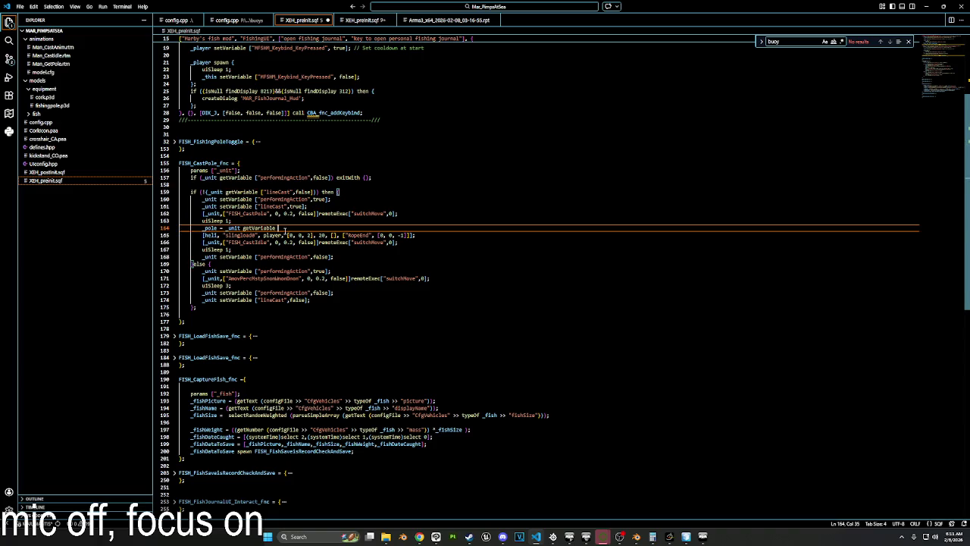
{"action": "type", "text": "\"fishinPole_obj"}
Wrap the getVariable call in parentheses and replace hull with _pole in the rope line.
{"action": "left_click_drag", "start_coordinate": [325, 228], "coordinate": [225, 229]}
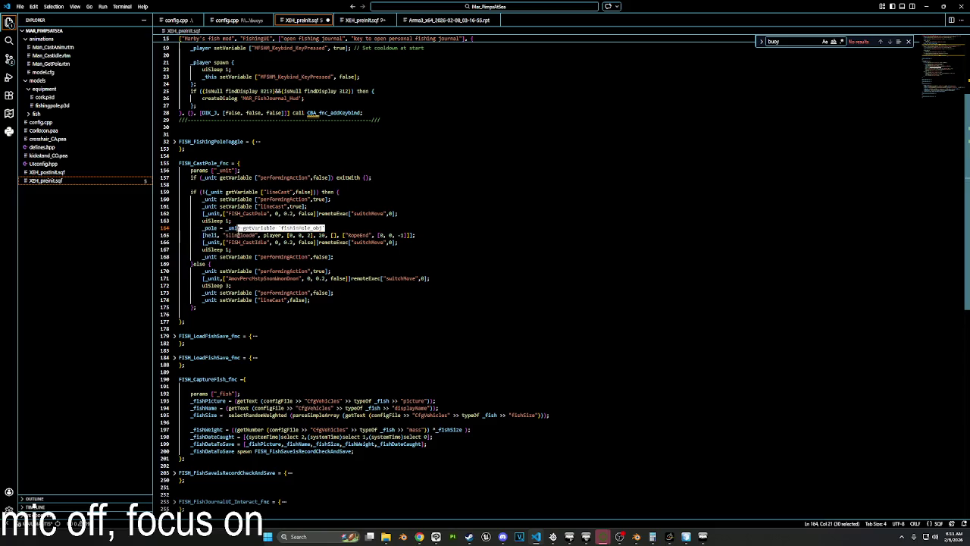
{"action": "type", "text": "["}
{"action": "left_click", "coordinate": [335, 227]}
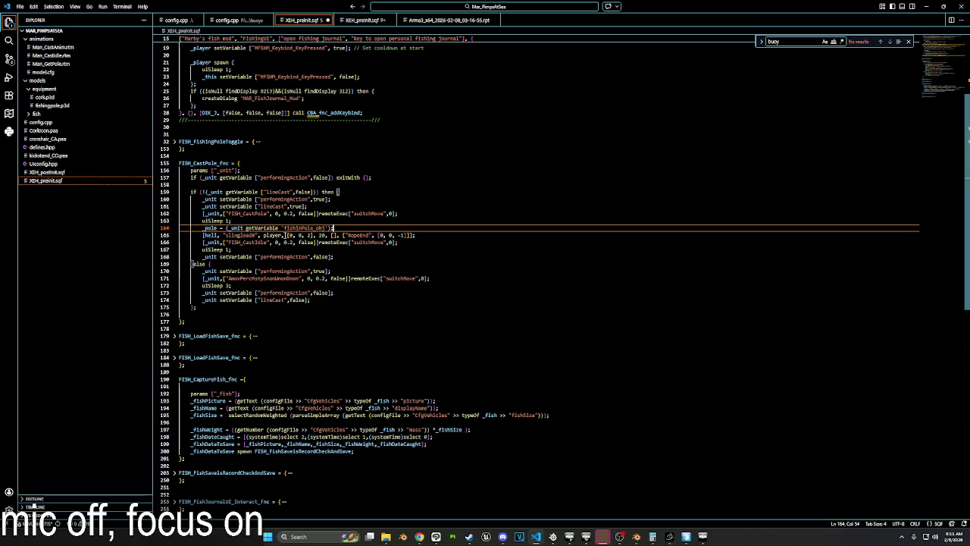
{"action": "double_click", "coordinate": [209, 227]}
{"action": "key", "text": "ctrl+c"}
{"action": "double_click", "coordinate": [210, 235]}
{"action": "key", "text": "ctrl+v"}
{"action": "double_click", "coordinate": [243, 235]}
{"action": "mouse_move", "coordinate": [402, 537]}
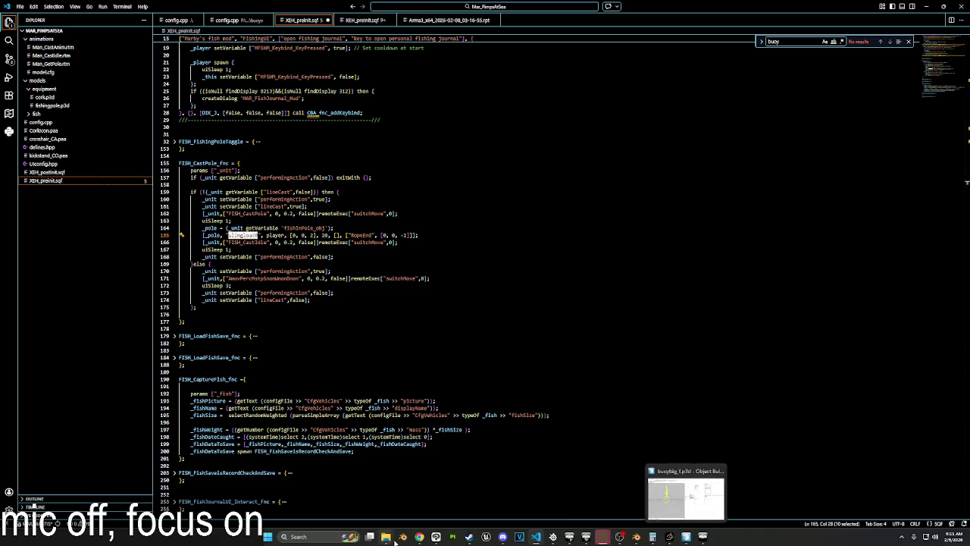
{"action": "left_click", "coordinate": [368, 489]}
Copy the ropePoint selection name from fishingpole.p3d's Memory LOD, then close the model.
{"action": "double_click", "coordinate": [370, 142]}
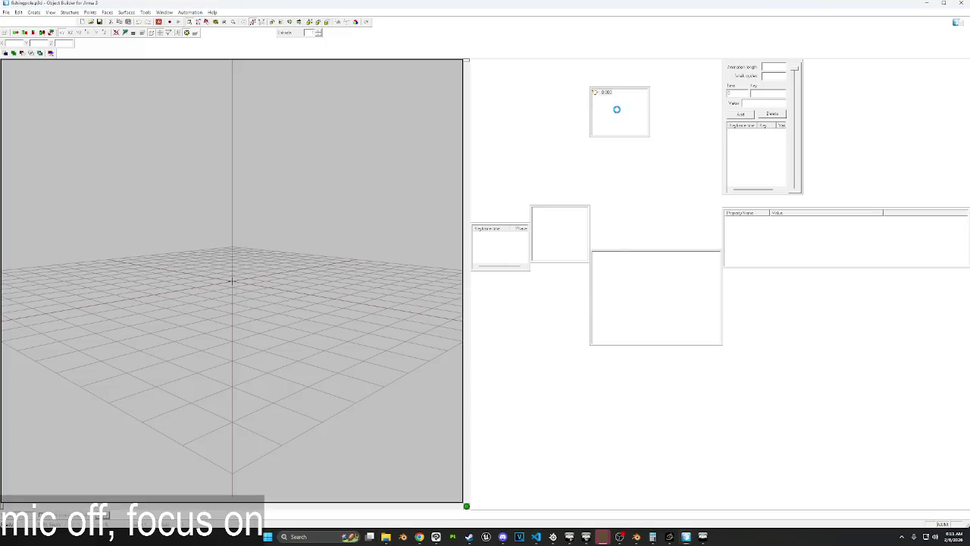
{"action": "left_click", "coordinate": [607, 107]}
{"action": "left_click", "coordinate": [607, 255]}
{"action": "right_click", "coordinate": [608, 256]}
{"action": "left_click", "coordinate": [630, 286]}
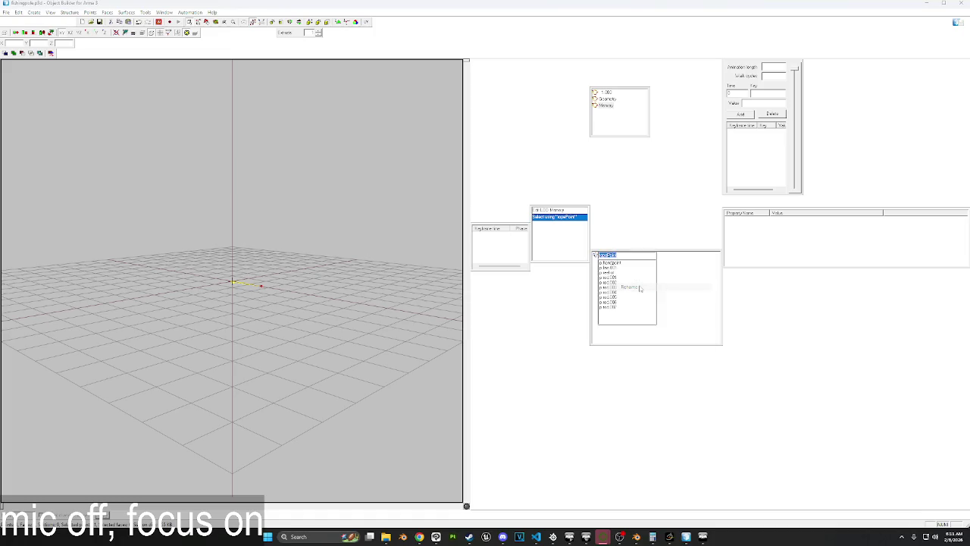
{"action": "key", "text": "Return"}
{"action": "left_click", "coordinate": [961, 3]}
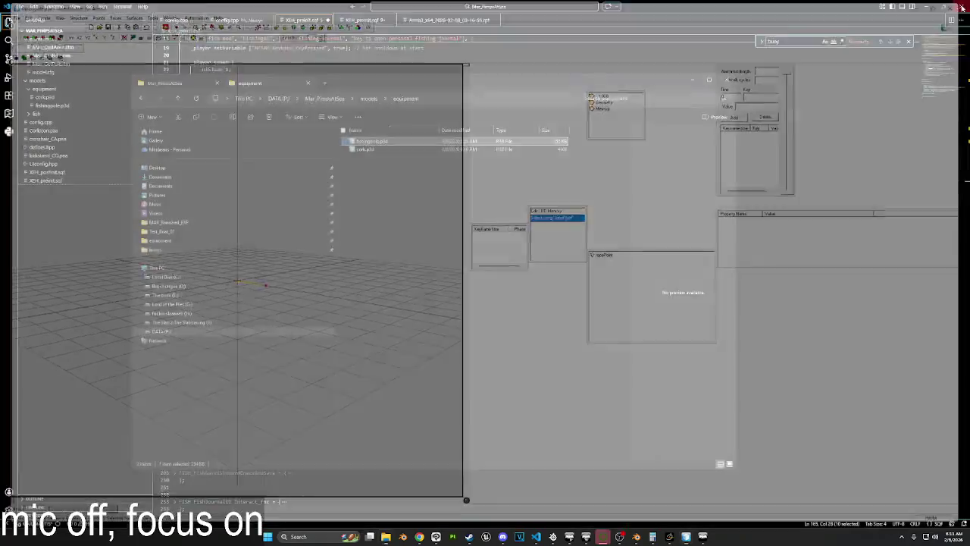
In the rope line, replace slingload0 with "ropePoint" and change the player end.
{"action": "left_click", "coordinate": [446, 69]}
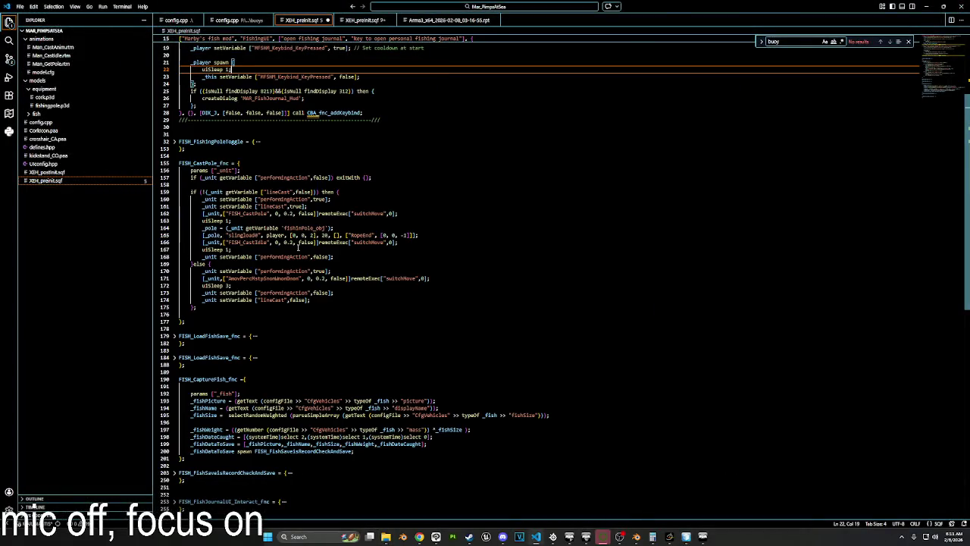
{"action": "double_click", "coordinate": [244, 235]}
{"action": "type", "text": "ropePoint"}
{"action": "double_click", "coordinate": [272, 236]}
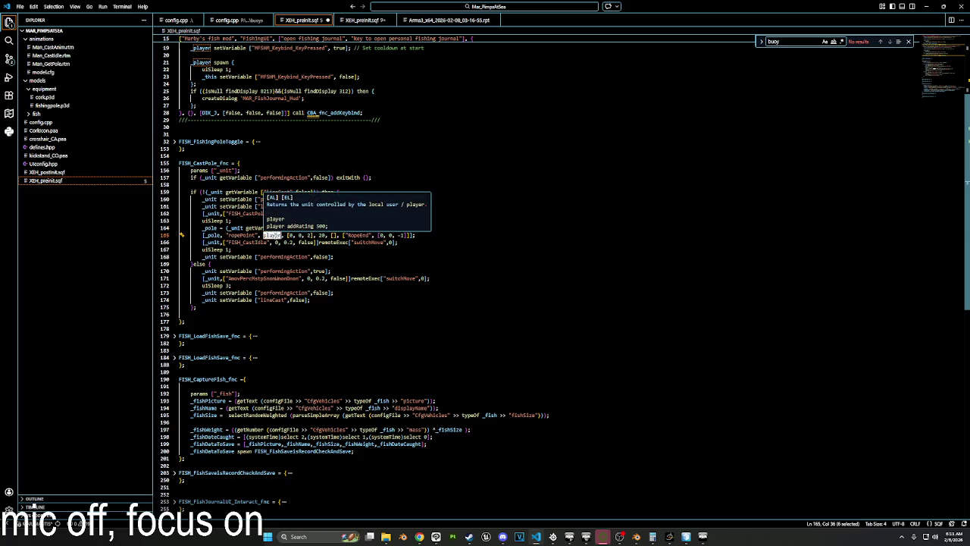
{"action": "type", "text": "_unit"}
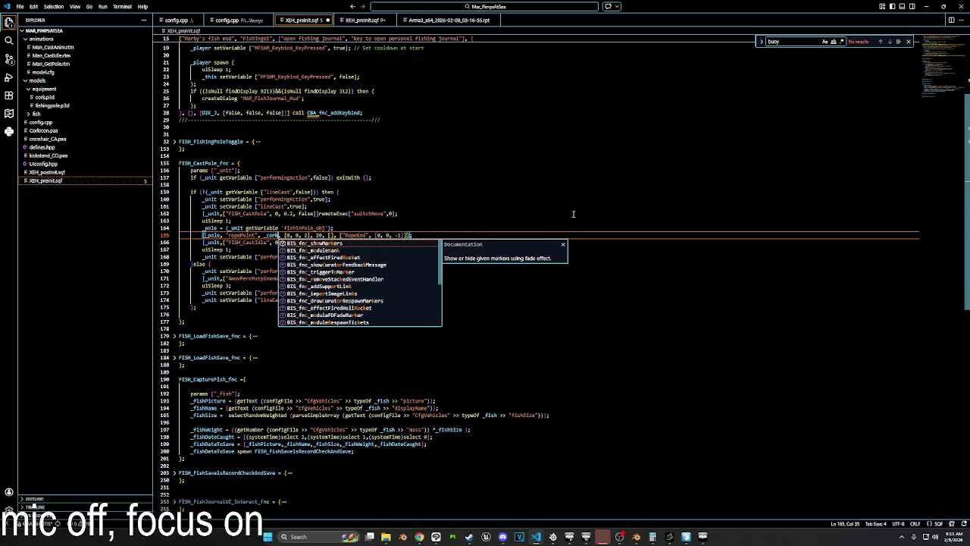
{"action": "left_click", "coordinate": [600, 191]}
Insert a new line _cork = "" below the _pole line.
{"action": "left_click", "coordinate": [379, 235]}
{"action": "key", "text": "Up"}
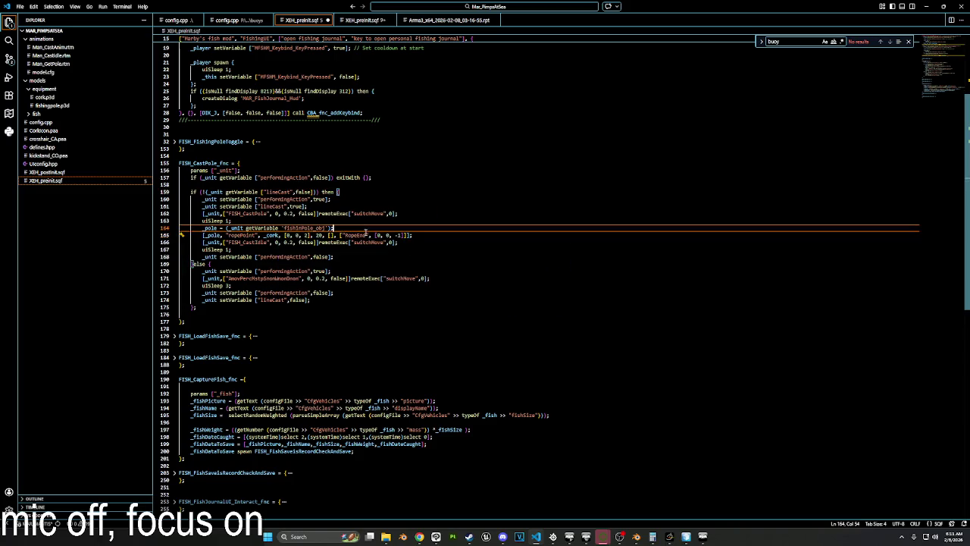
{"action": "key", "text": "Return"}
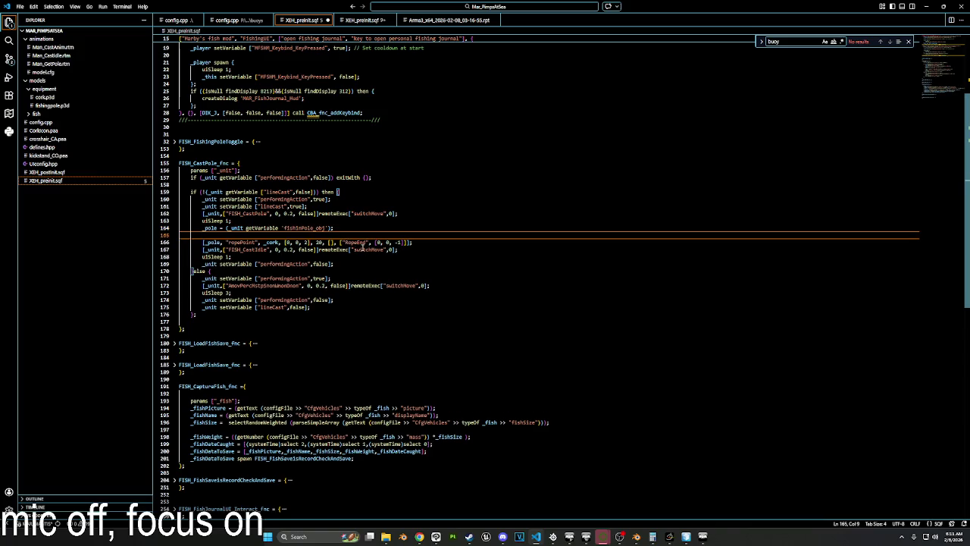
{"action": "type", "text": "_cork ="}
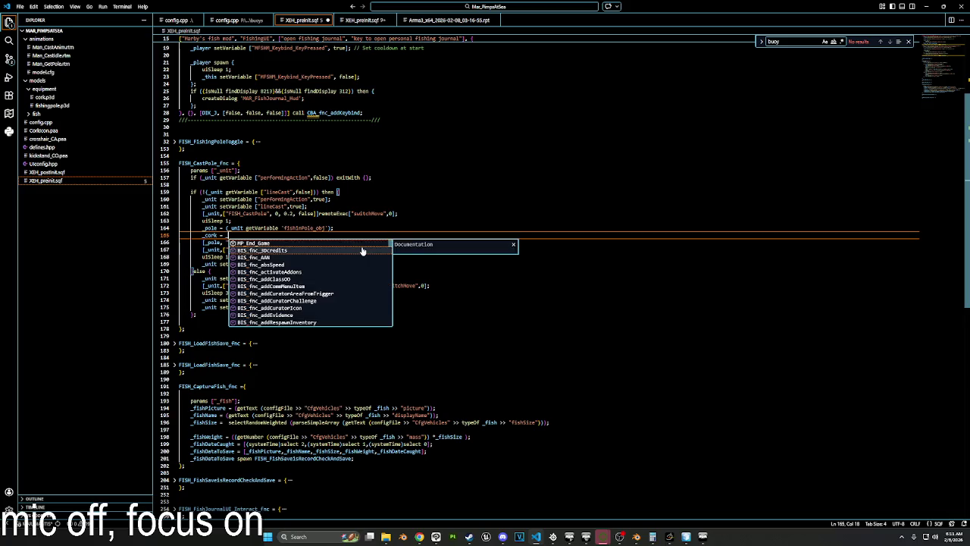
{"action": "key", "text": "BackSpace"}
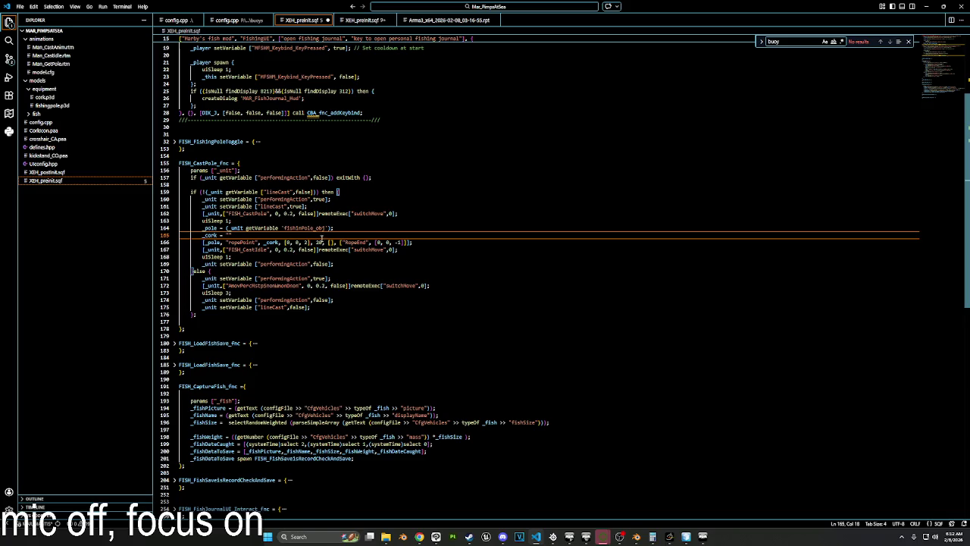
{"action": "left_click", "coordinate": [174, 142]}
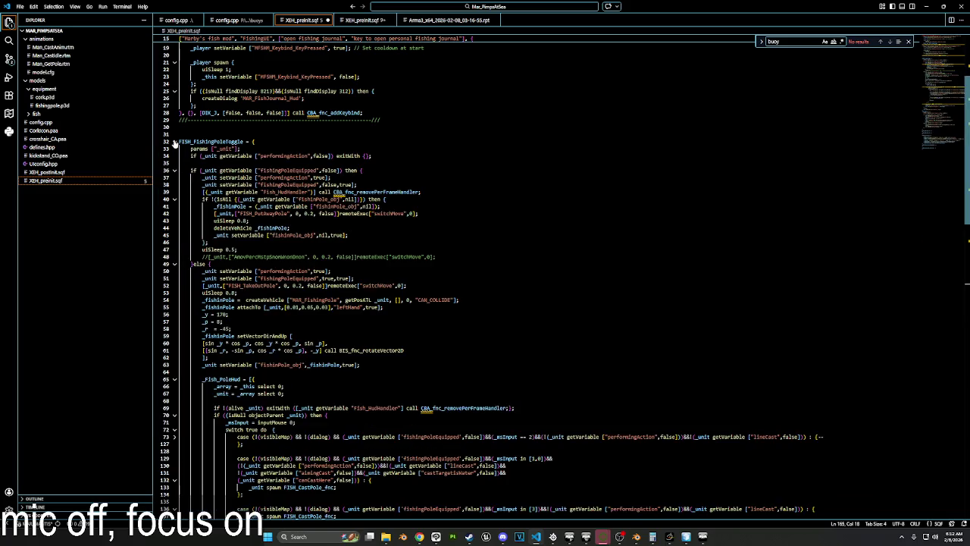
{"action": "left_click", "coordinate": [175, 141]}
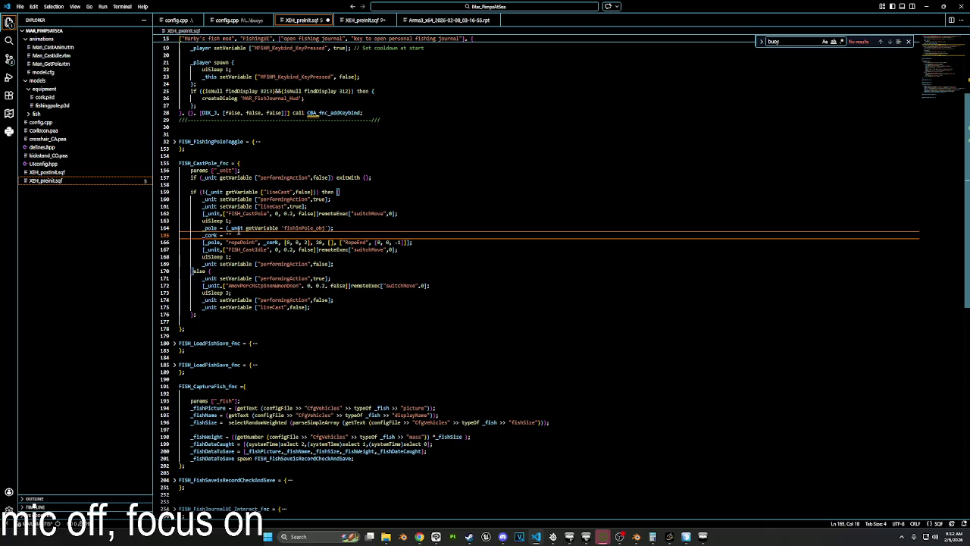
{"action": "type", "text": "\""}
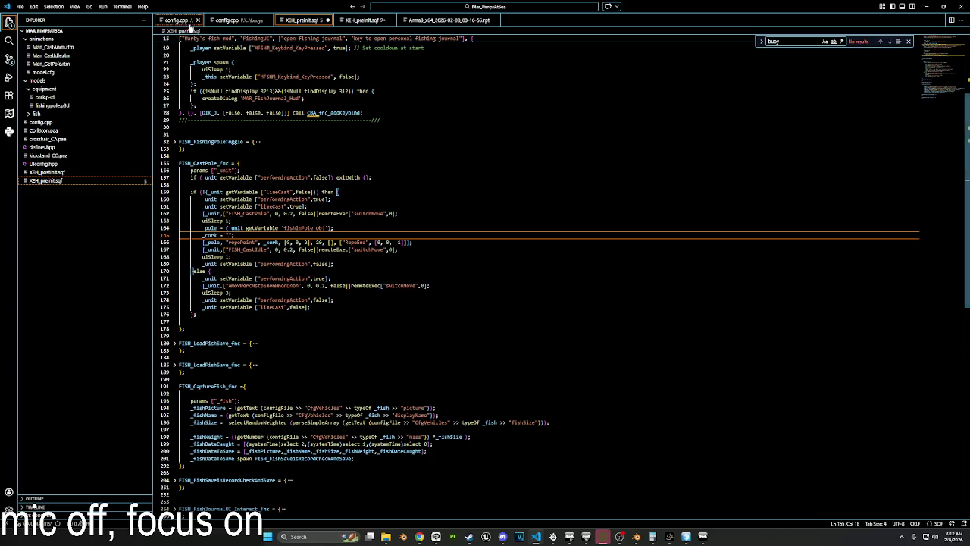
Create the cork as a Land_BuoyBig_F with createVehicle at position _pole.
{"action": "key", "text": "ctrl+Tab"}
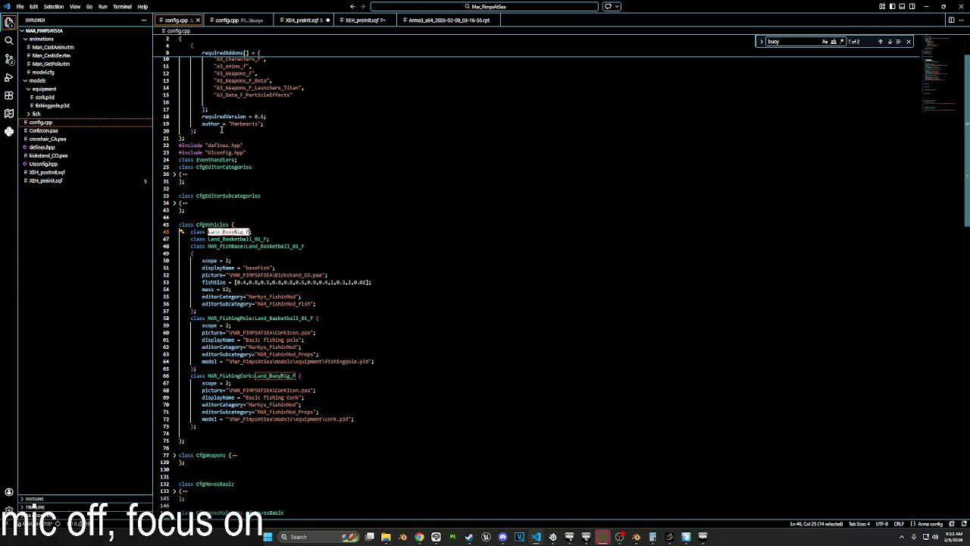
{"action": "left_click", "coordinate": [235, 20]}
{"action": "left_click", "coordinate": [302, 20]}
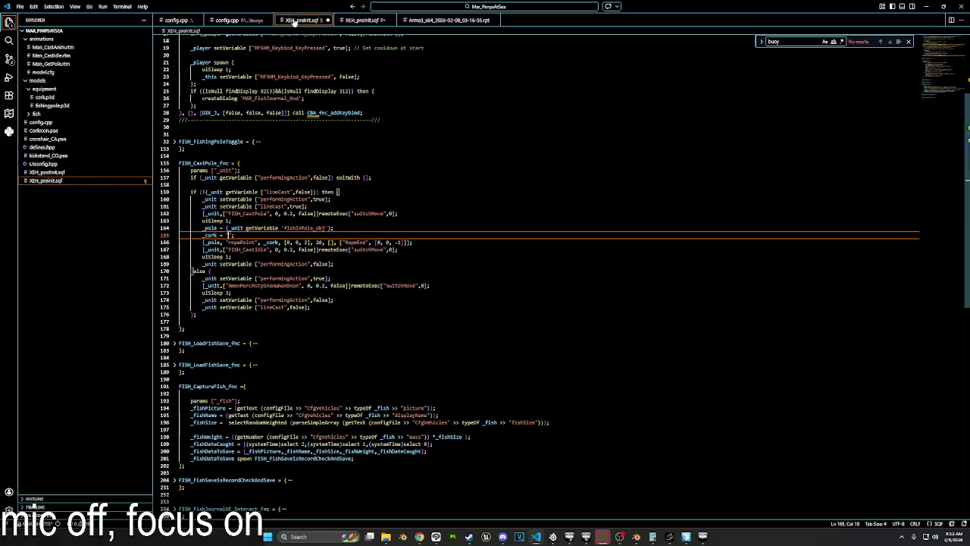
{"action": "type", "text": "Land_BuoyBig_F"}
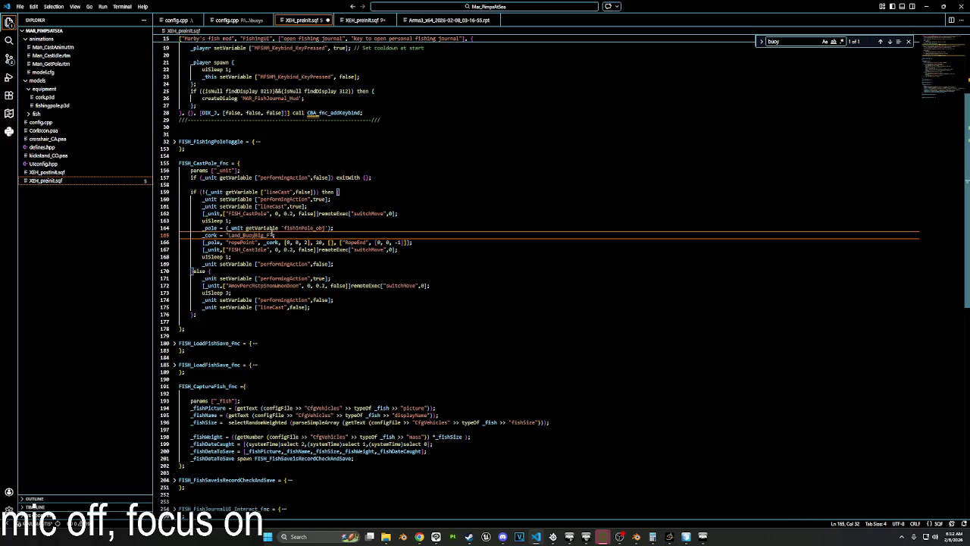
{"action": "type", "text": "creat"}
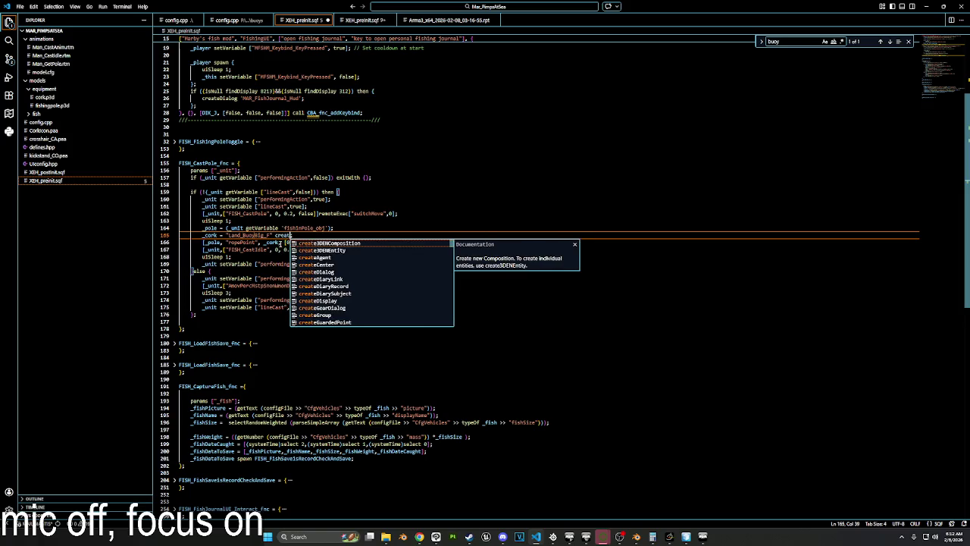
{"action": "type", "text": "eVehicle "}
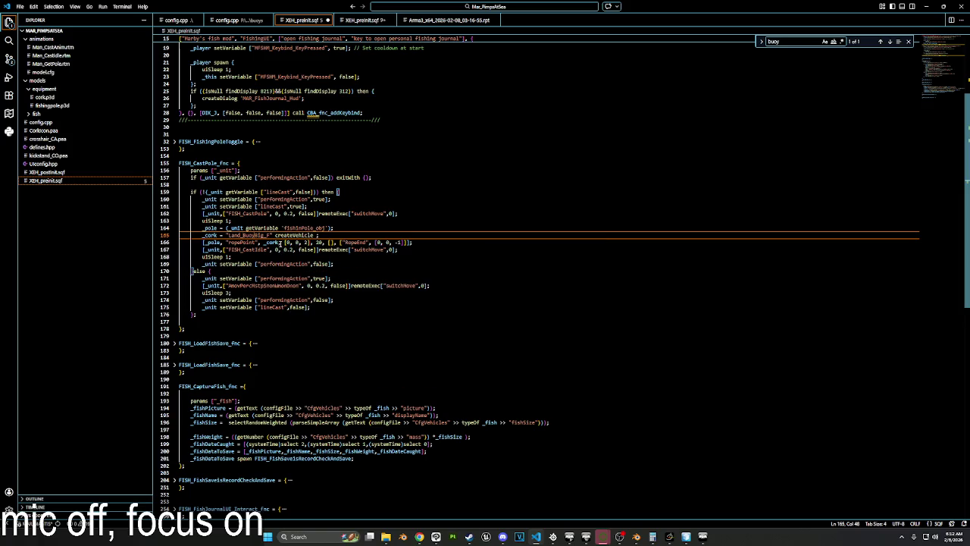
{"action": "type", "text": "["}
{"action": "type", "text": "position"}
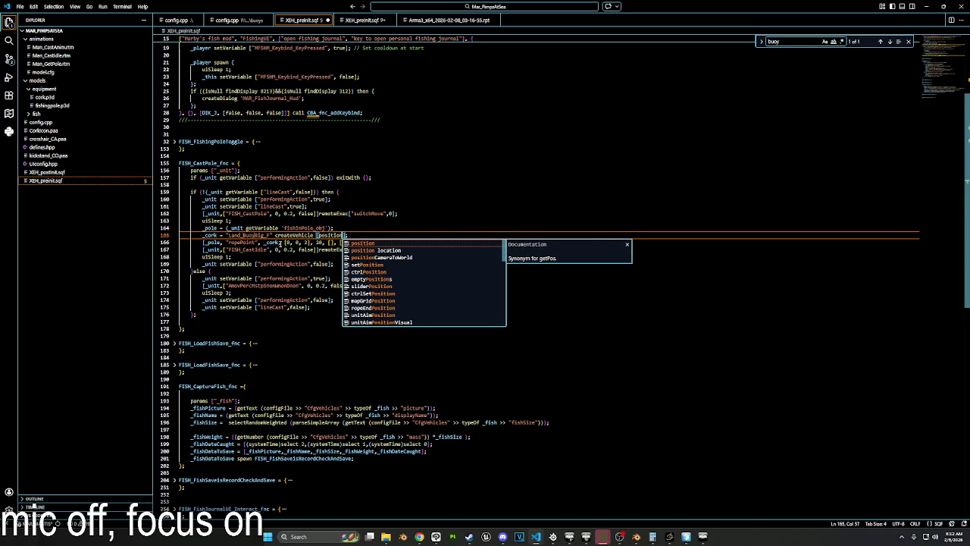
{"action": "key", "text": "BackSpace"}
{"action": "key", "text": "BackSpace"}
{"action": "key", "text": "BackSpace"}
{"action": "type", "text": "po"}
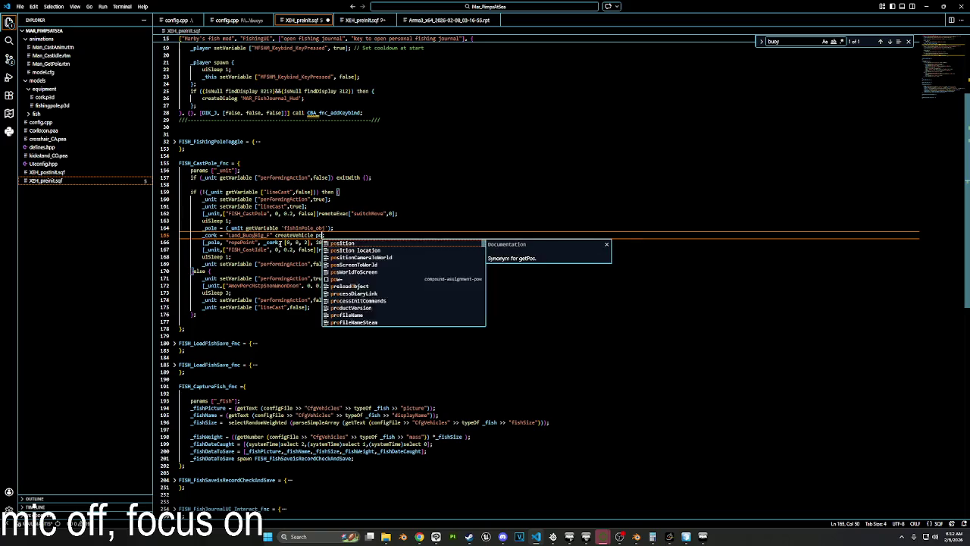
{"action": "type", "text": "sition _pole"}
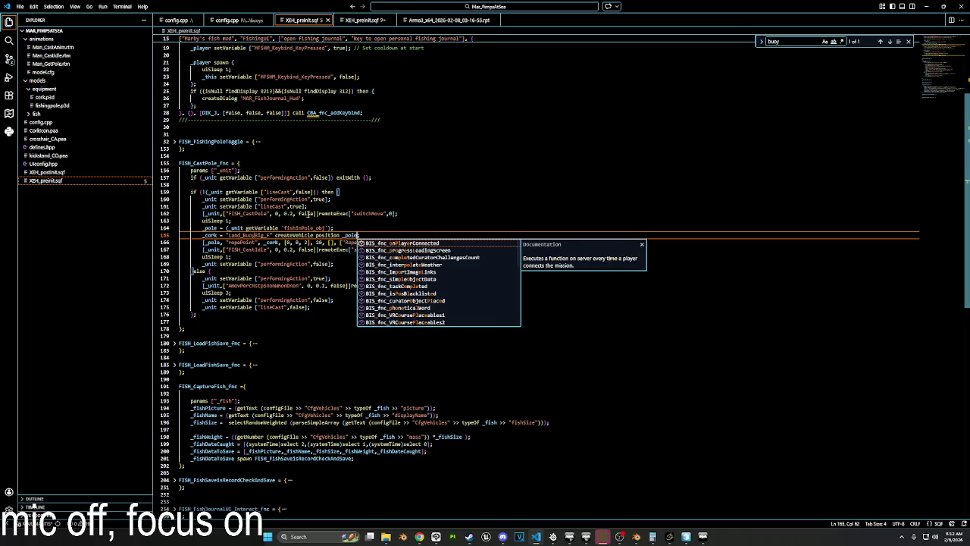
{"action": "left_click", "coordinate": [444, 209]}
{"action": "left_click", "coordinate": [382, 228]}
{"action": "left_click", "coordinate": [367, 235]}
{"action": "type", "text": ";"}
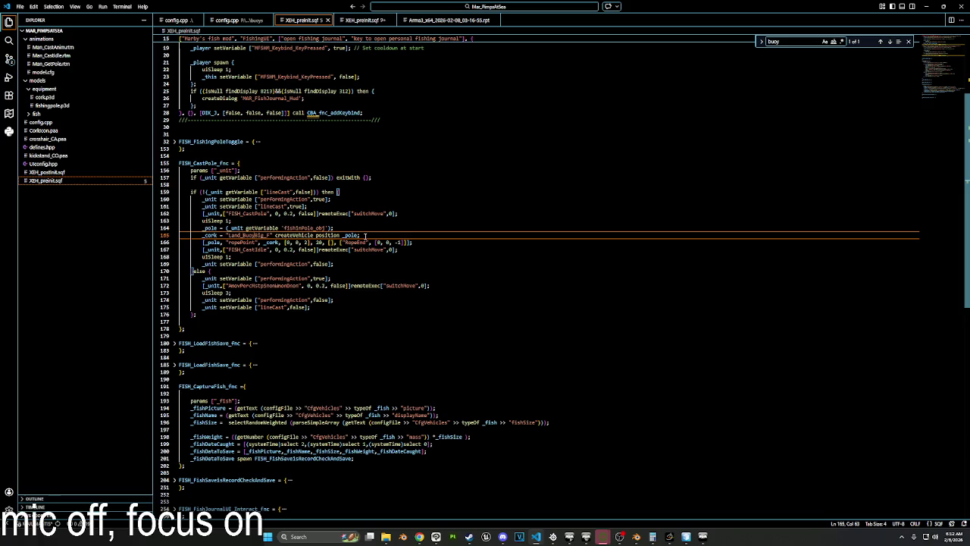
Add _cork setVelocity using (vectorDirVisual _unit) as the launch direction.
{"action": "key", "text": "Return"}
{"action": "type", "text": "_cork"}
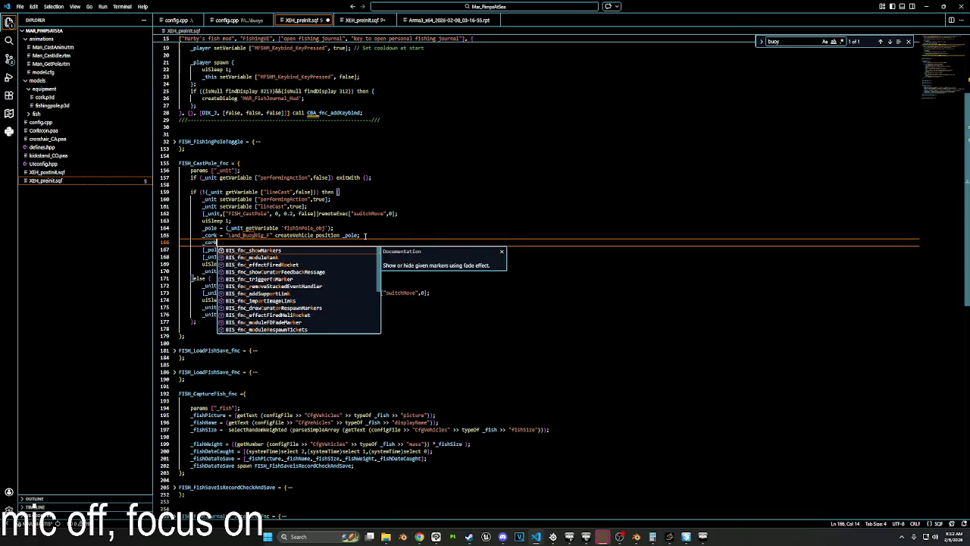
{"action": "type", "text": " setVeloci"}
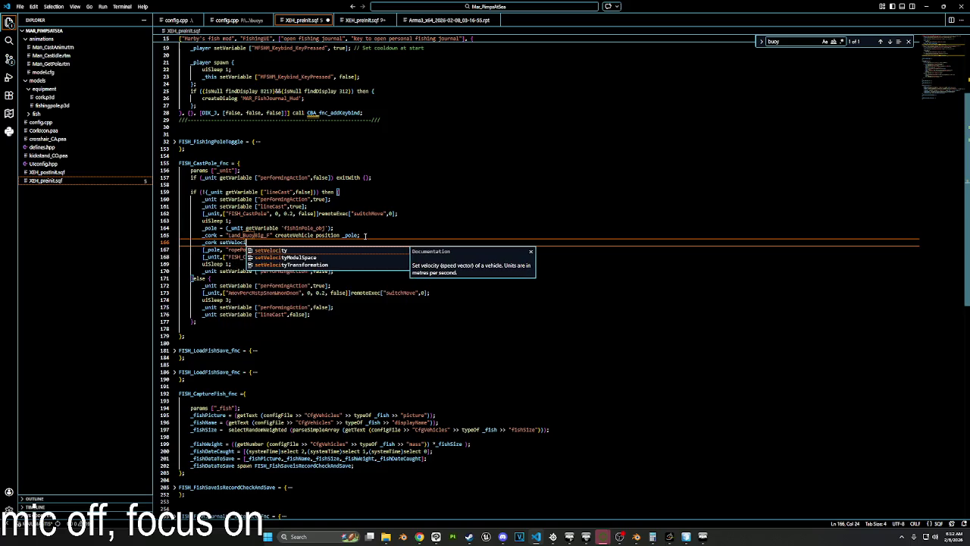
{"action": "type", "text": "ty ["}
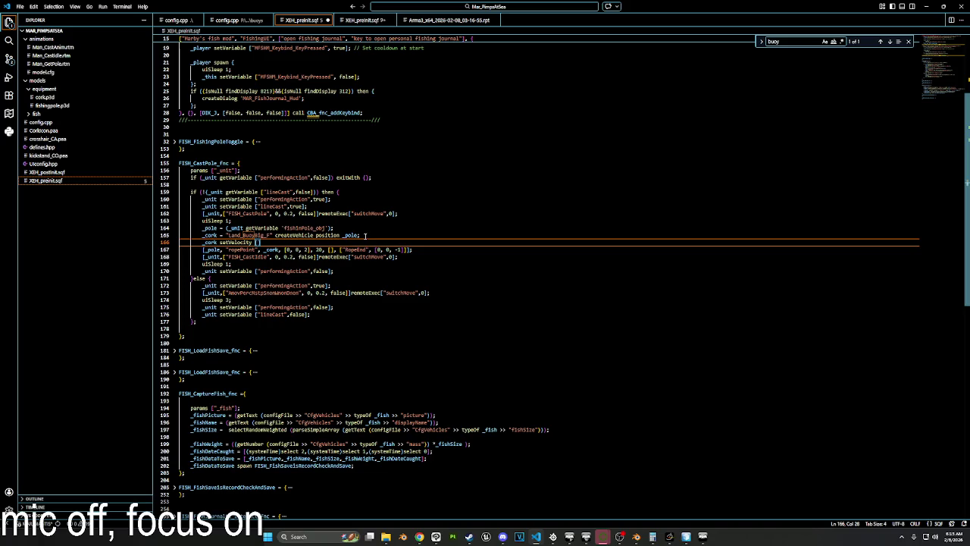
{"action": "key", "text": "BackSpace"}
{"action": "key", "text": "BackSpace"}
{"action": "type", "text": "_unit vector"}
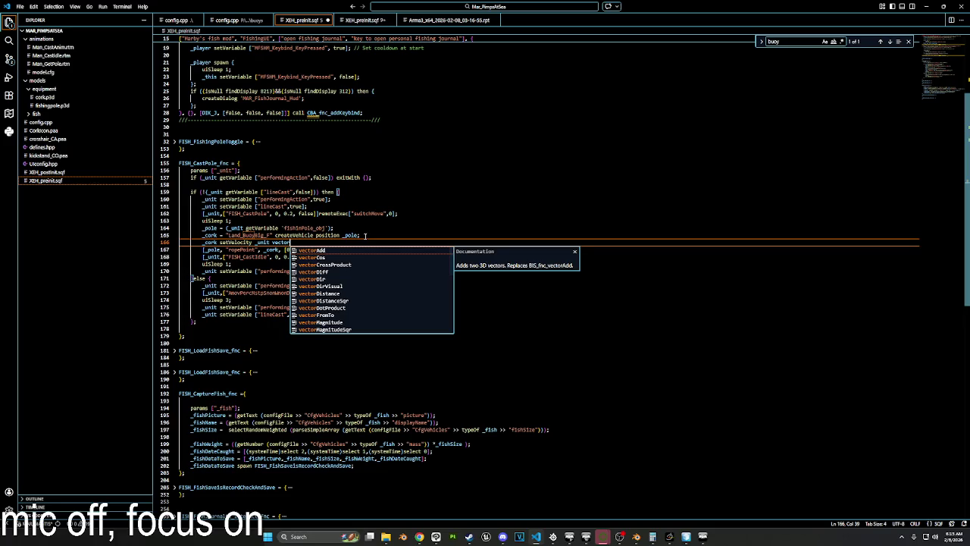
{"action": "type", "text": "DirVisual"}
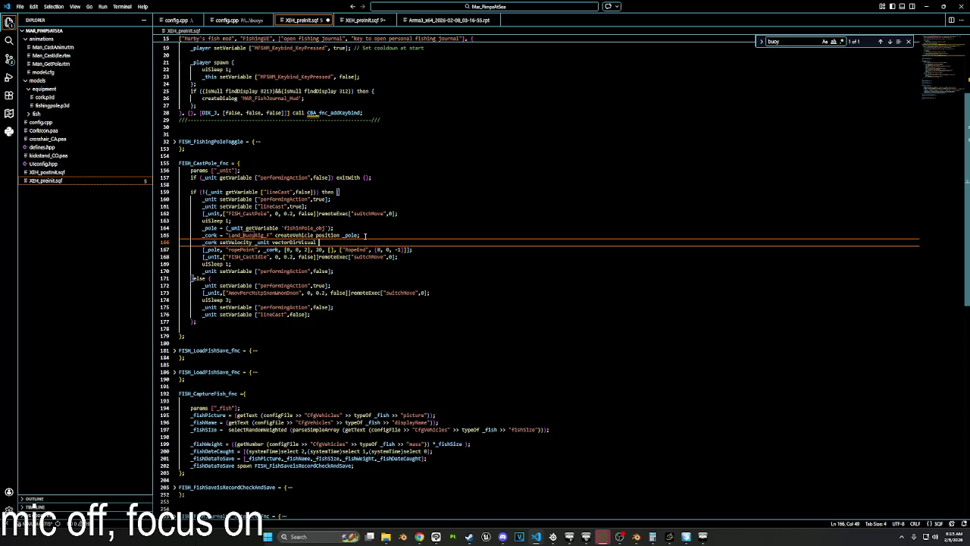
{"action": "double_click", "coordinate": [298, 242]}
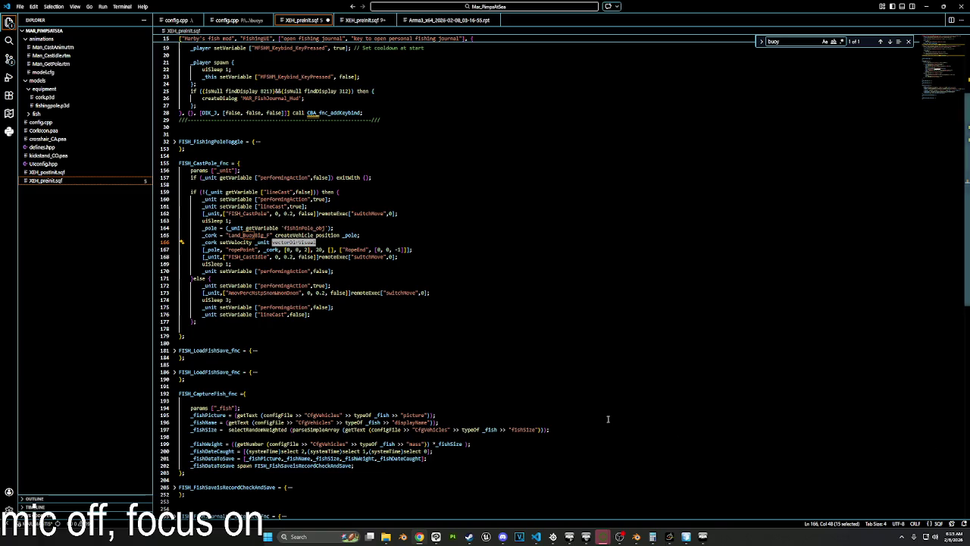
{"action": "key", "text": "ctrl+x"}
{"action": "left_click", "coordinate": [256, 242]}
{"action": "key", "text": "ctrl+v"}
{"action": "key", "text": "shift+End"}
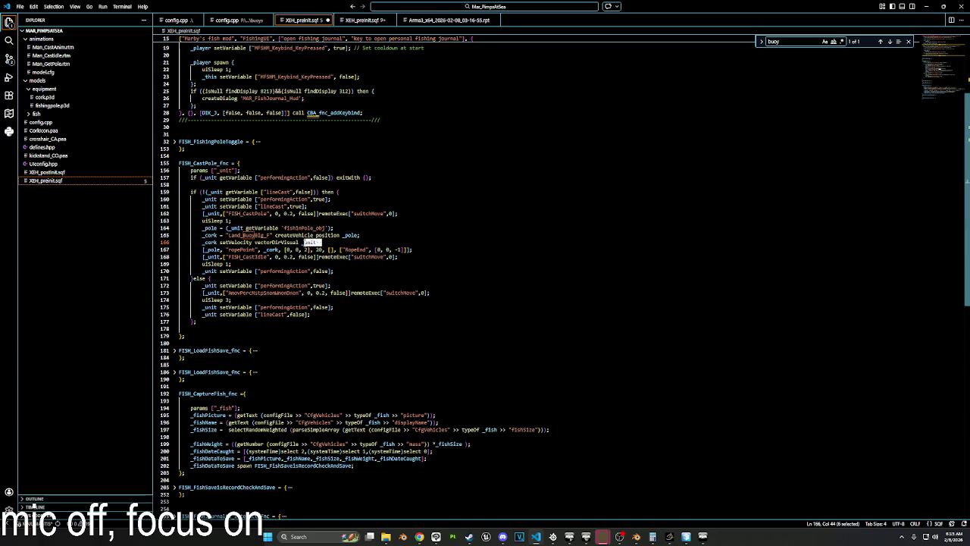
{"action": "key", "text": "ctrl+shift+Left"}
{"action": "key", "text": "ctrl+shift+Left"}
{"action": "type", "text": "(("}
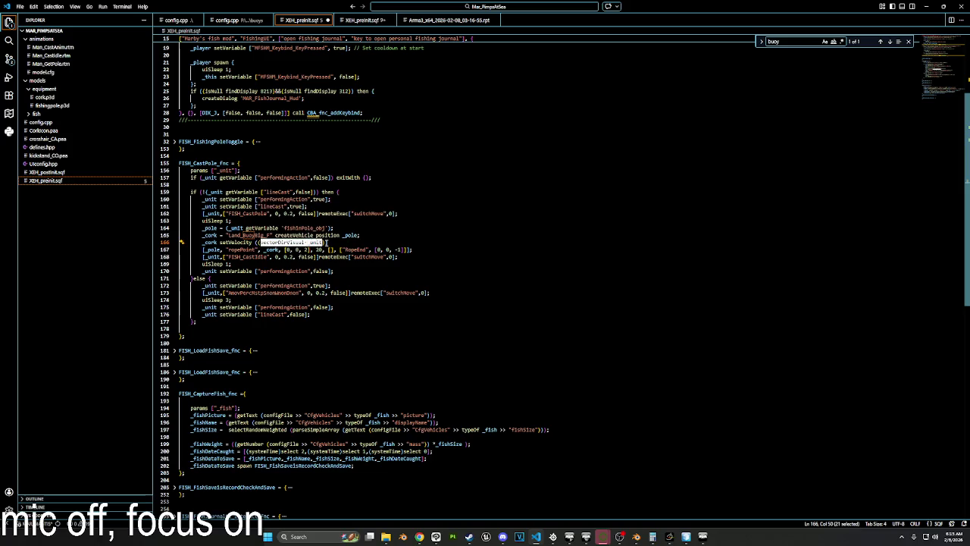
Multiply the launch direction by 50 with vectorMultiply and fold FISH_CastPole_fnc.
{"action": "key", "text": "Right"}
{"action": "type", "text": "vec"}
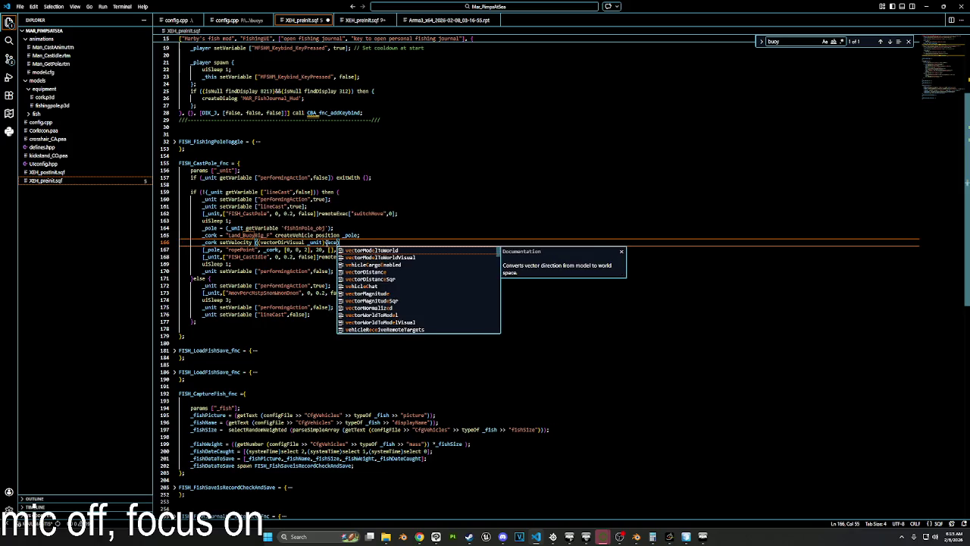
{"action": "type", "text": "torM"}
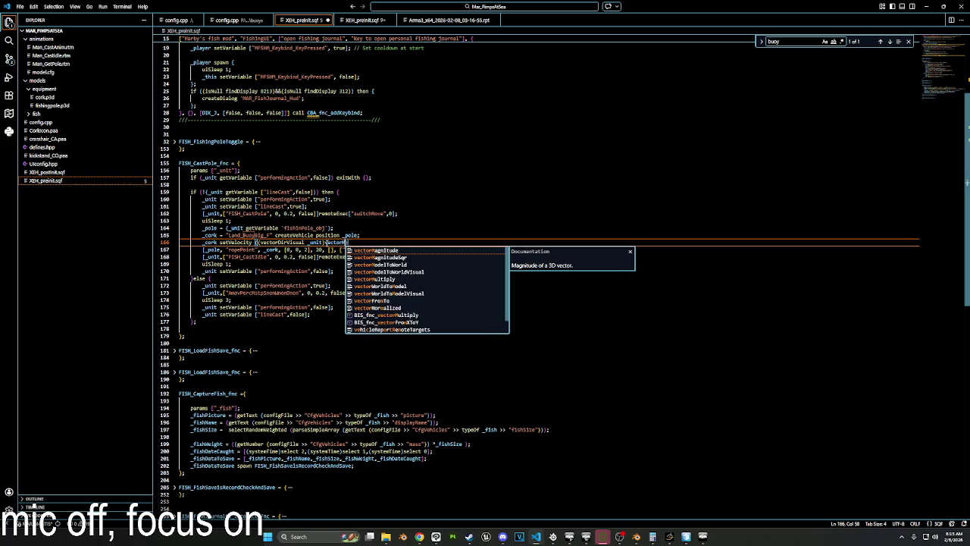
{"action": "type", "text": "ult"}
{"action": "key", "text": "Return"}
{"action": "type", "text": "3"}
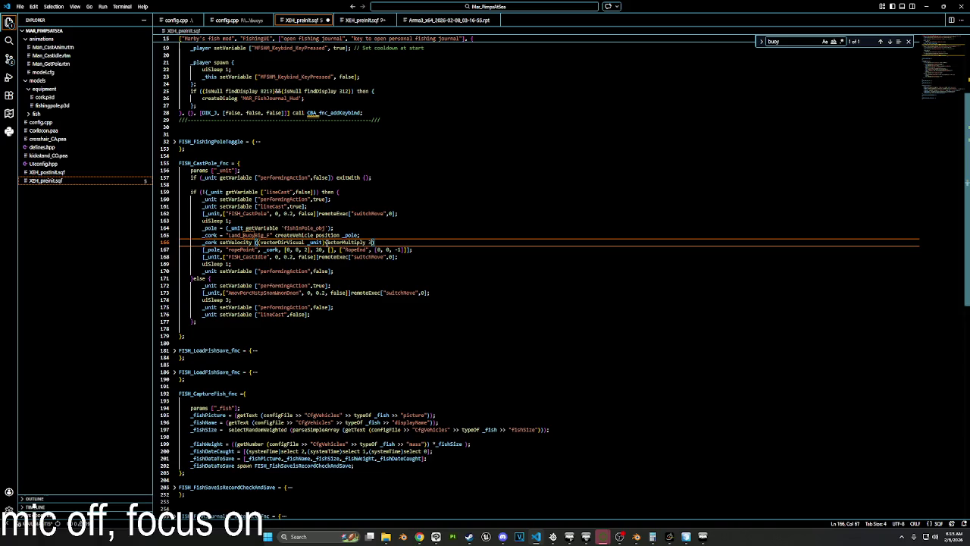
{"action": "key", "text": "BackSpace"}
{"action": "type", "text": ")"}
{"action": "scroll", "coordinate": [226, 250], "scroll_direction": "up", "scroll_amount": 2}
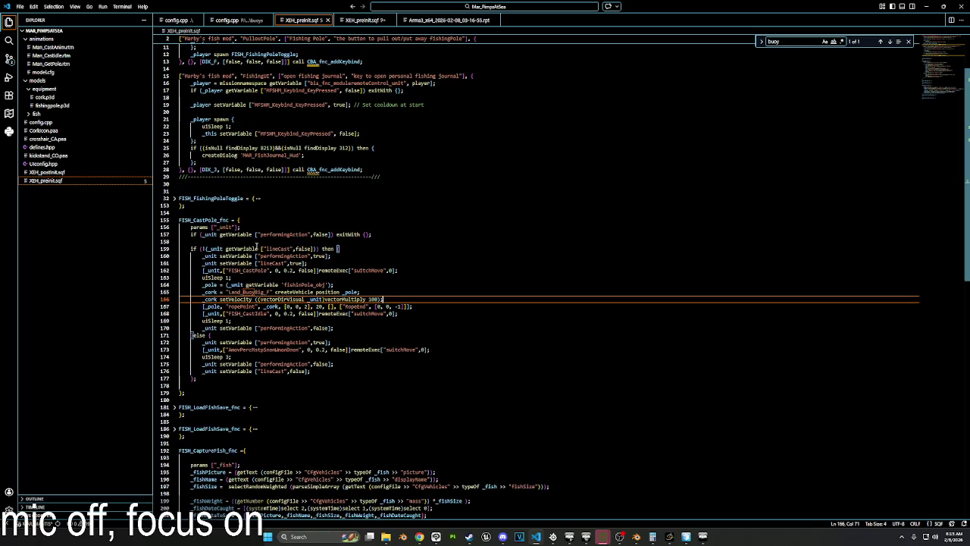
{"action": "double_click", "coordinate": [375, 298]}
{"action": "type", "text": "50"}
{"action": "left_click", "coordinate": [175, 220]}
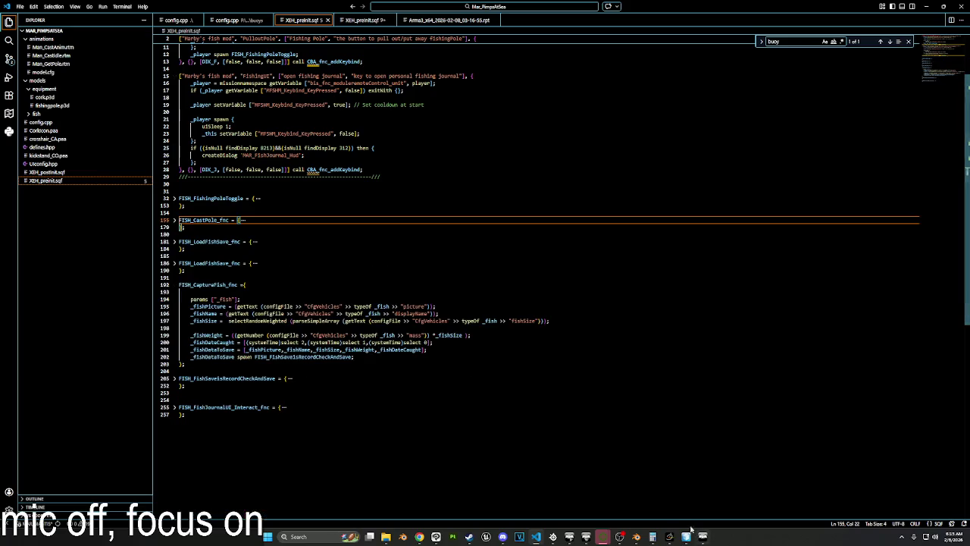
Load the updated FISH_CastPole_fnc into Arma 3's debug console with Local Exec.
{"action": "left_click_drag", "start_coordinate": [197, 234], "coordinate": [177, 220]}
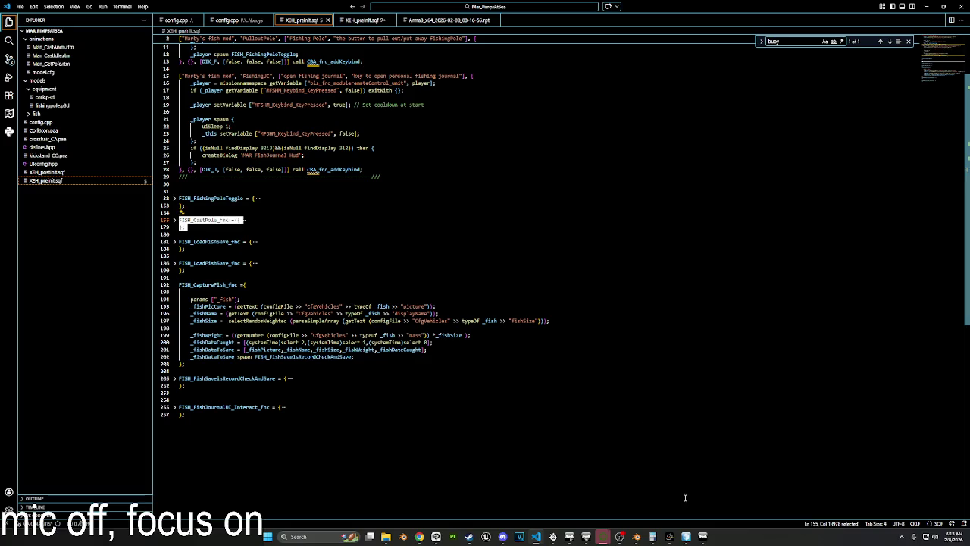
{"action": "key", "text": "alt+Tab"}
{"action": "key", "text": "Escape"}
{"action": "key", "text": "ctrl+a"}
{"action": "key", "text": "ctrl+v"}
{"action": "left_click", "coordinate": [436, 371]}
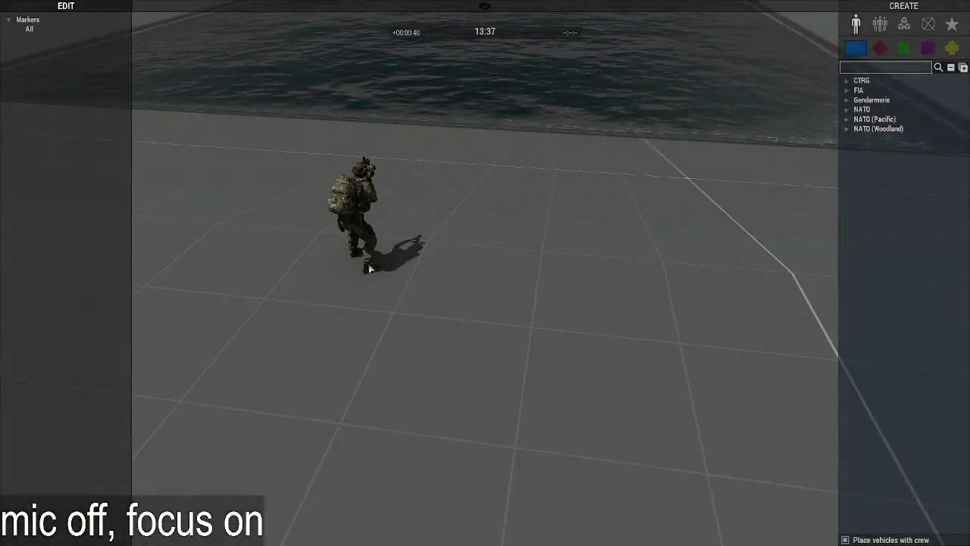
Apply the saved fisherman loadout to the soldier in the Arsenal.
{"action": "right_click", "coordinate": [370, 268]}
{"action": "left_click", "coordinate": [363, 266]}
{"action": "right_click", "coordinate": [365, 267]}
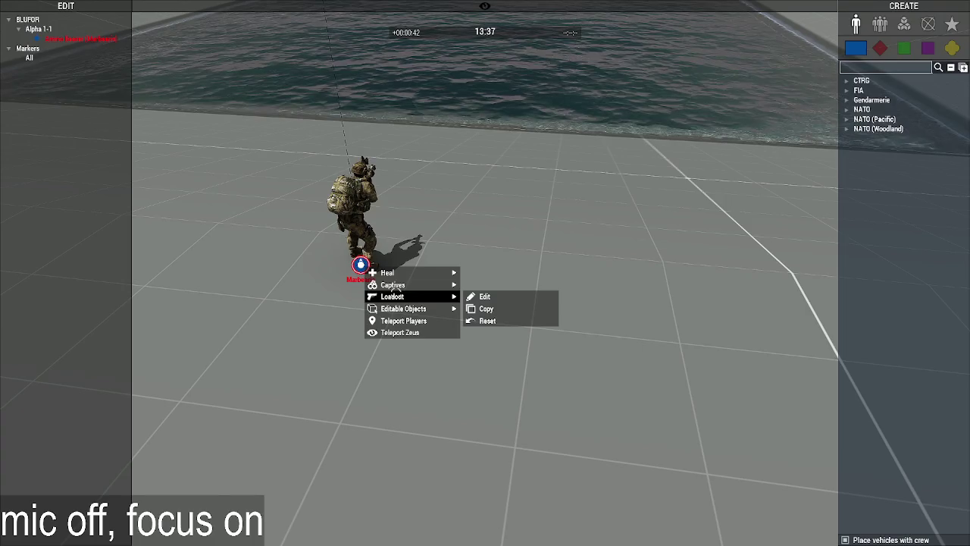
{"action": "left_click", "coordinate": [484, 296]}
{"action": "left_click", "coordinate": [346, 531]}
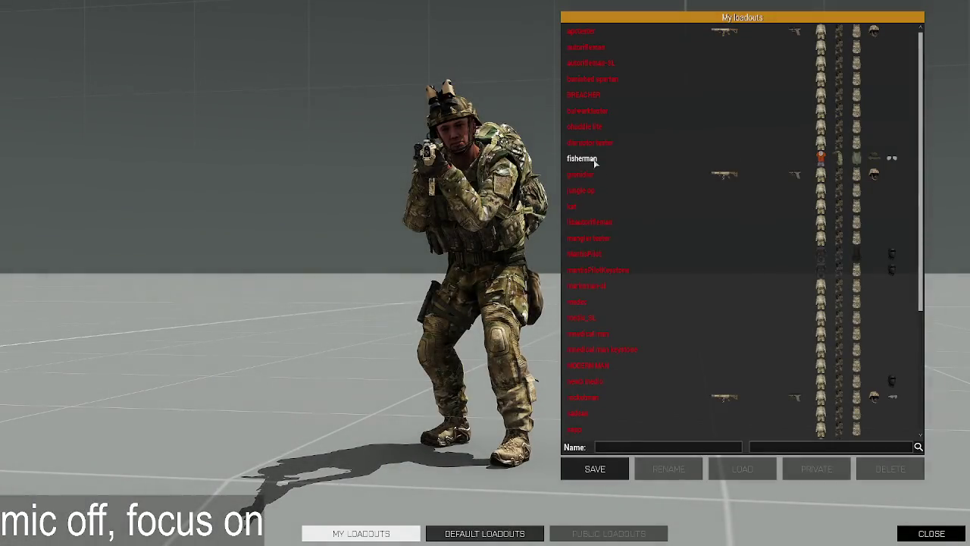
{"action": "double_click", "coordinate": [583, 158]}
{"action": "key", "text": "Escape"}
Preview the scenario and cast the Basic fishing pole into the pool.
{"action": "key", "text": "ctrl+p"}
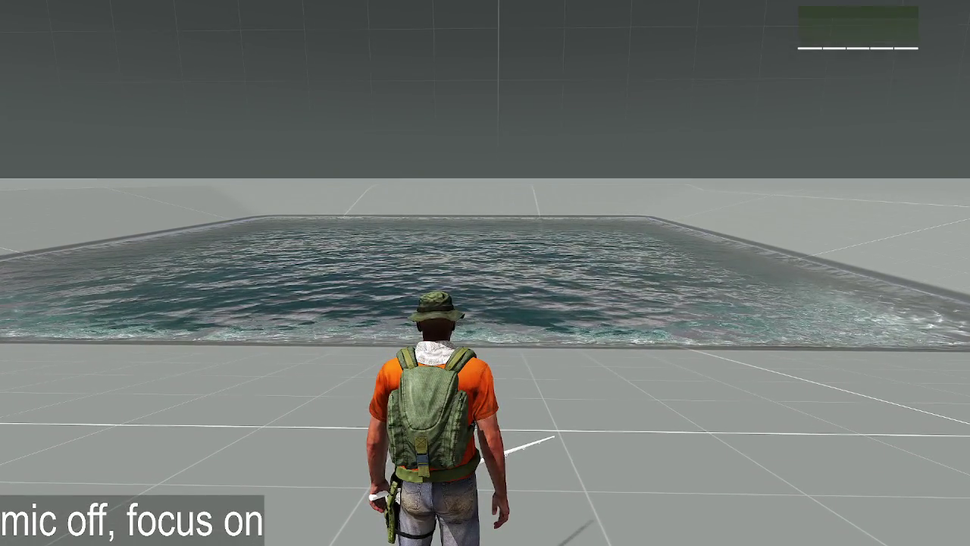
{"action": "key", "text": "w"}
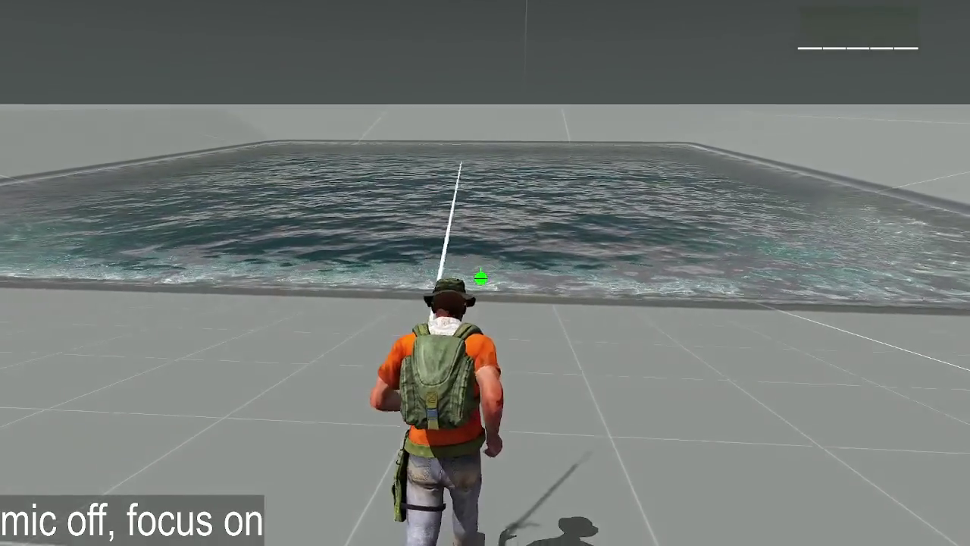
{"action": "key", "text": "w"}
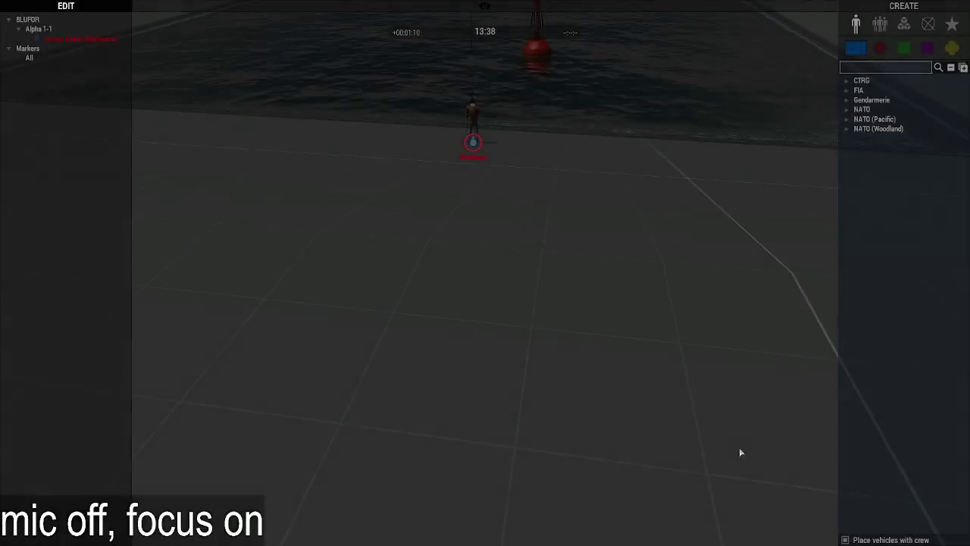
{"action": "right_click", "coordinate": [383, 254]}
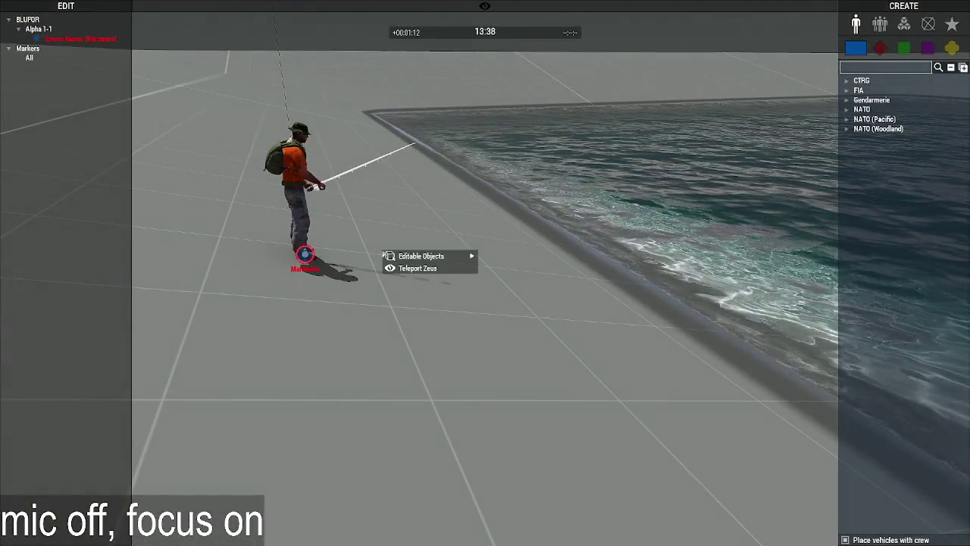
{"action": "left_click", "coordinate": [599, 253]}
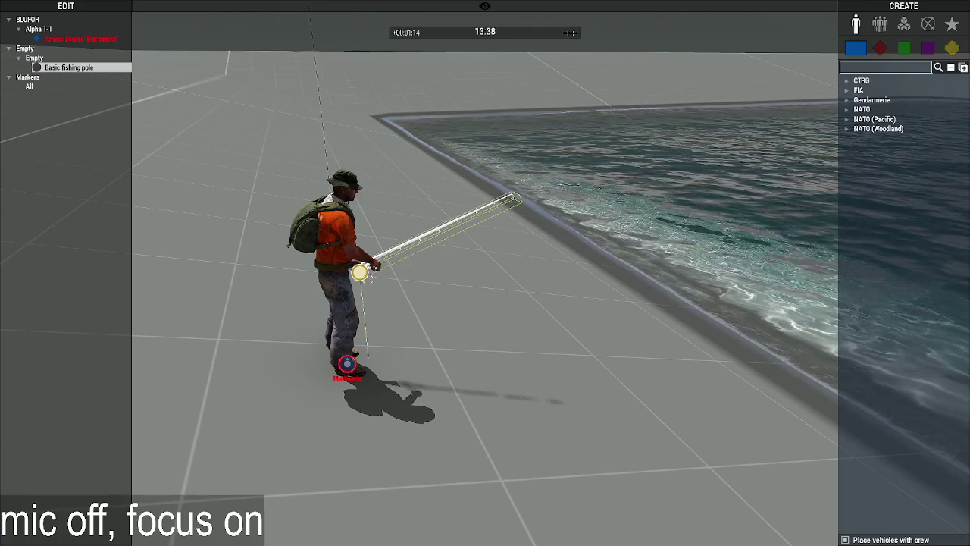
{"action": "key", "text": "alt+Tab"}
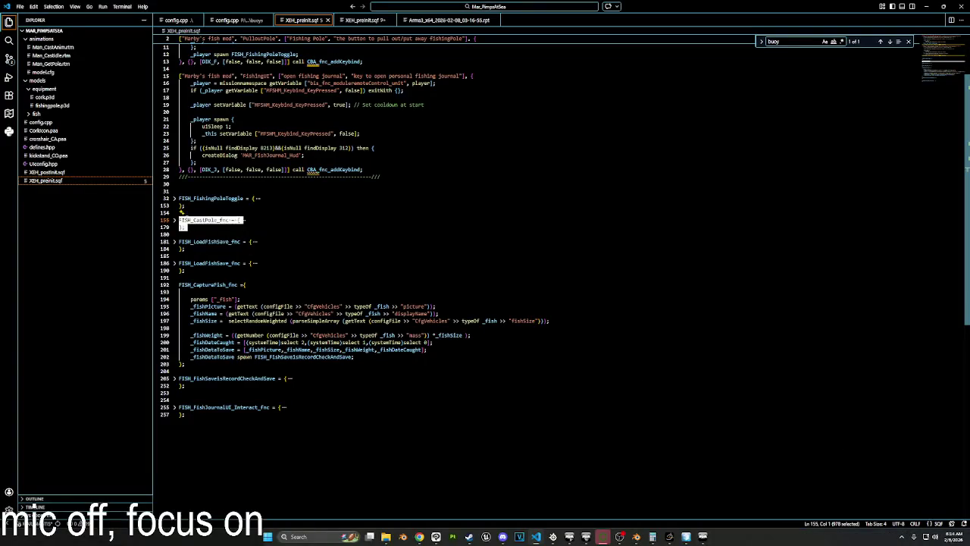
Expand FISH_CastPole_fnc and move to the start of the rope line on line 167.
{"action": "left_click", "coordinate": [174, 220]}
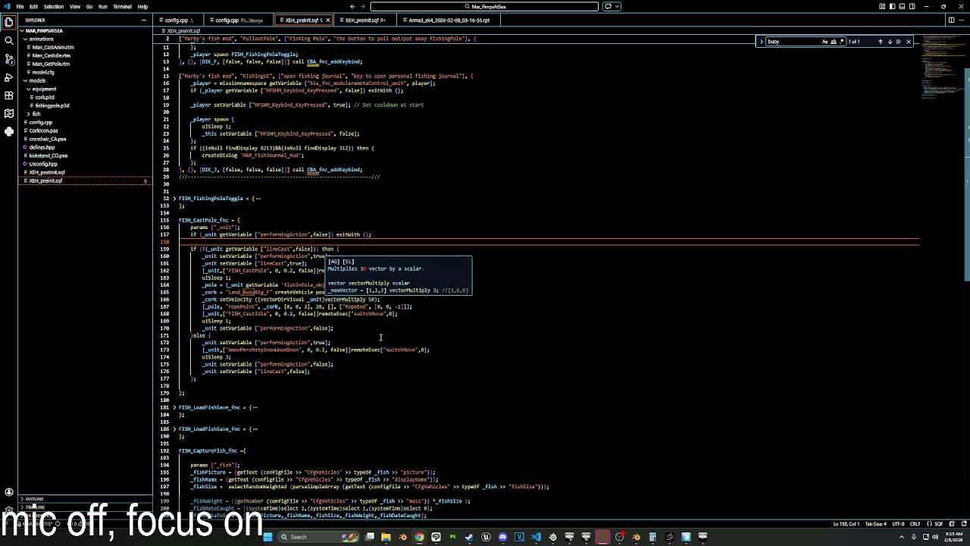
{"action": "key", "text": "Down"}
{"action": "key", "text": "Down"}
{"action": "key", "text": "Down"}
{"action": "key", "text": "End"}
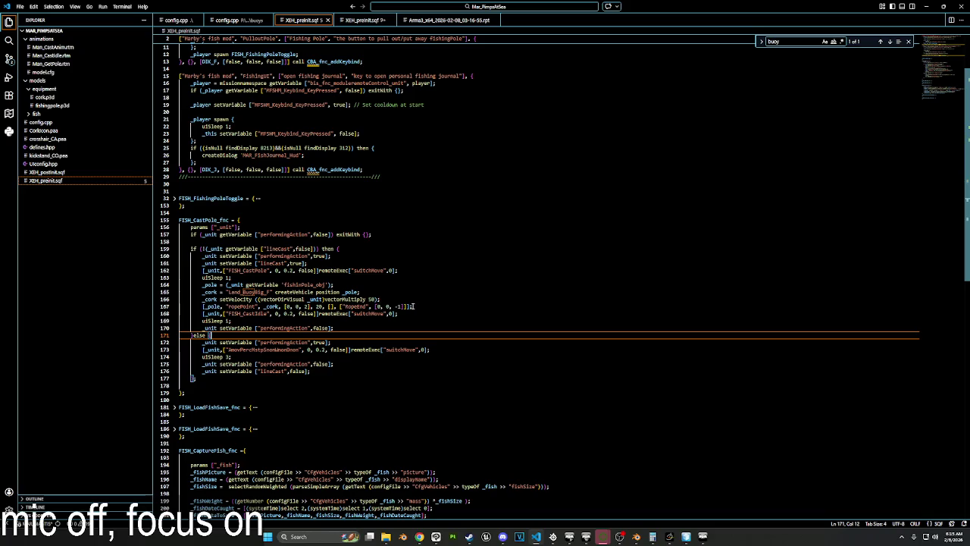
{"action": "left_click_drag", "start_coordinate": [410, 305], "coordinate": [203, 307]}
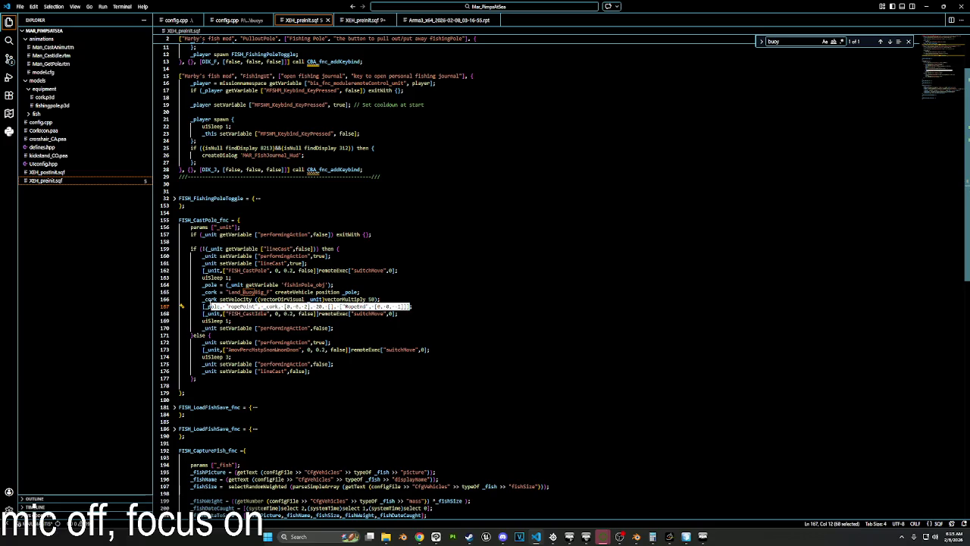
{"action": "left_click", "coordinate": [202, 298]}
{"action": "key", "text": "Down"}
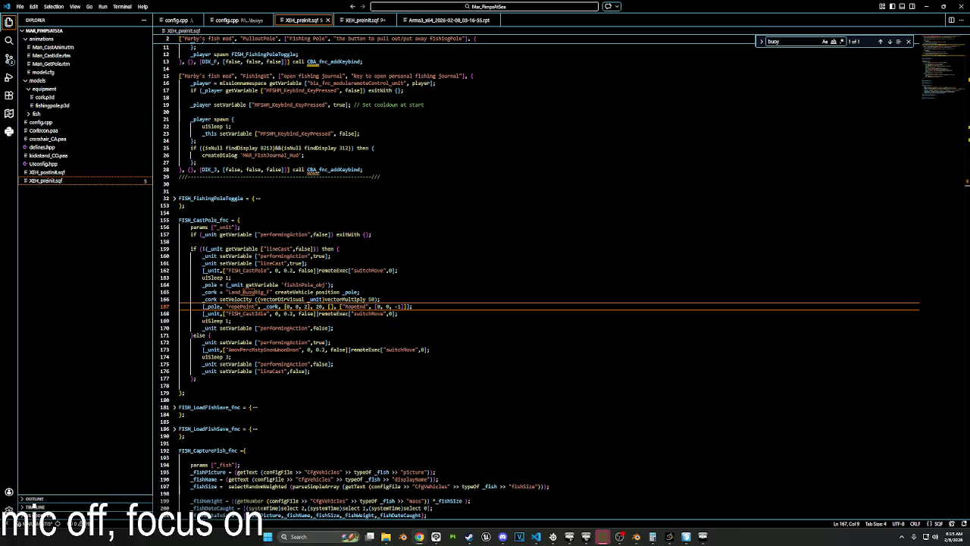
{"action": "key", "text": "alt+Tab"}
Make line 167 read _fishingLine = ropeCreate [...] and fold the function.
{"action": "type", "text": "ropeCreate"}
{"action": "key", "text": "Home"}
{"action": "type", "text": "_fishing"}
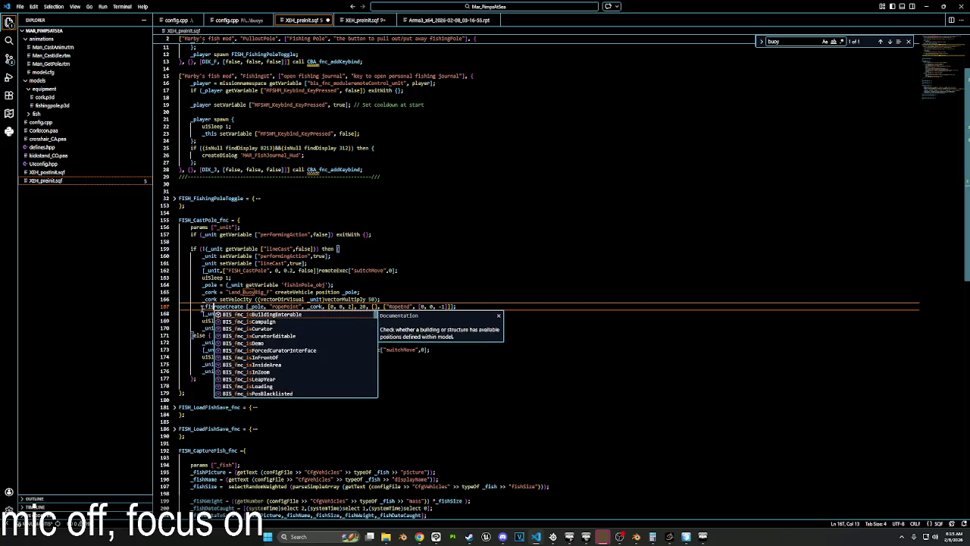
{"action": "type", "text": "Line ="}
{"action": "left_click", "coordinate": [647, 299]}
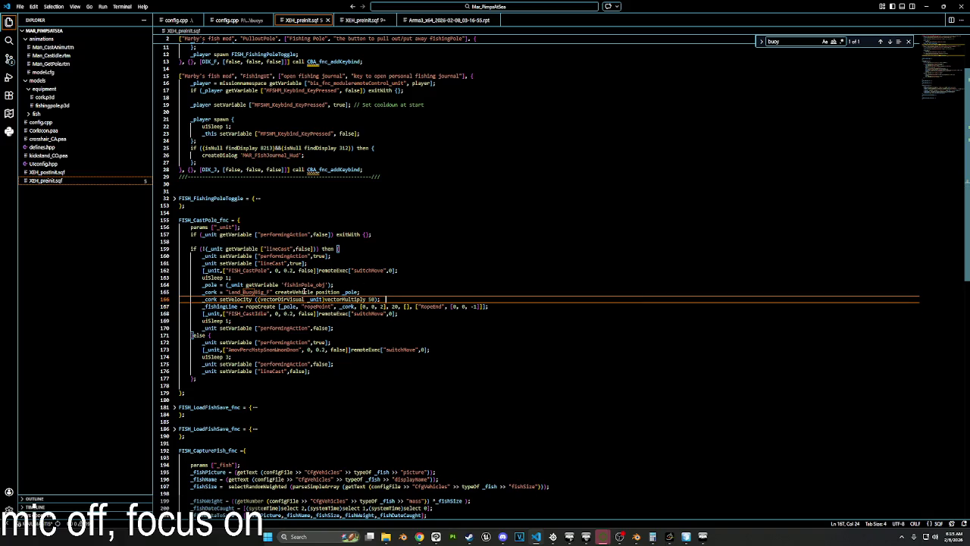
{"action": "mouse_move", "coordinate": [175, 221]}
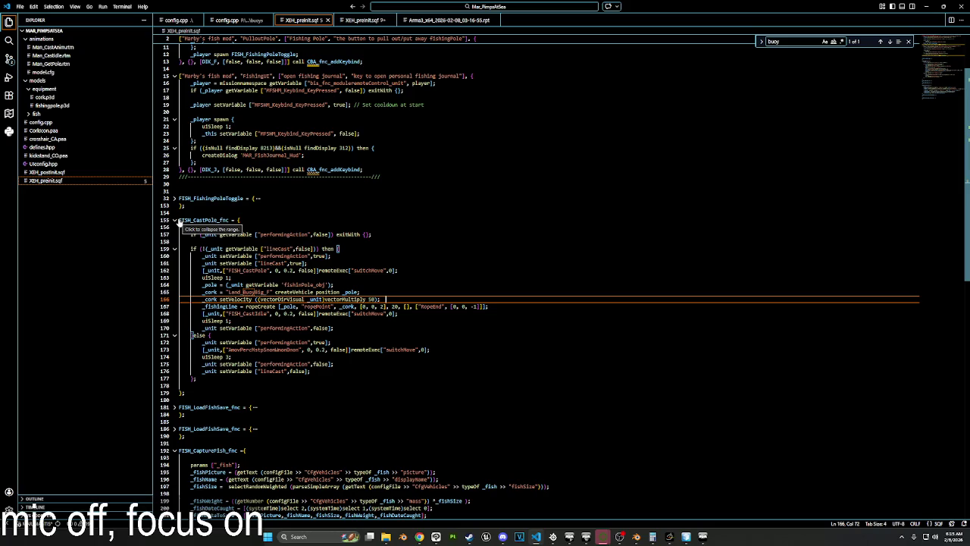
{"action": "left_click", "coordinate": [176, 221]}
{"action": "left_click", "coordinate": [165, 220]}
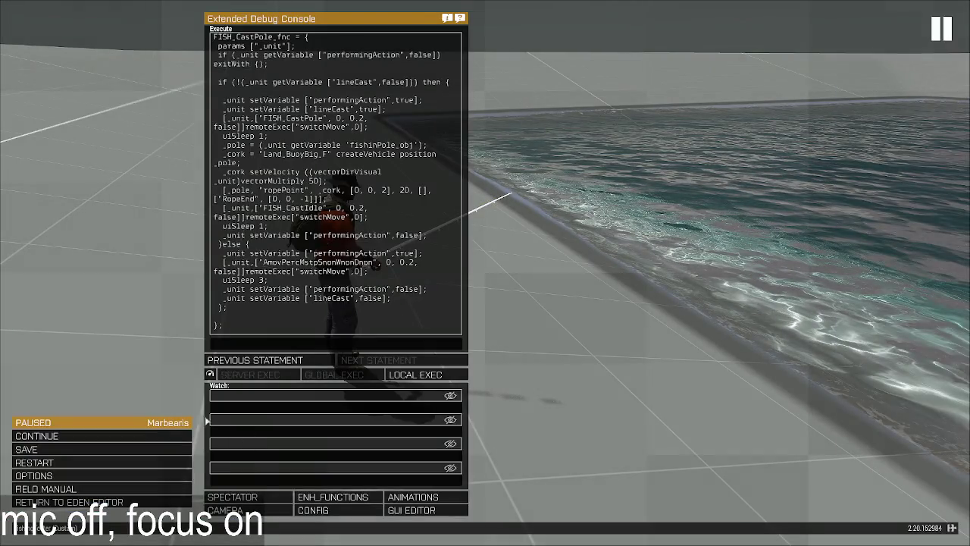
Restart the Arma 3 mission, check the cast at the pool, and return to VS Code.
{"action": "left_click", "coordinate": [45, 462]}
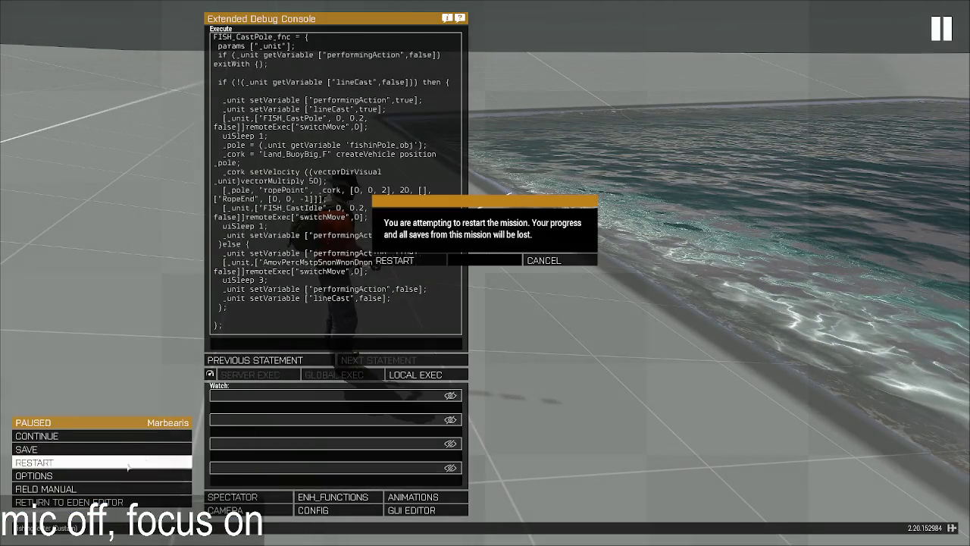
{"action": "left_click", "coordinate": [410, 263]}
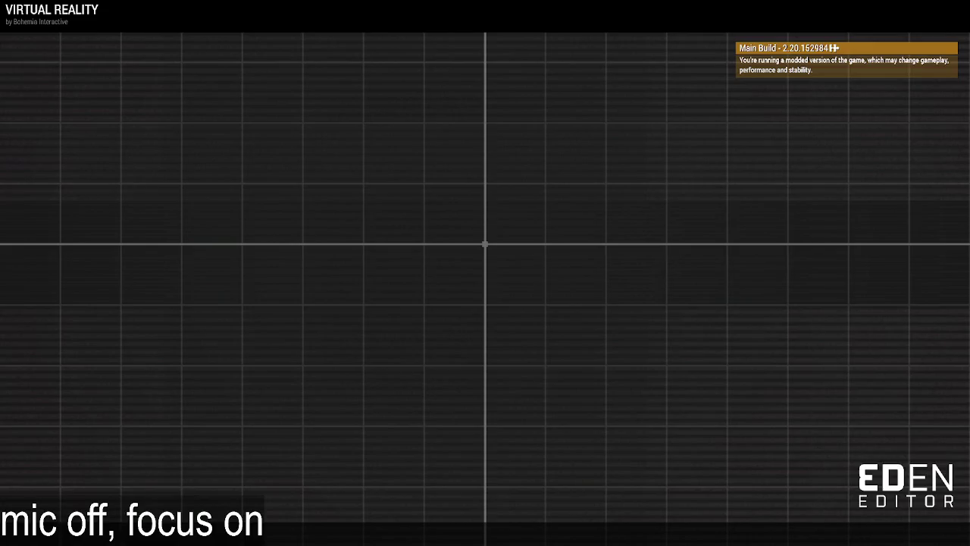
{"action": "key", "text": "Escape"}
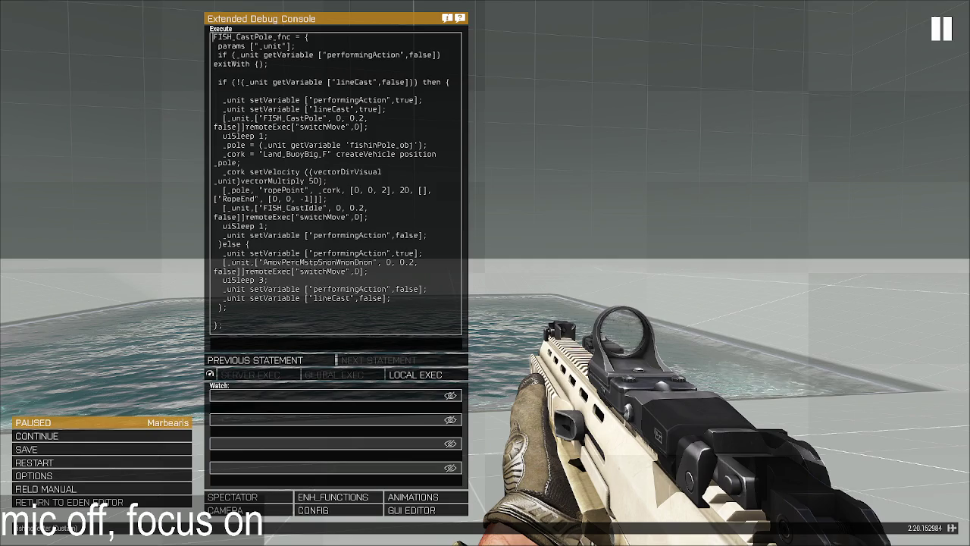
{"action": "key", "text": "Escape"}
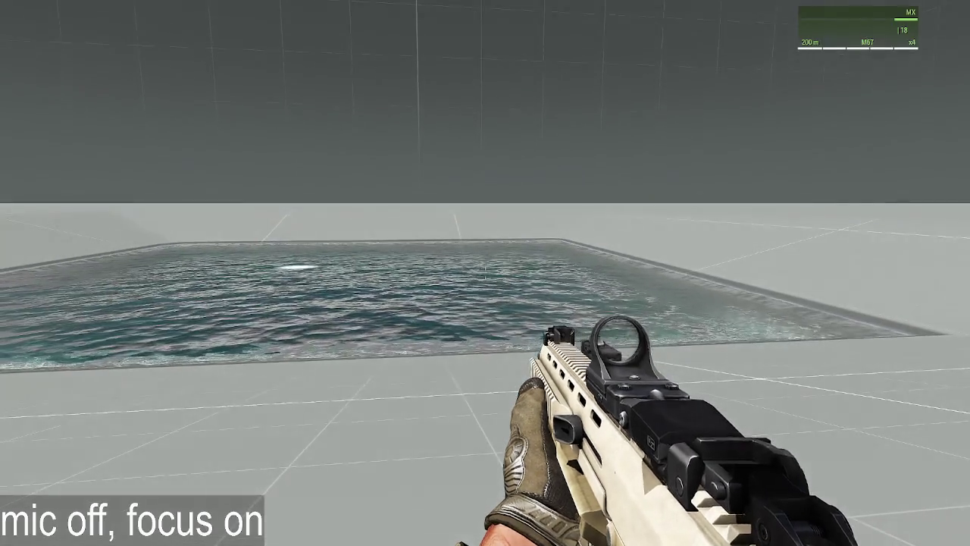
{"action": "key", "text": "Escape"}
{"action": "key", "text": "alt+Tab"}
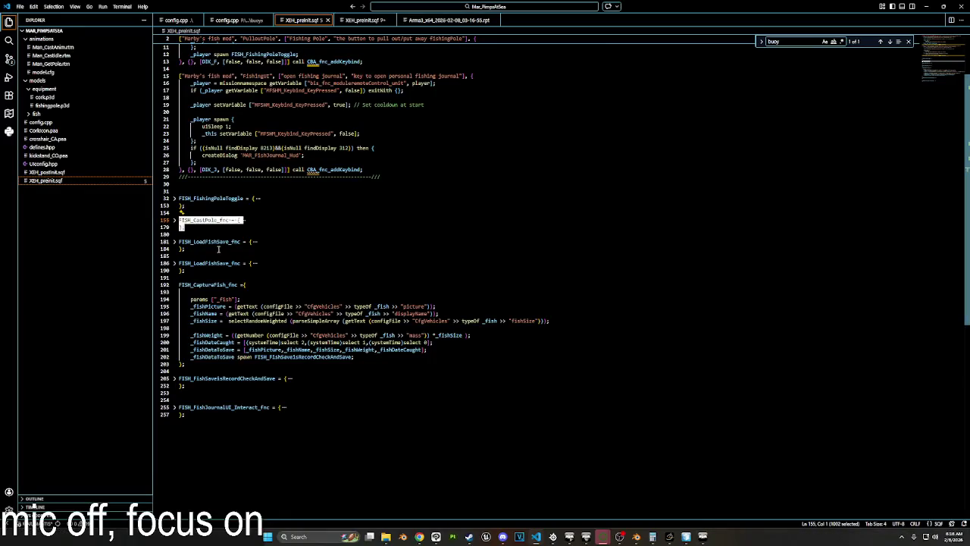
Add _unit setVariable ["FishingObjects",[]]; on a new line below ropeCreate.
{"action": "left_click", "coordinate": [175, 220]}
{"action": "left_click", "coordinate": [457, 232]}
{"action": "scroll", "coordinate": [263, 305], "scroll_direction": "down", "scroll_amount": 1}
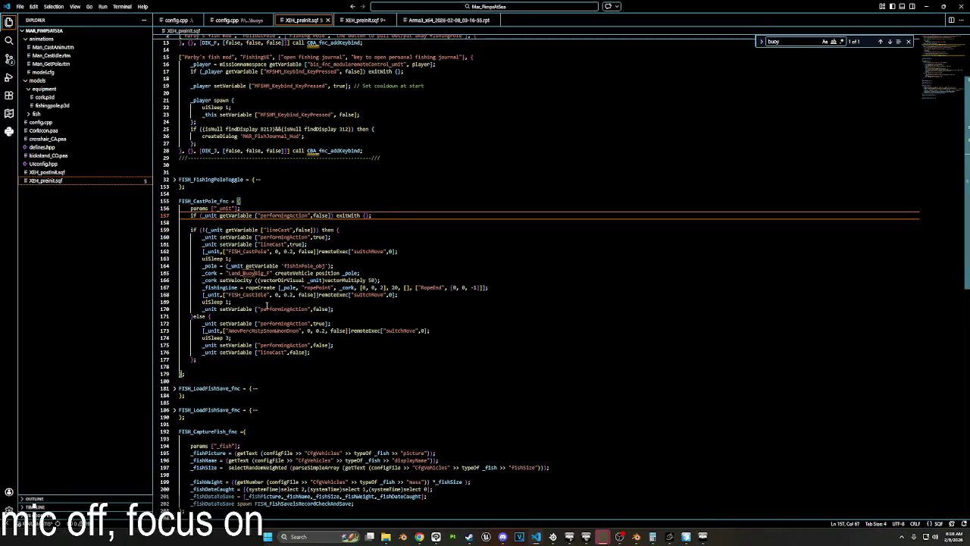
{"action": "left_click", "coordinate": [495, 287]}
{"action": "key", "text": "Return"}
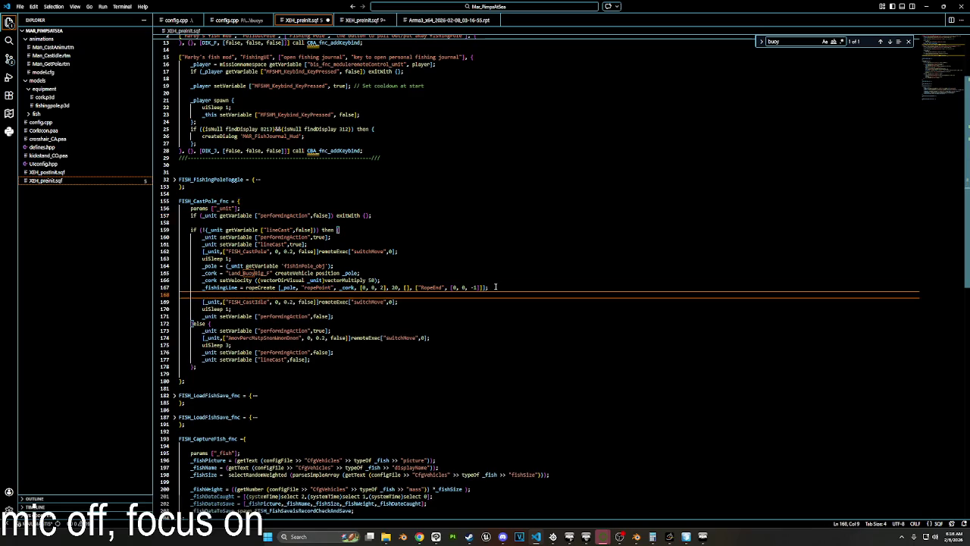
{"action": "type", "text": "_unit"}
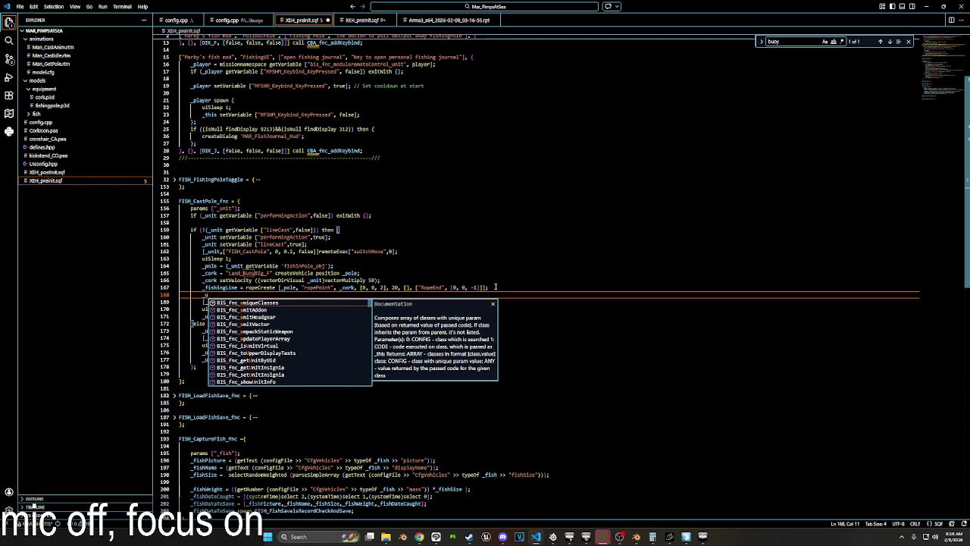
{"action": "type", "text": " setVariab"}
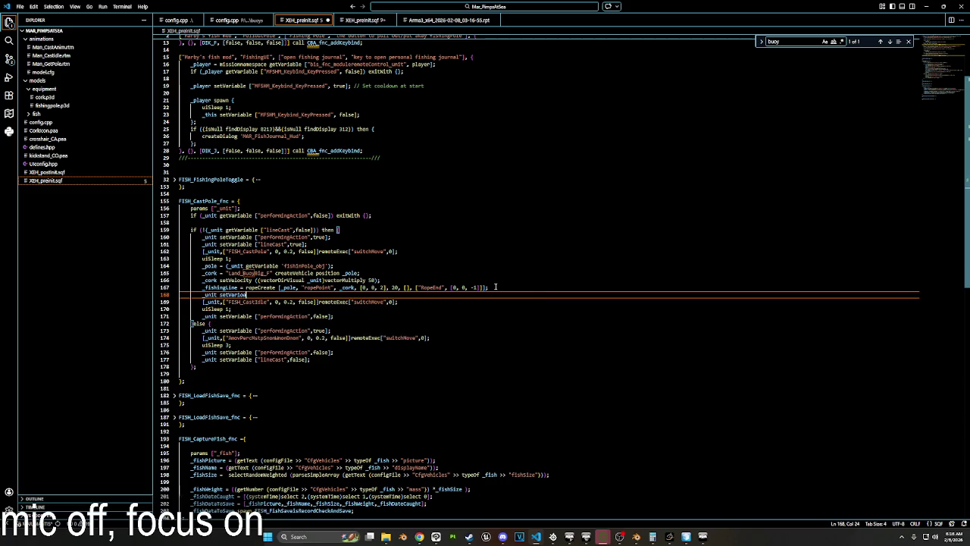
{"action": "type", "text": "le [\"FishingX"}
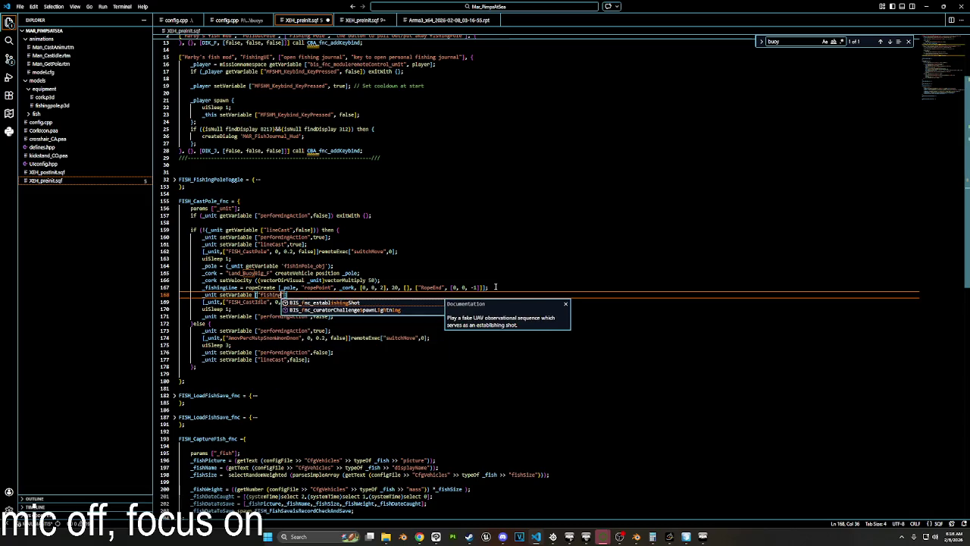
{"action": "key", "text": "BackSpace"}
{"action": "type", "text": "Objects\""}
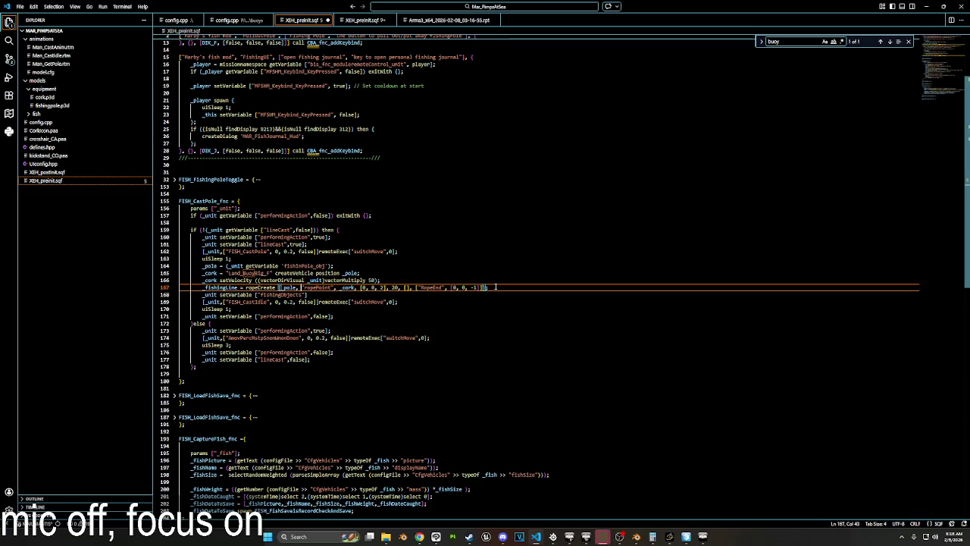
{"action": "type", "text": ",[]]"}
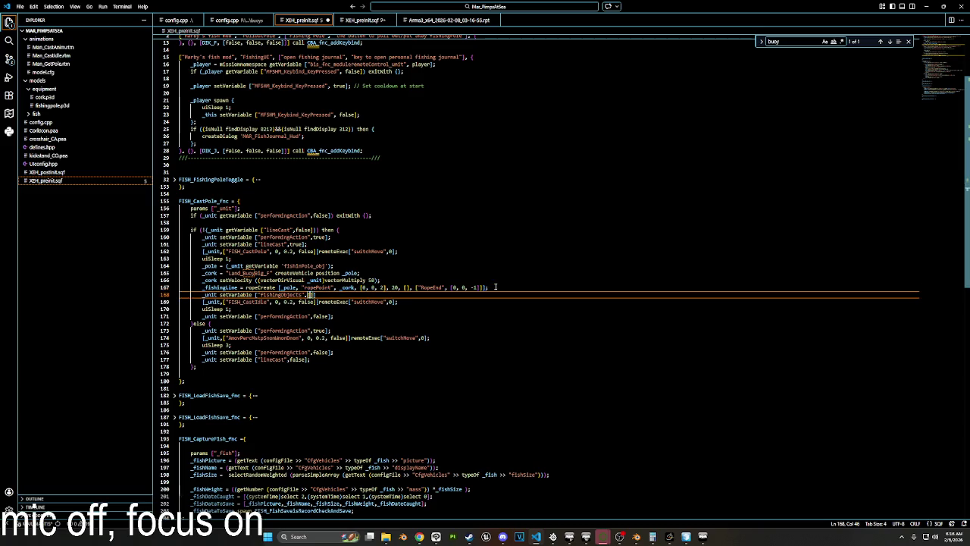
{"action": "type", "text": ";"}
Fill the FishingObjects array with _cork and _fishingLine, then start a line in the reel-in branch.
{"action": "key", "text": "Left"}
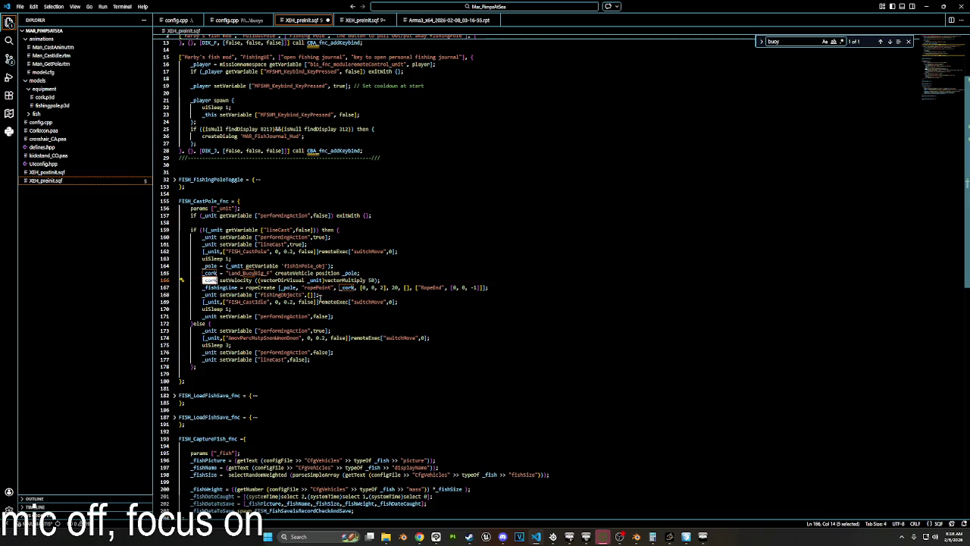
{"action": "type", "text": "_cork,"}
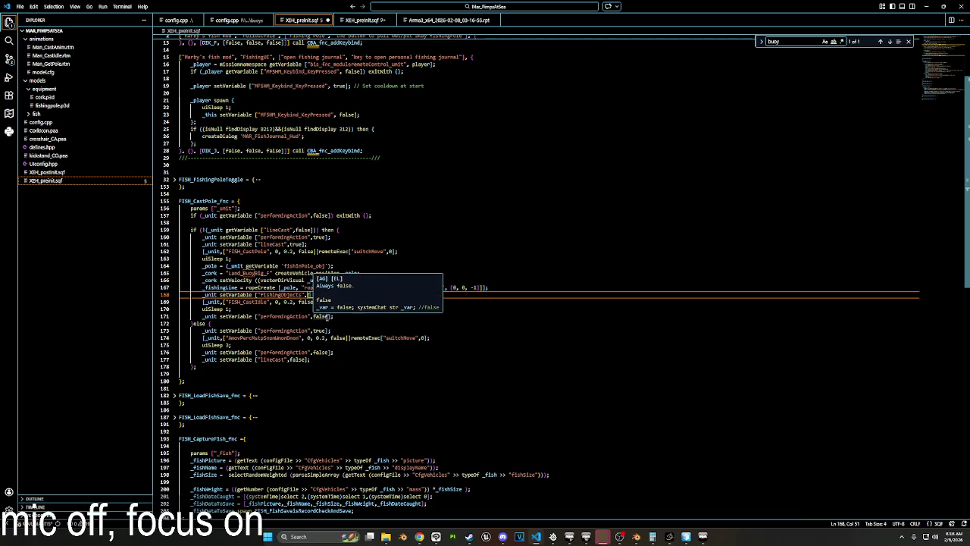
{"action": "double_click", "coordinate": [222, 287]}
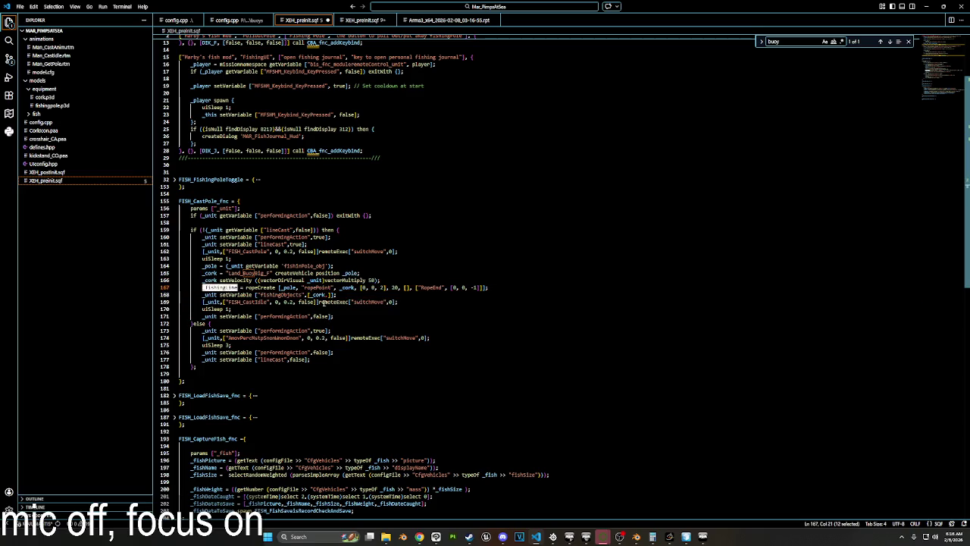
{"action": "key", "text": "ctrl+c"}
{"action": "left_click", "coordinate": [328, 294]}
{"action": "key", "text": "ctrl+v"}
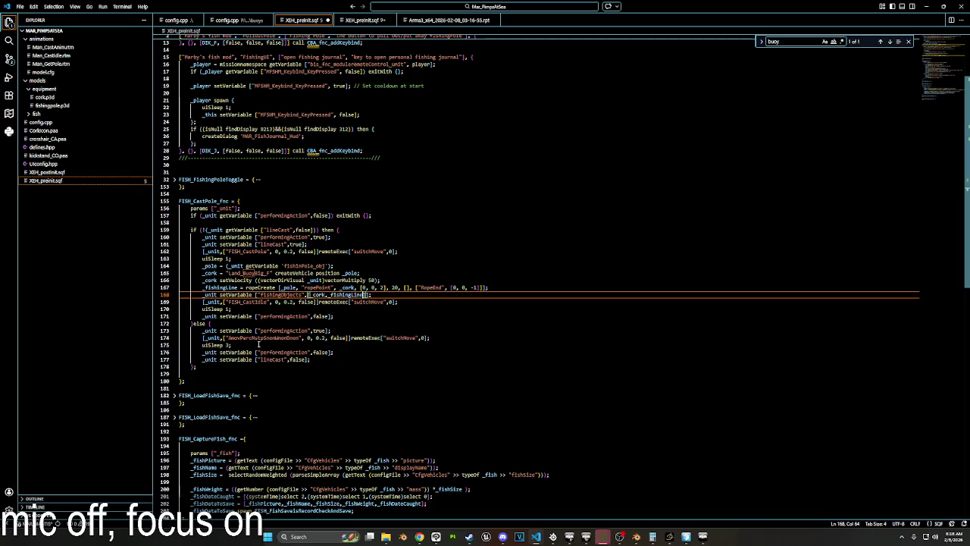
{"action": "left_click", "coordinate": [446, 337]}
{"action": "key", "text": "Return"}
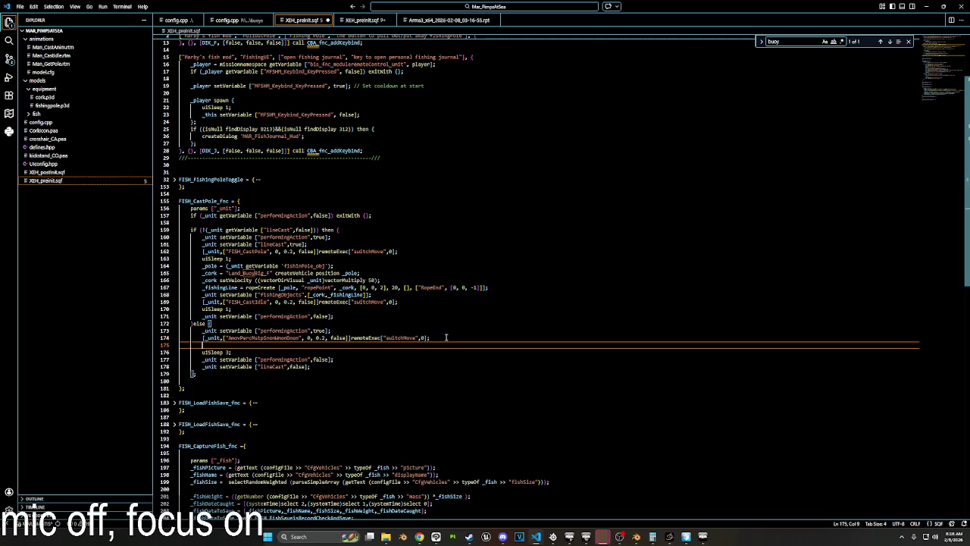
Write the reel-in line deleteVehicle ((_unit getVariable "FishingObjects") select 0) to remove the cork.
{"action": "type", "text": "deleteVehicle "}
{"action": "type", "text": "(_un"}
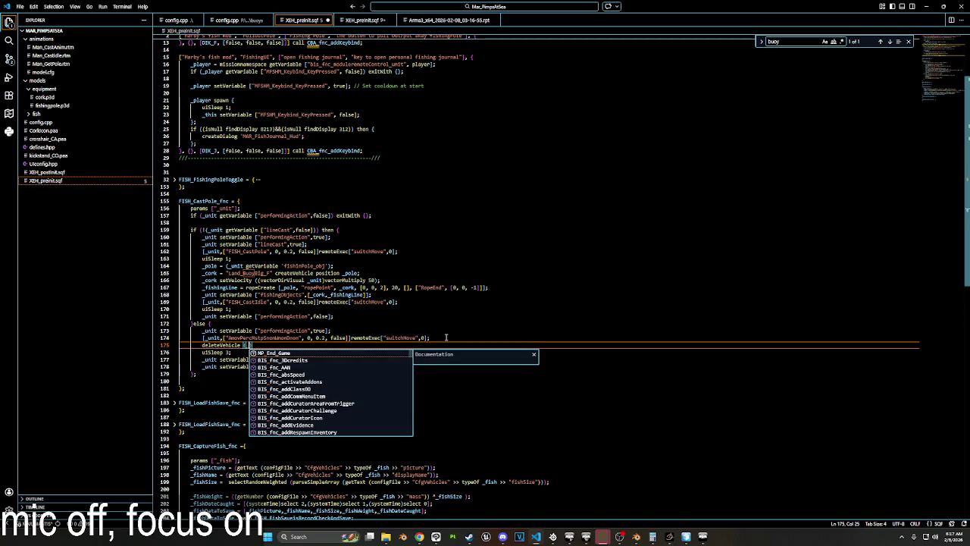
{"action": "type", "text": "it getVariab"}
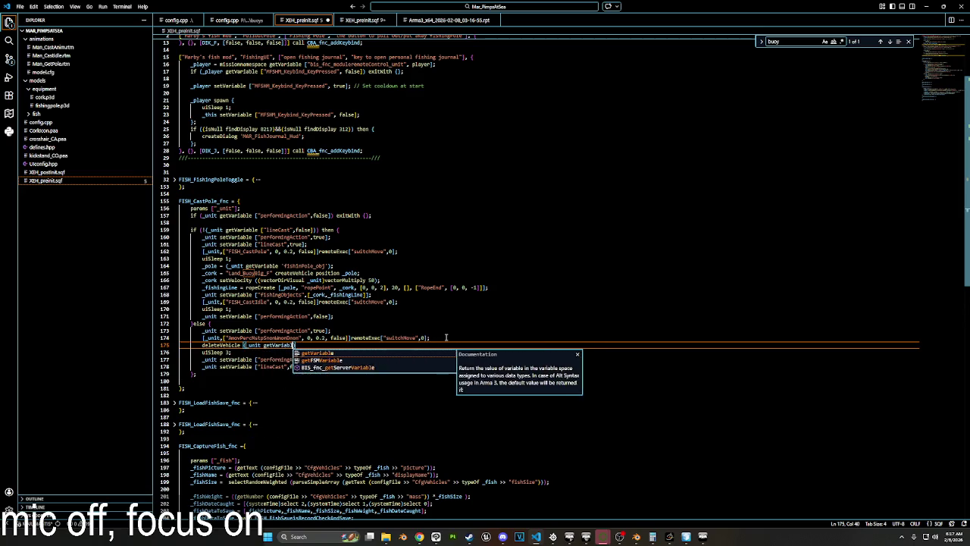
{"action": "type", "text": "le"}
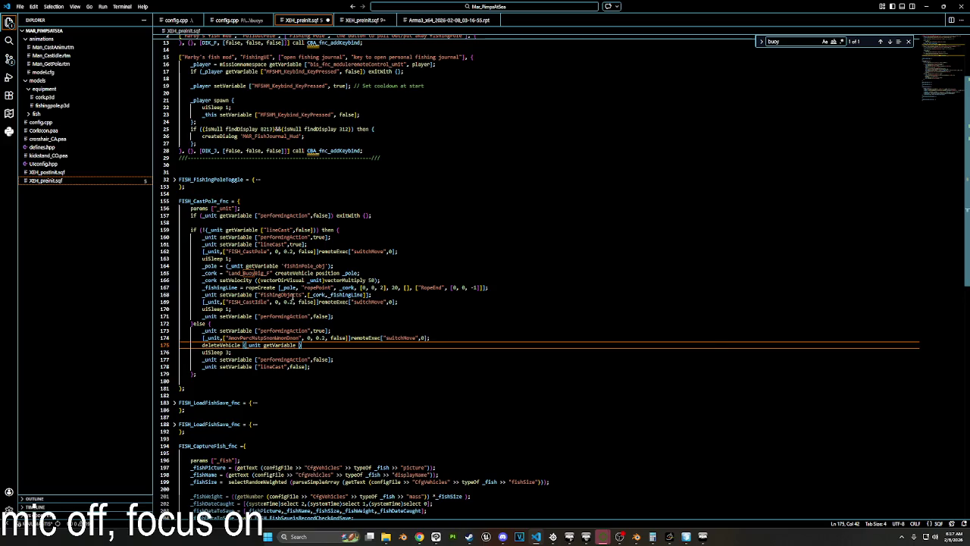
{"action": "double_click", "coordinate": [280, 294]}
{"action": "left_click", "coordinate": [301, 345]}
{"action": "type", "text": "\""}
{"action": "key", "text": "ctrl+v"}
{"action": "type", "text": ")select 0"}
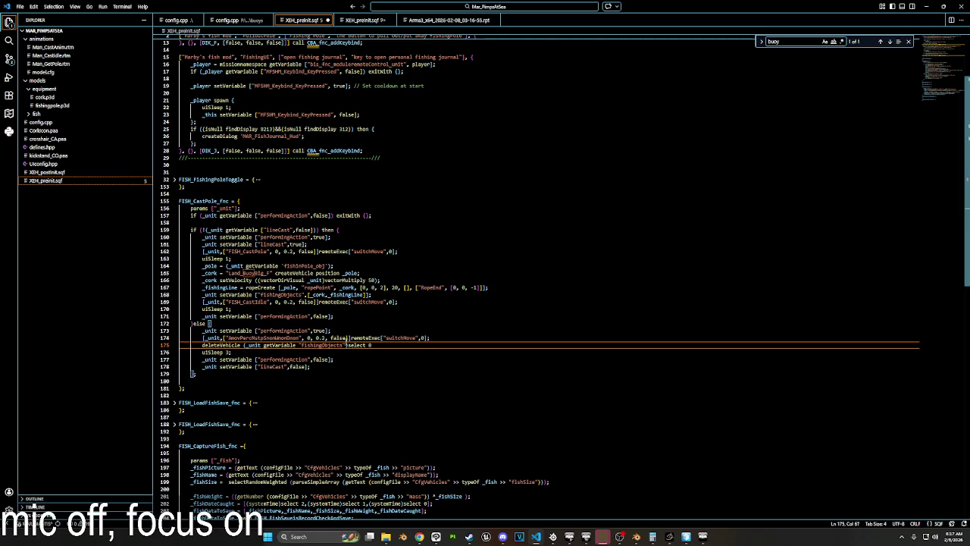
{"action": "left_click_drag", "start_coordinate": [376, 346], "coordinate": [245, 346]}
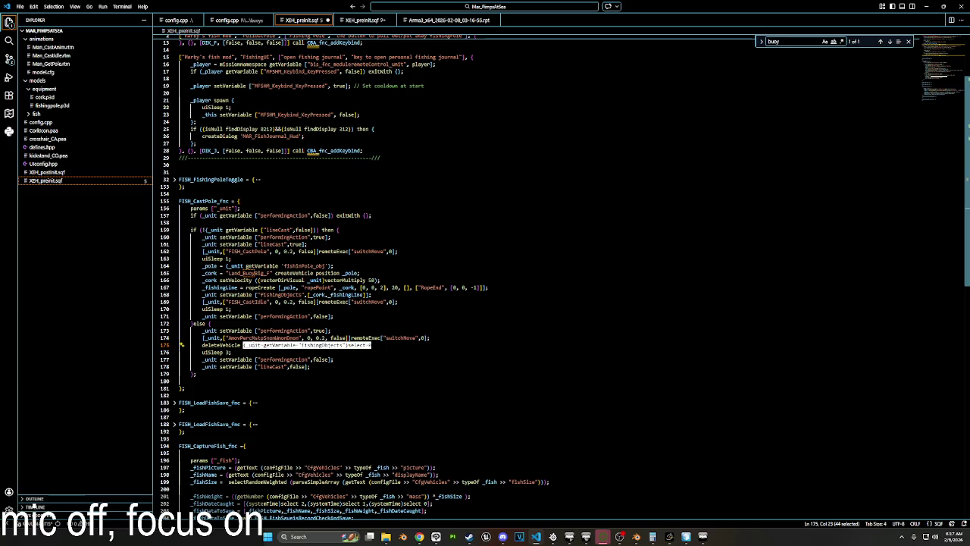
{"action": "type", "text": "("}
{"action": "key", "text": "Right"}
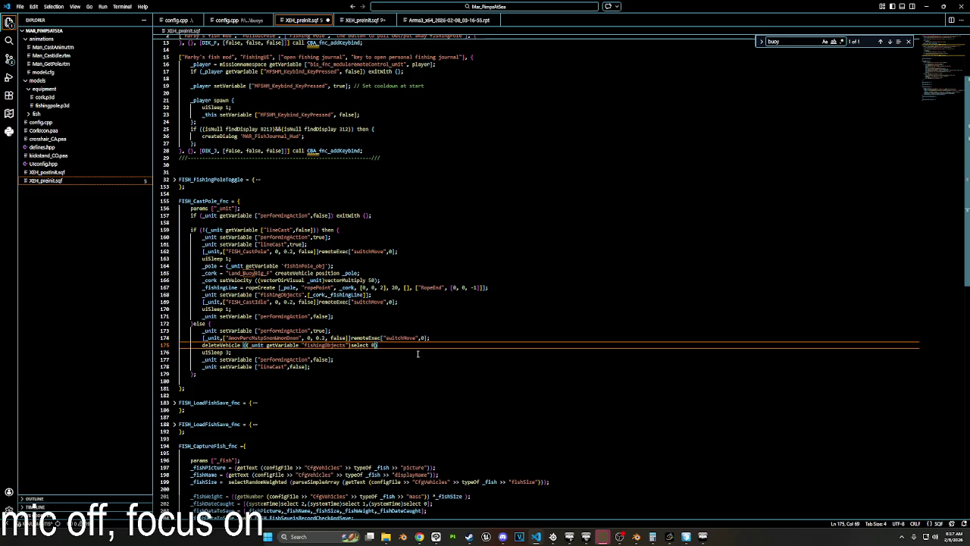
{"action": "type", "text": ";"}
{"action": "key", "text": "Return"}
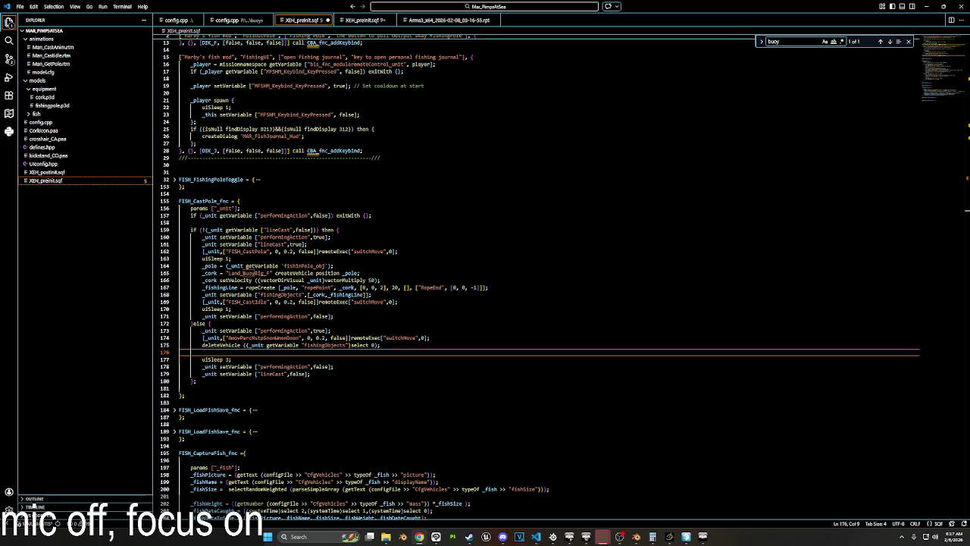
Add ropeDestroy on the FishingObjects lookup with select 1, then fold FISH_CastPole_fnc.
{"action": "left_click", "coordinate": [231, 359]}
{"action": "left_click", "coordinate": [235, 351]}
{"action": "type", "text": "ropeDes"}
{"action": "key", "text": "Return"}
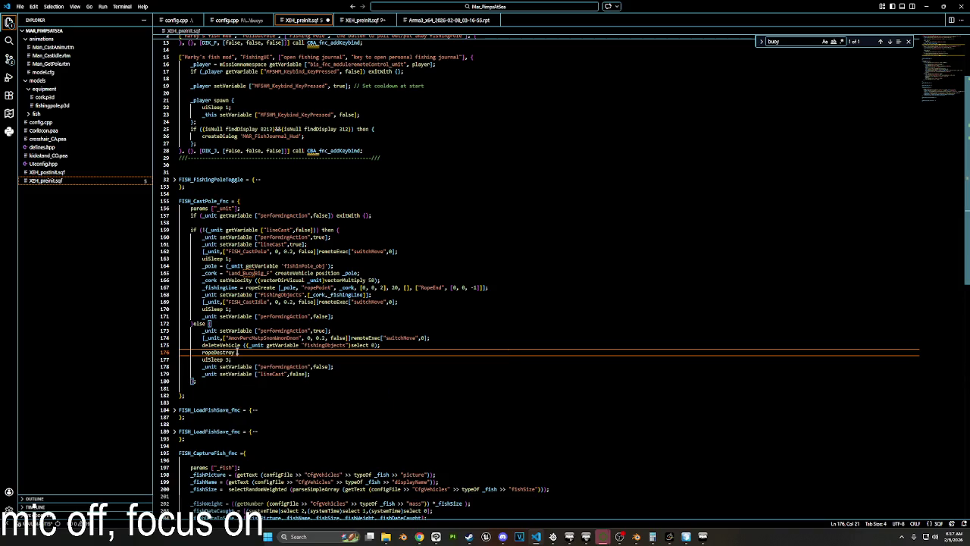
{"action": "left_click_drag", "start_coordinate": [382, 345], "coordinate": [243, 346]}
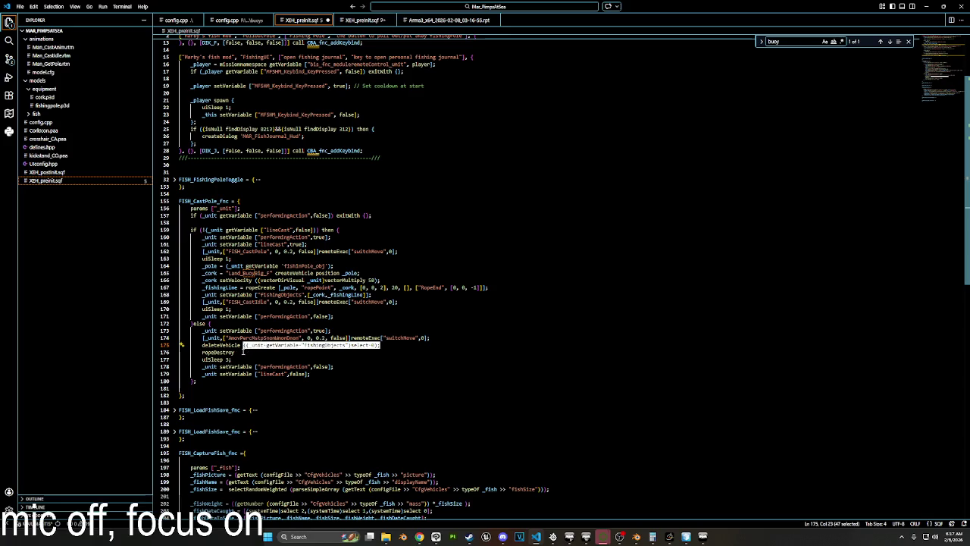
{"action": "key", "text": "ctrl+c"}
{"action": "left_click", "coordinate": [243, 352]}
{"action": "key", "text": "ctrl+v"}
{"action": "double_click", "coordinate": [369, 353]}
{"action": "type", "text": "1"}
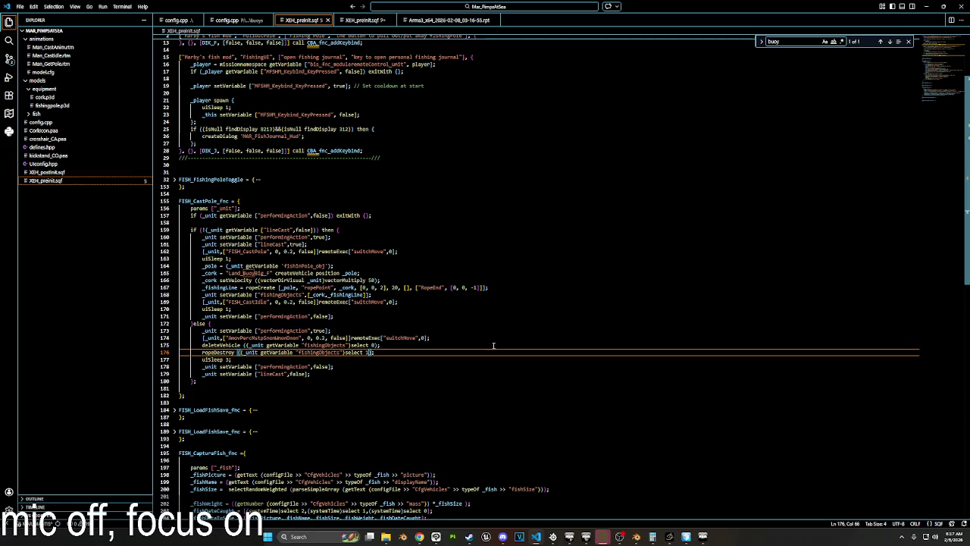
{"action": "scroll", "coordinate": [344, 330], "scroll_direction": "up", "scroll_amount": 5}
{"action": "left_click", "coordinate": [175, 295]}
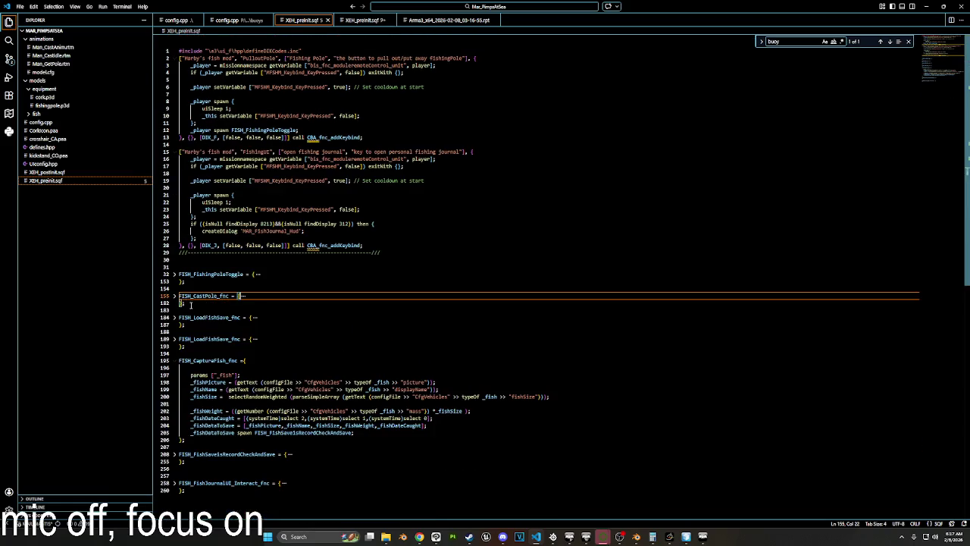
In Arma 3's debug console, replace the code with the updated cast function and run it locally.
{"action": "key", "text": "alt+Tab"}
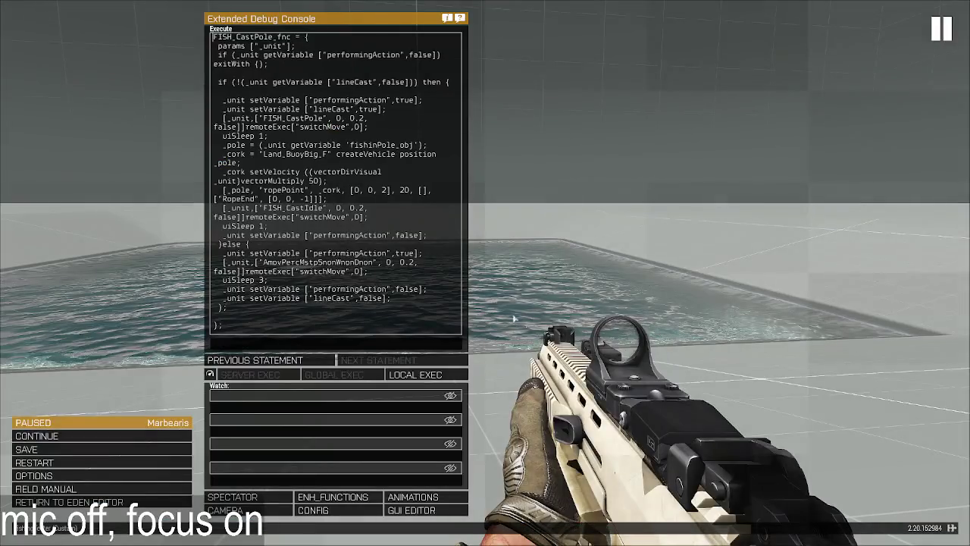
{"action": "key", "text": "ctrl+a"}
{"action": "key", "text": "ctrl+v"}
{"action": "left_click", "coordinate": [415, 373]}
Leave the running game for the scenario editor, with the camera pulled back over the pool.
{"action": "key", "text": "Escape"}
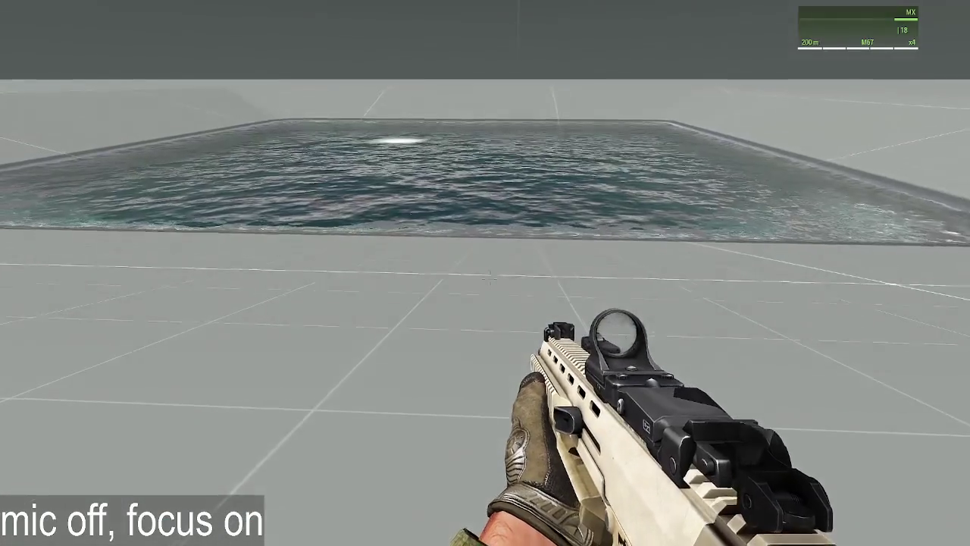
{"action": "key", "text": "Escape"}
{"action": "left_click", "coordinate": [98, 498]}
{"action": "key", "text": "Escape"}
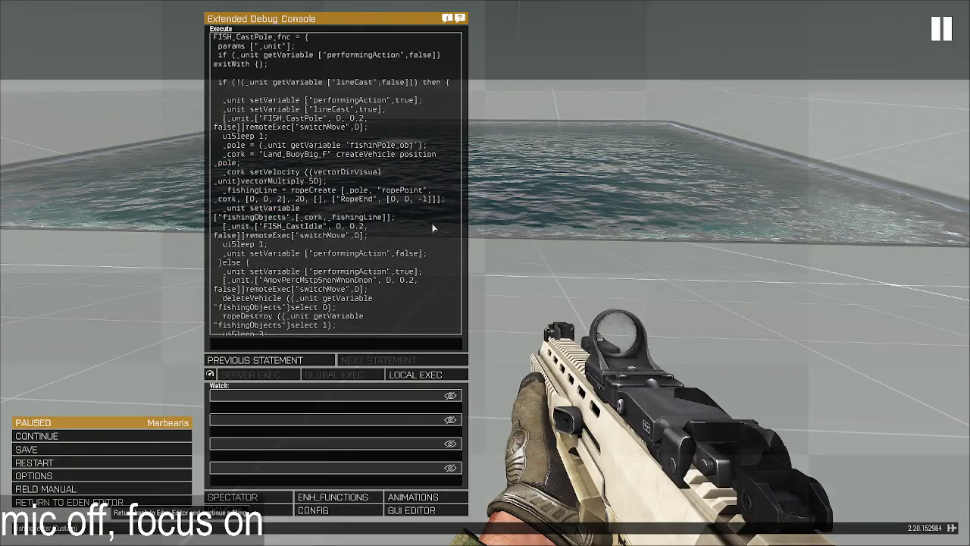
{"action": "left_click", "coordinate": [34, 503]}
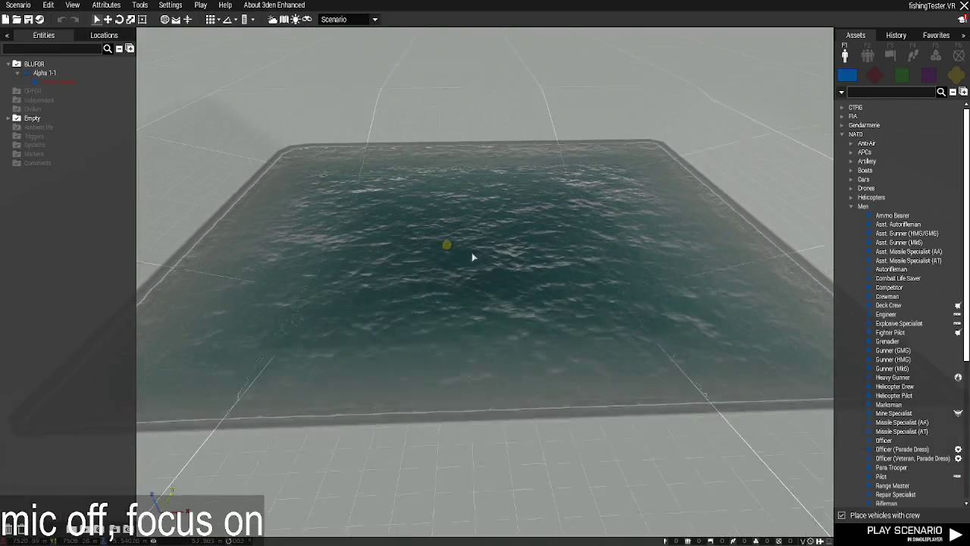
{"action": "key", "text": "s"}
Apply the saved fisherman loadout to the soldier in the loadout editor.
{"action": "double_click", "coordinate": [654, 336]}
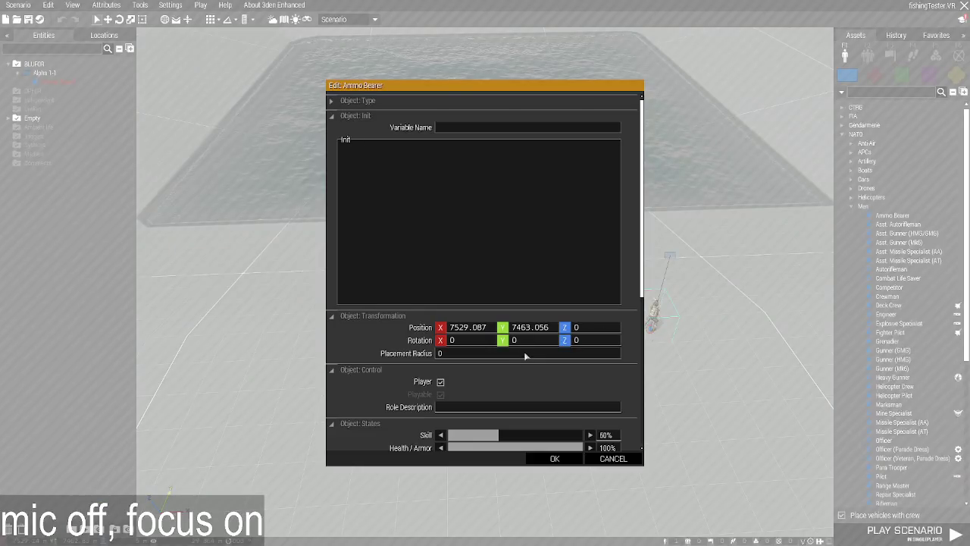
{"action": "key", "text": "Escape"}
{"action": "right_click", "coordinate": [650, 334]}
{"action": "mouse_move", "coordinate": [716, 378]}
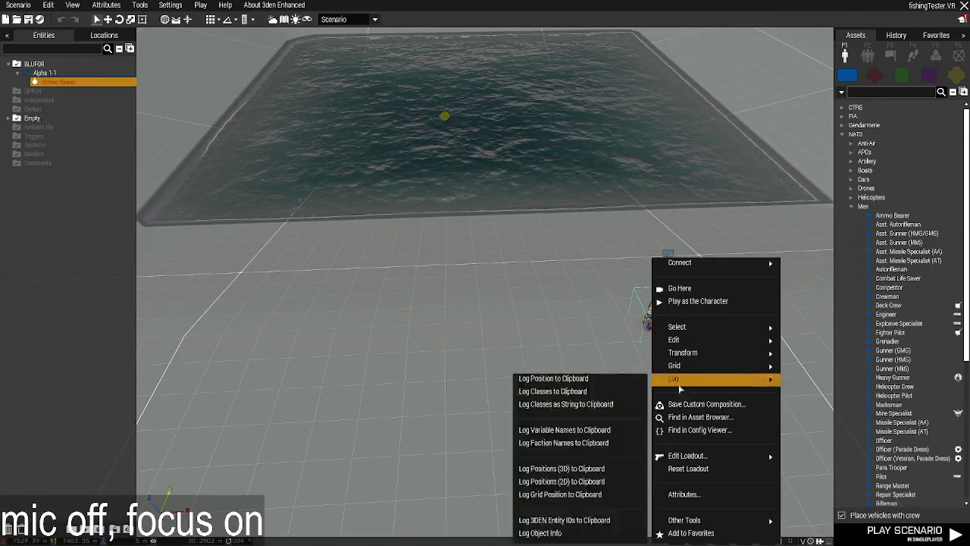
{"action": "left_click", "coordinate": [626, 455]}
{"action": "left_click", "coordinate": [357, 530]}
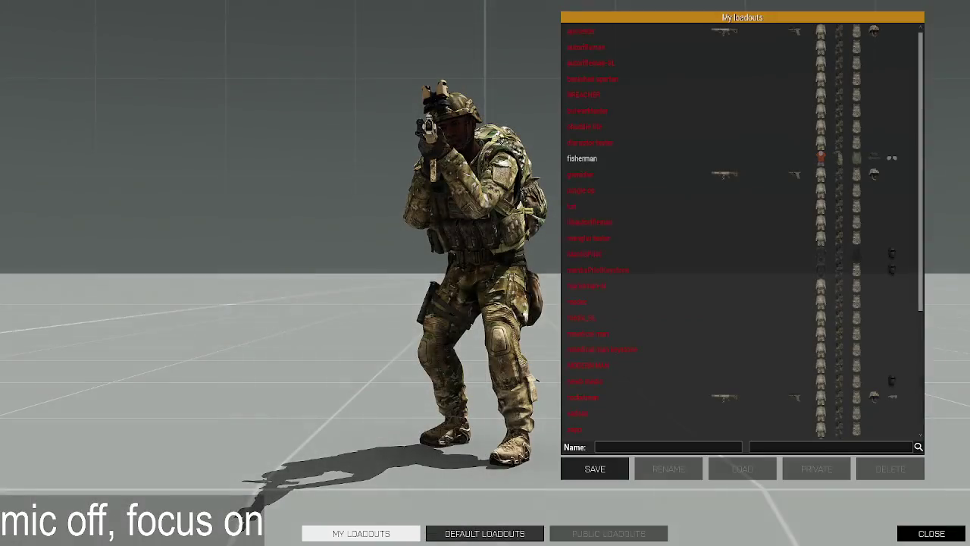
{"action": "left_click", "coordinate": [589, 158]}
{"action": "double_click", "coordinate": [588, 161]}
{"action": "left_click", "coordinate": [932, 533]}
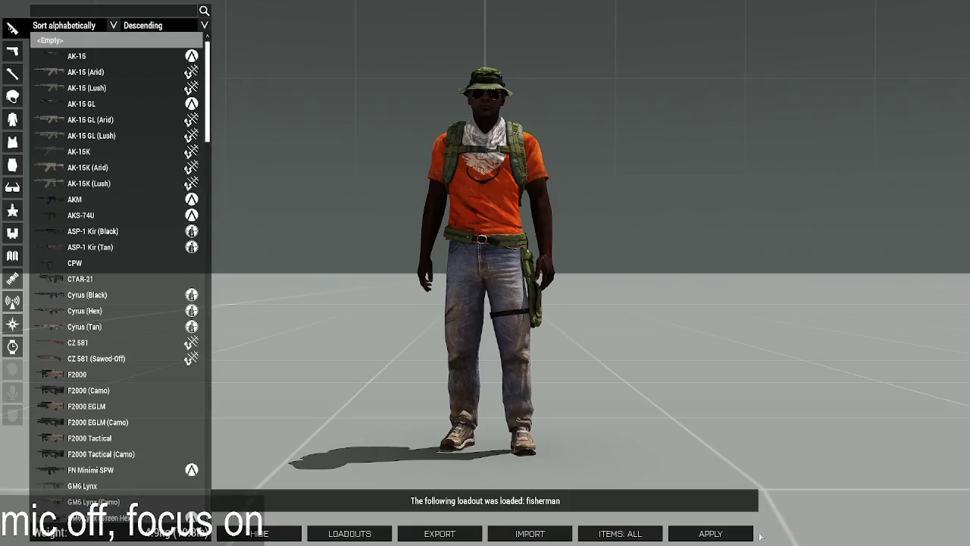
{"action": "left_click", "coordinate": [711, 534]}
Play the scenario, run the cast function, and cast toward the pool, landing the red buoy.
{"action": "left_click", "coordinate": [905, 531]}
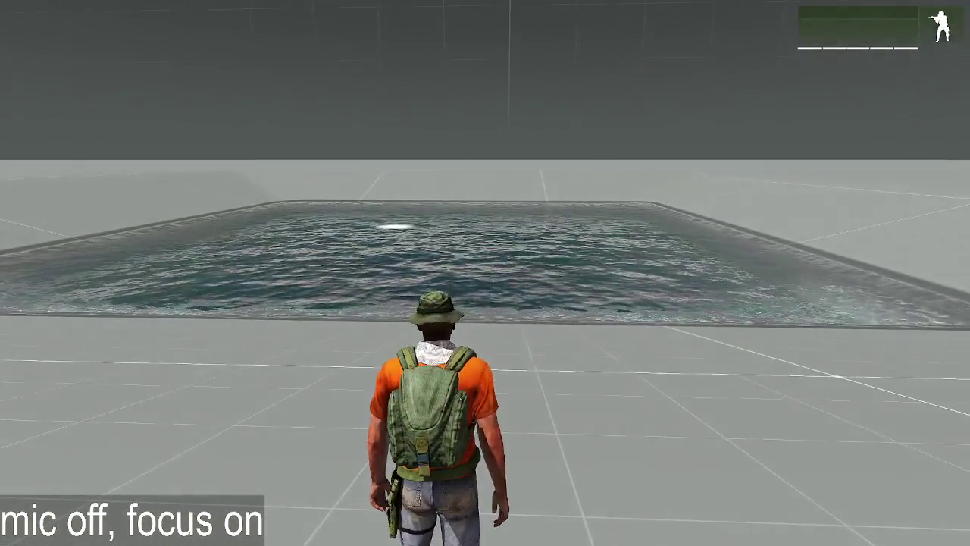
{"action": "key", "text": "Escape"}
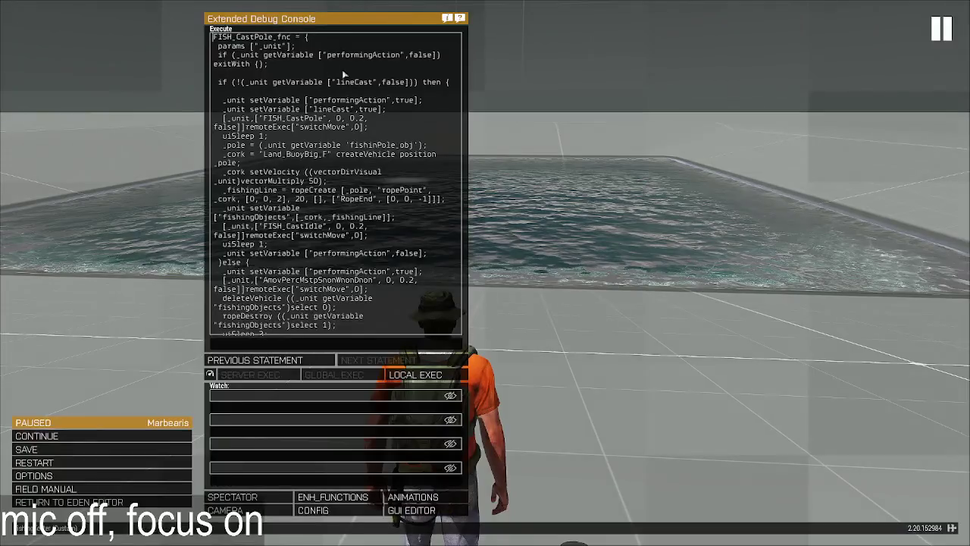
{"action": "scroll", "coordinate": [361, 205], "scroll_direction": "down", "scroll_amount": 3}
{"action": "left_click", "coordinate": [409, 374]}
{"action": "key", "text": "Escape"}
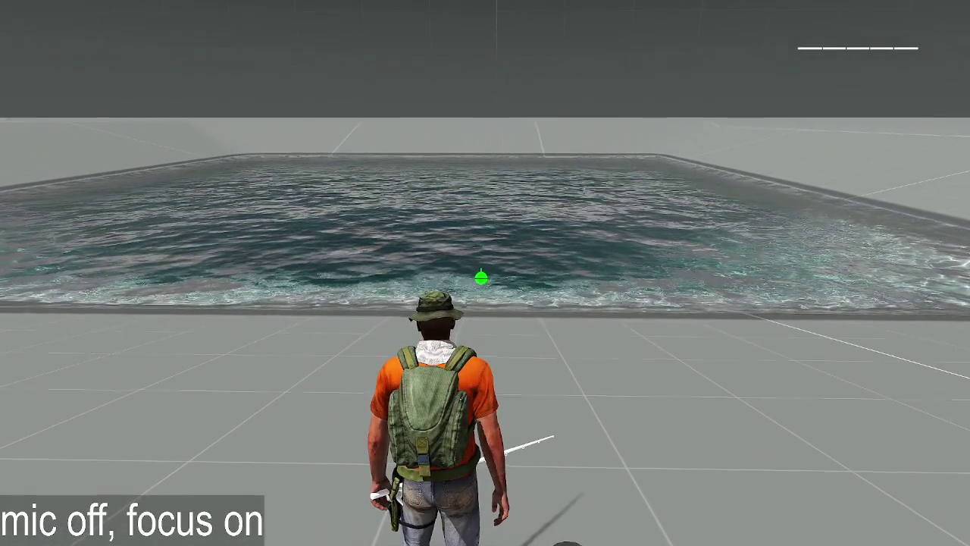
{"action": "key", "text": "w"}
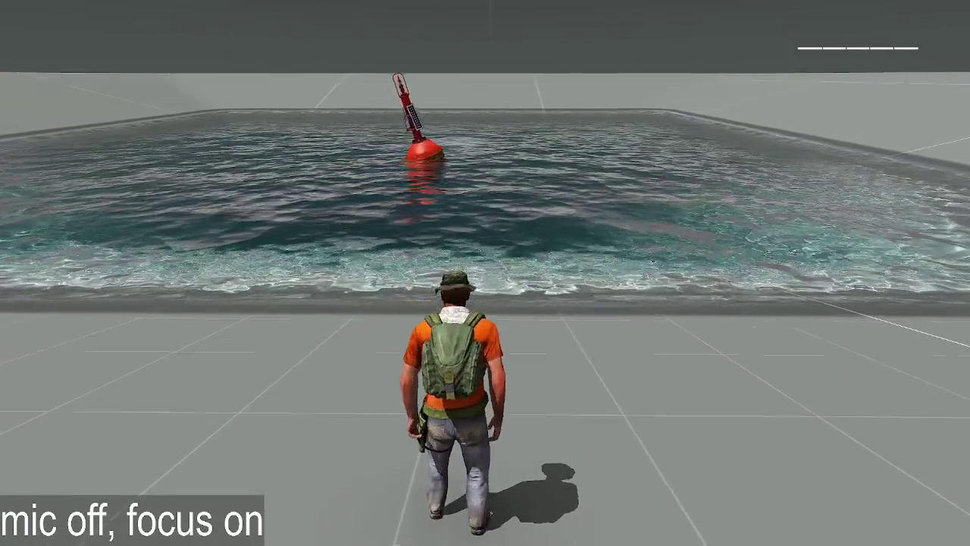
{"action": "key", "text": "Escape"}
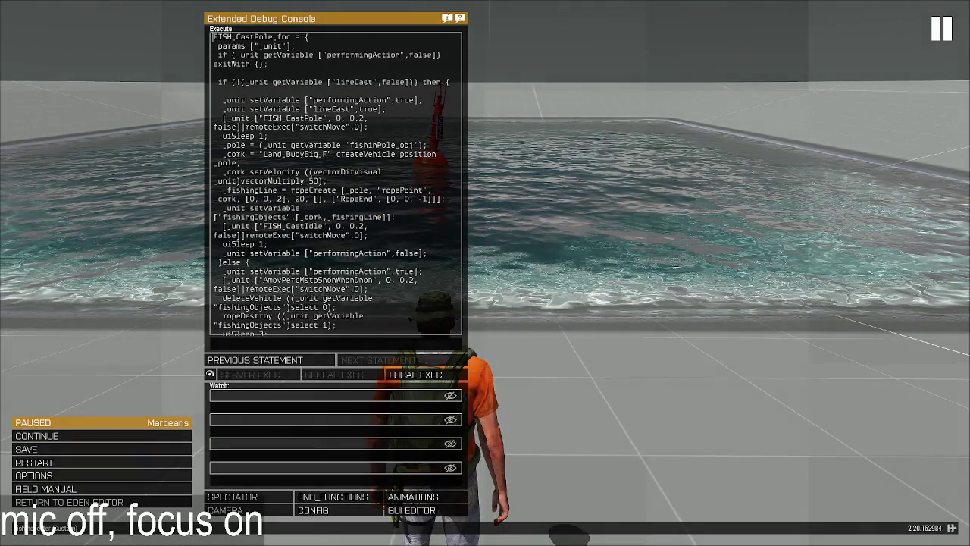
Back in VS Code, unfold FISH_CastPole_fnc and place the caret on line 170.
{"action": "key", "text": "alt+Tab"}
{"action": "left_click", "coordinate": [175, 295]}
{"action": "left_click", "coordinate": [371, 310]}
{"action": "scroll", "coordinate": [312, 347], "scroll_direction": "down", "scroll_amount": 2}
{"action": "left_click", "coordinate": [313, 348]}
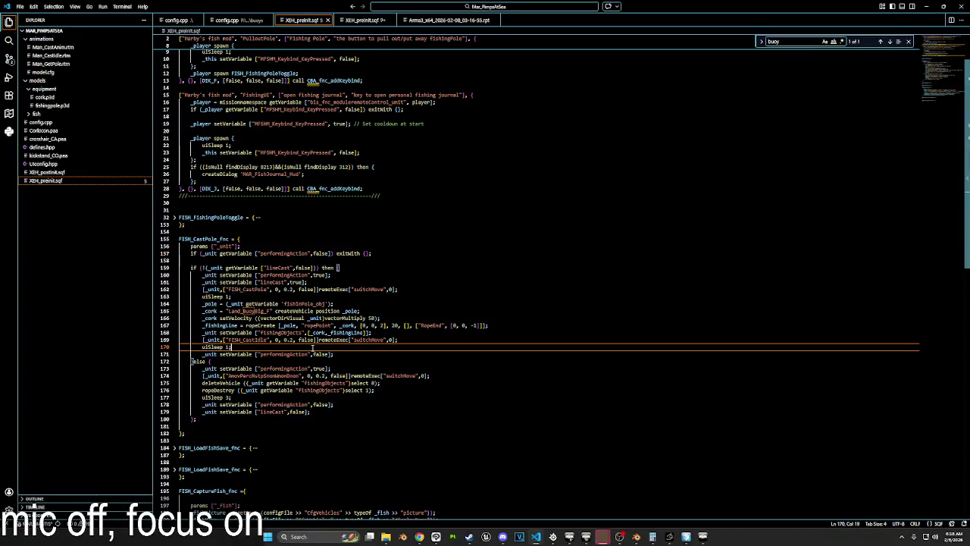
{"action": "scroll", "coordinate": [312, 347], "scroll_direction": "down", "scroll_amount": 1}
{"action": "scroll", "coordinate": [312, 347], "scroll_direction": "down", "scroll_amount": 1}
{"action": "left_click", "coordinate": [280, 359]}
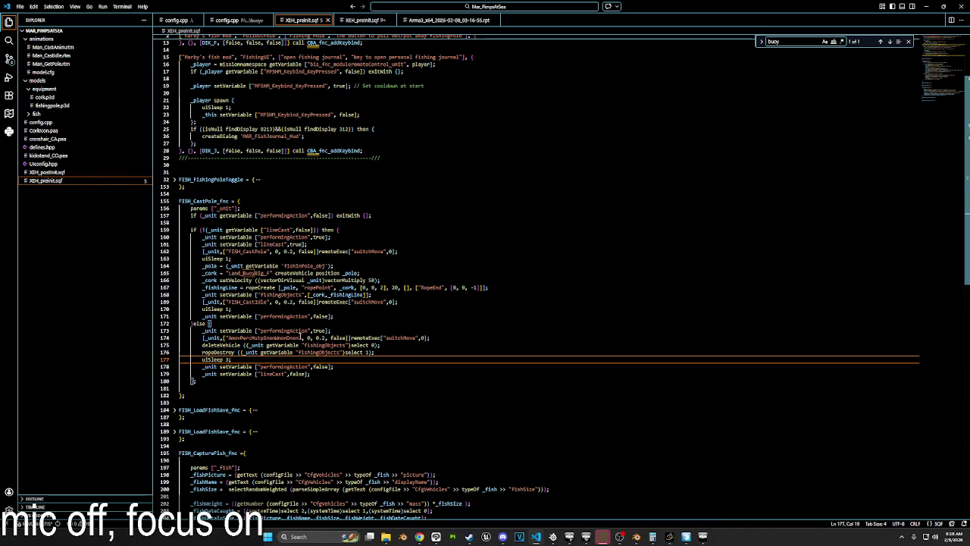
{"action": "left_click", "coordinate": [175, 180]}
{"action": "left_click", "coordinate": [175, 179]}
{"action": "left_click_drag", "start_coordinate": [319, 229], "coordinate": [204, 230]}
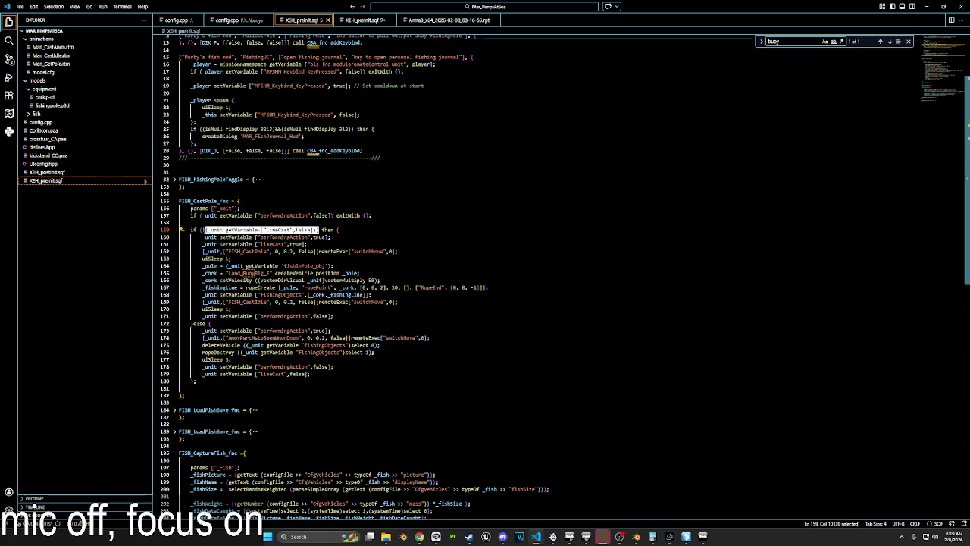
{"action": "scroll", "coordinate": [269, 173], "scroll_direction": "up", "scroll_amount": 4}
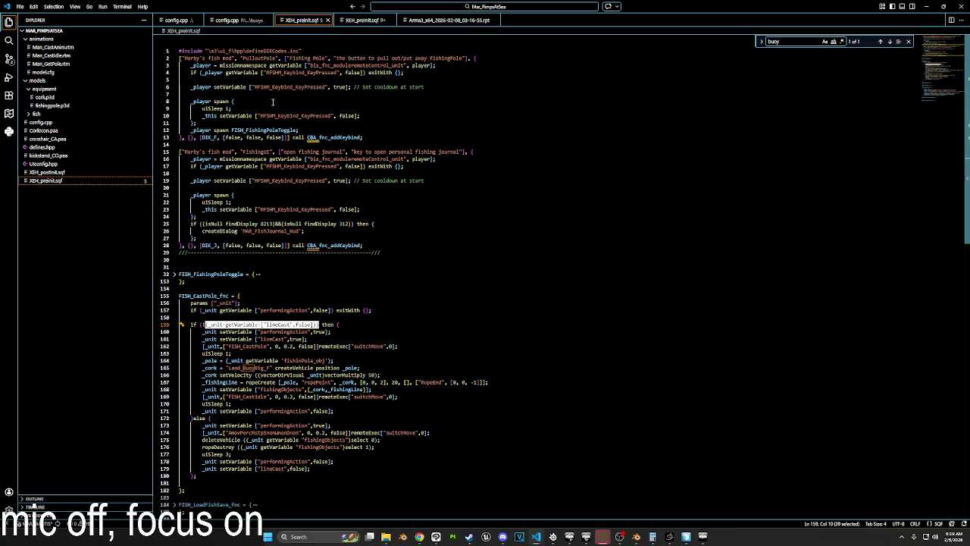
{"action": "left_click", "coordinate": [281, 108]}
{"action": "left_click", "coordinate": [277, 122]}
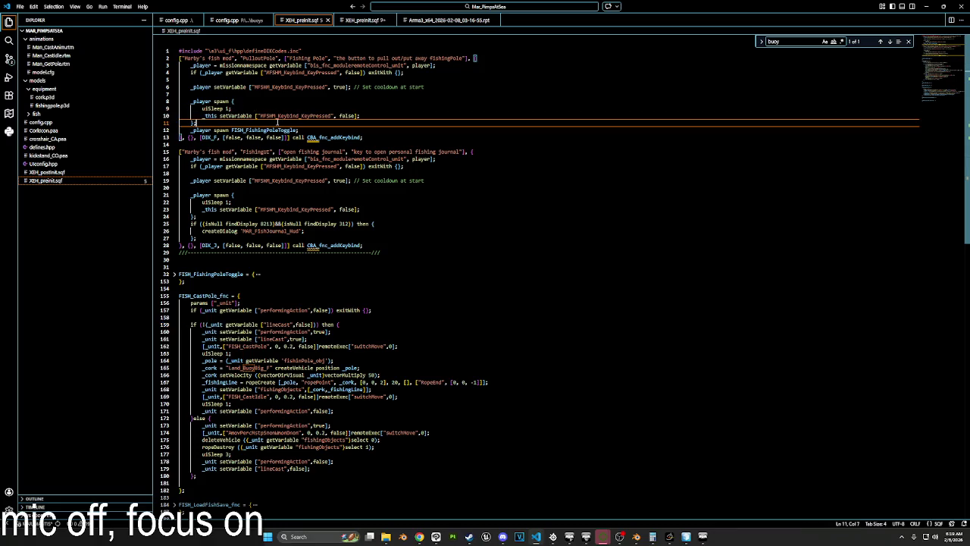
{"action": "key", "text": "Return"}
{"action": "type", "text": "if (_unit getVariable [\"lineCast\",false])"}
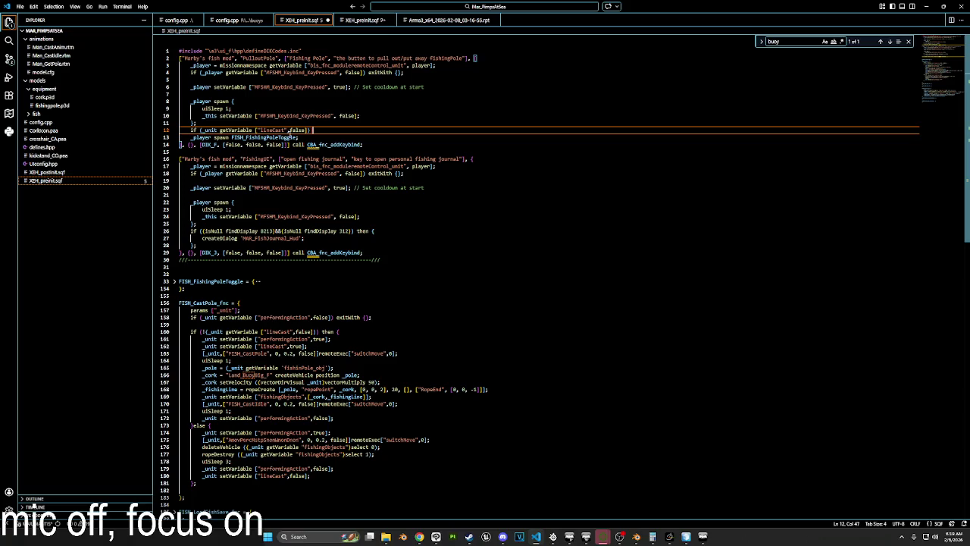
{"action": "key", "text": "ctrl+z"}
{"action": "key", "text": "ctrl+z"}
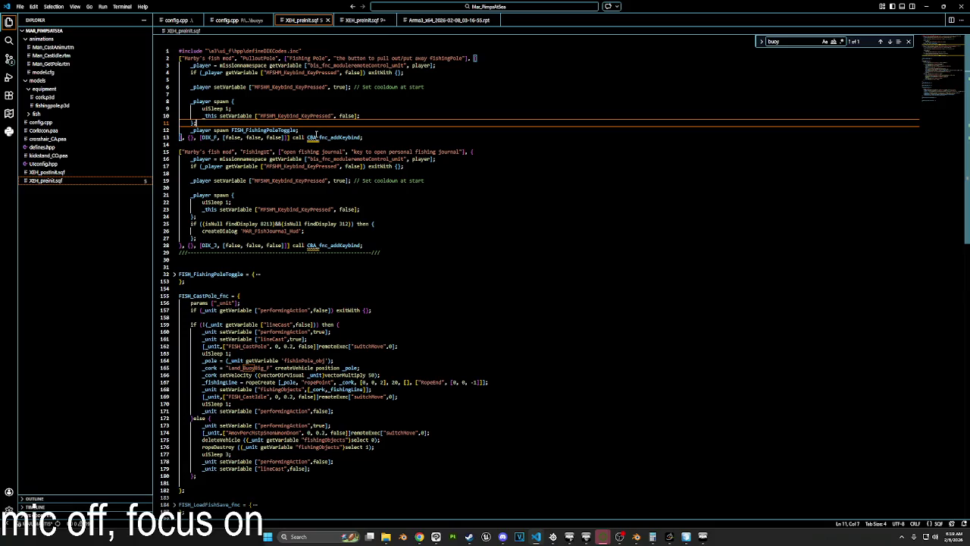
{"action": "scroll", "coordinate": [179, 241], "scroll_direction": "down", "scroll_amount": 2}
{"action": "scroll", "coordinate": [179, 241], "scroll_direction": "down", "scroll_amount": 1}
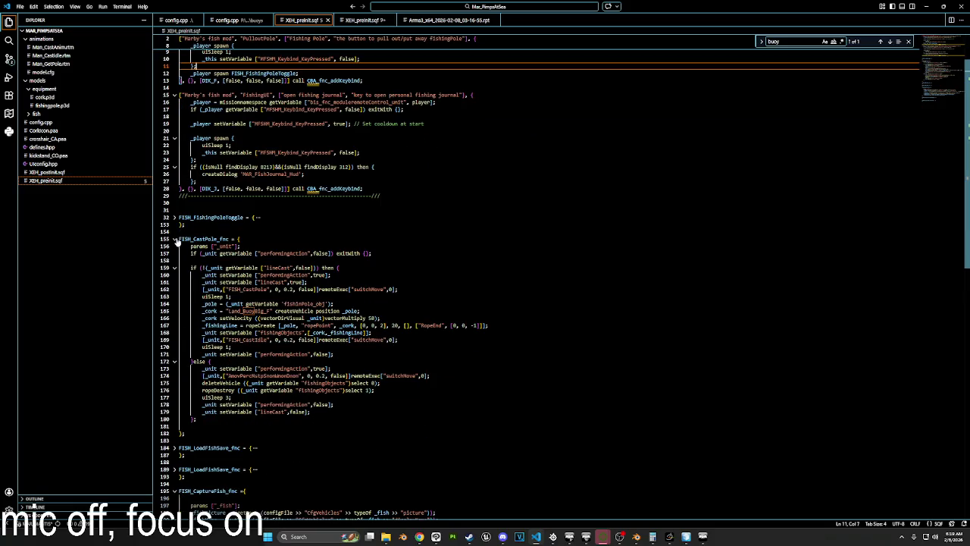
{"action": "left_click", "coordinate": [174, 217]}
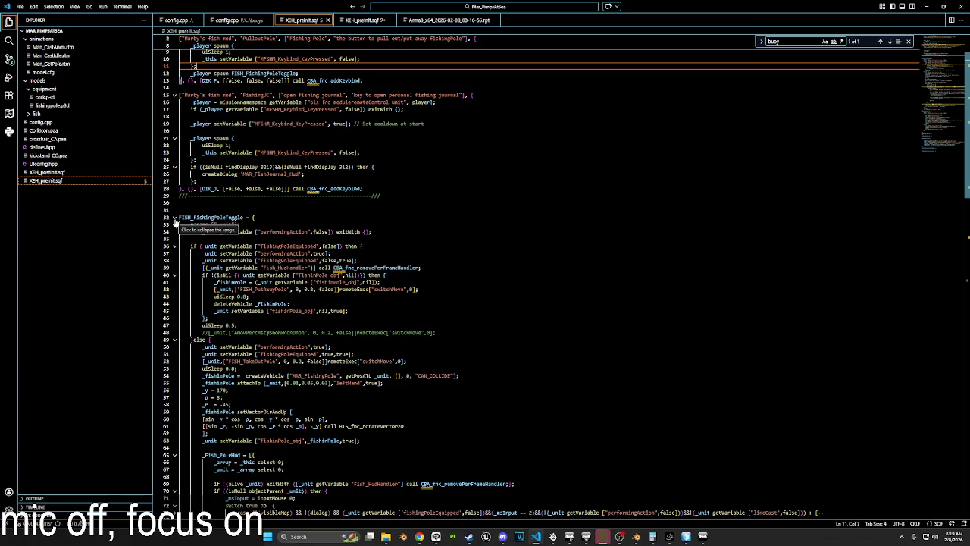
After line 38, add a new line starting if (isNil ((_unit getVariable "FishingObject")).
{"action": "scroll", "coordinate": [175, 220], "scroll_direction": "down", "scroll_amount": 1}
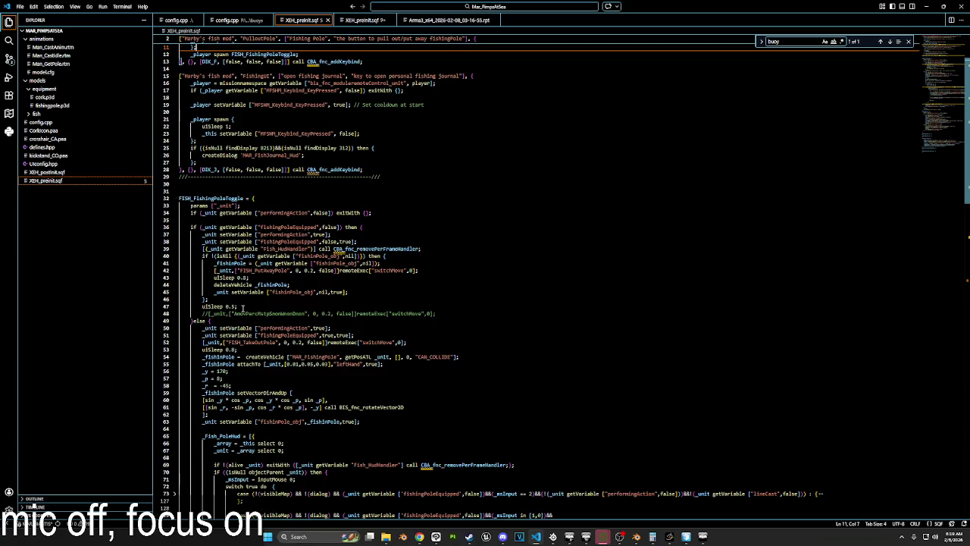
{"action": "left_click", "coordinate": [372, 241]}
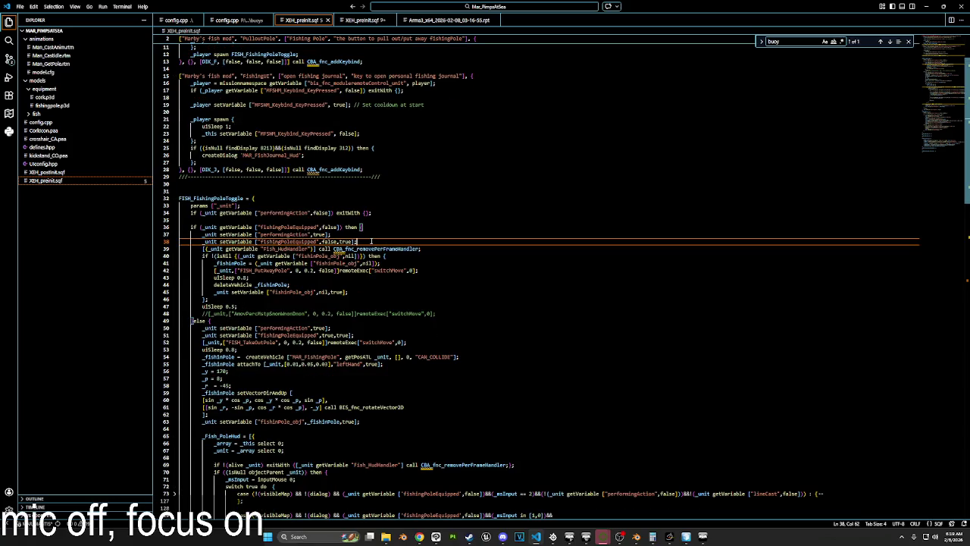
{"action": "key", "text": "Return"}
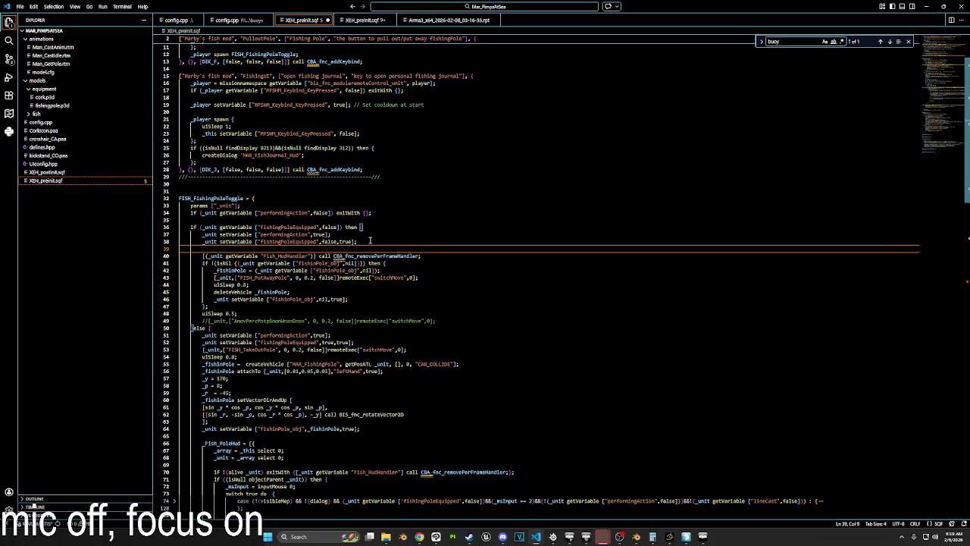
{"action": "type", "text": "if"}
{"action": "type", "text": " (isNil ("}
{"action": "type", "text": "(_unit getVariable"}
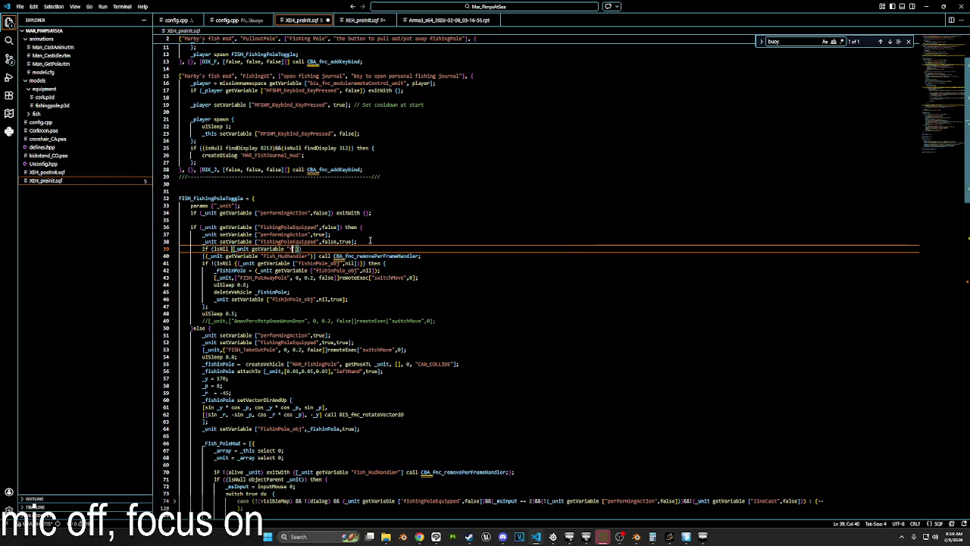
{"action": "type", "text": " \"FishingObject\"))"}
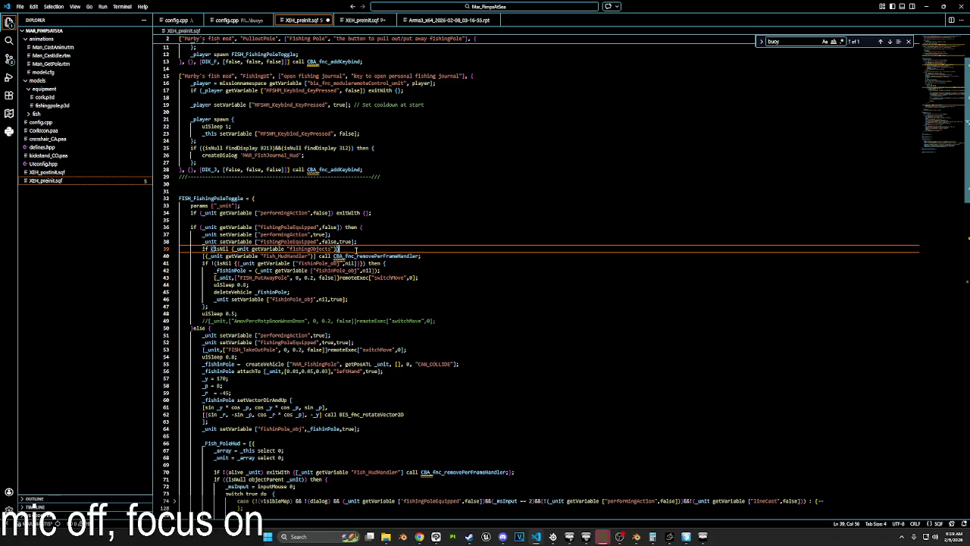